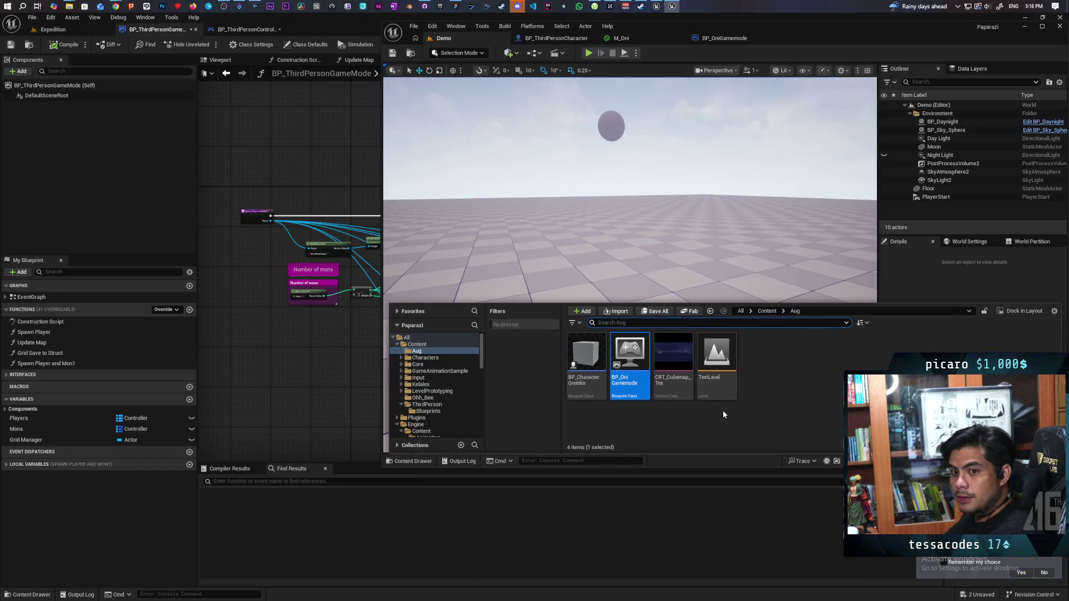
- Set BP_OniGamemode's Player Controller Class to BP_ThirdPersonPlayerController
{"action": "double_click", "coordinate": [636, 357]}
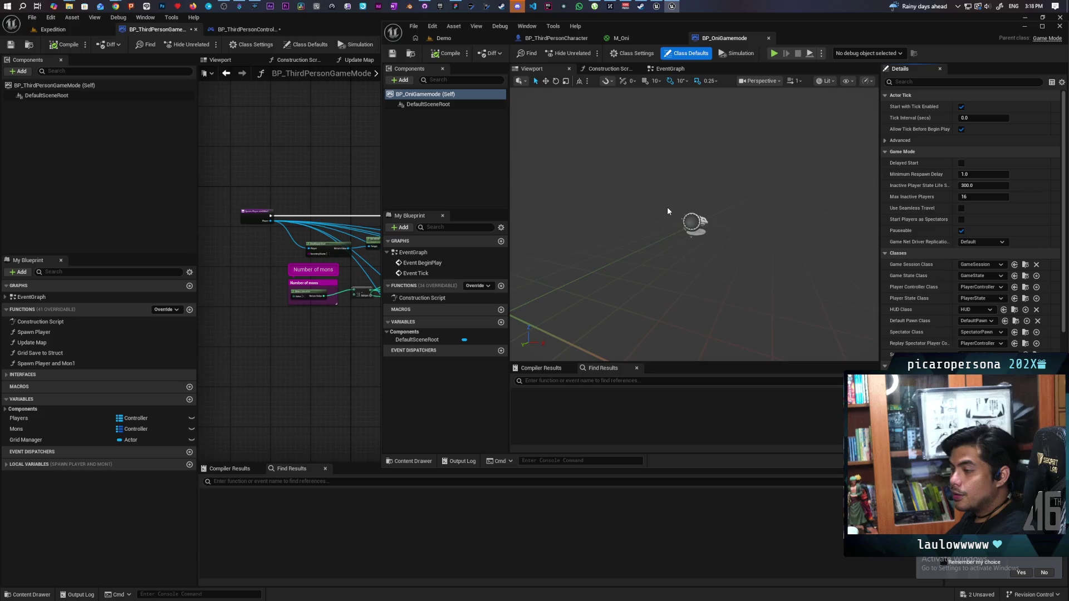
{"action": "left_click", "coordinate": [394, 461]}
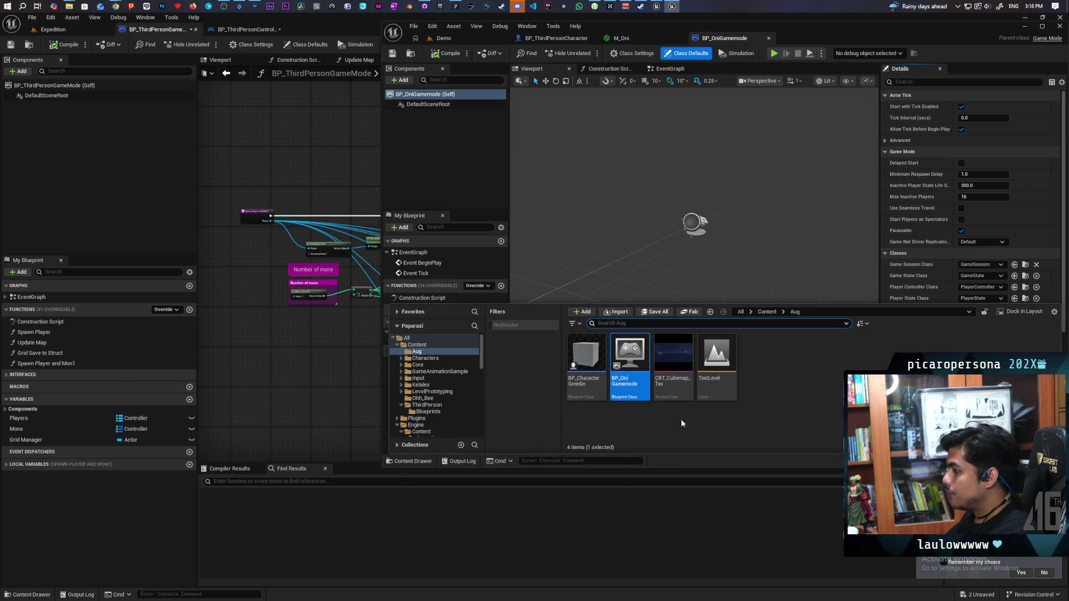
{"action": "left_click", "coordinate": [906, 288]}
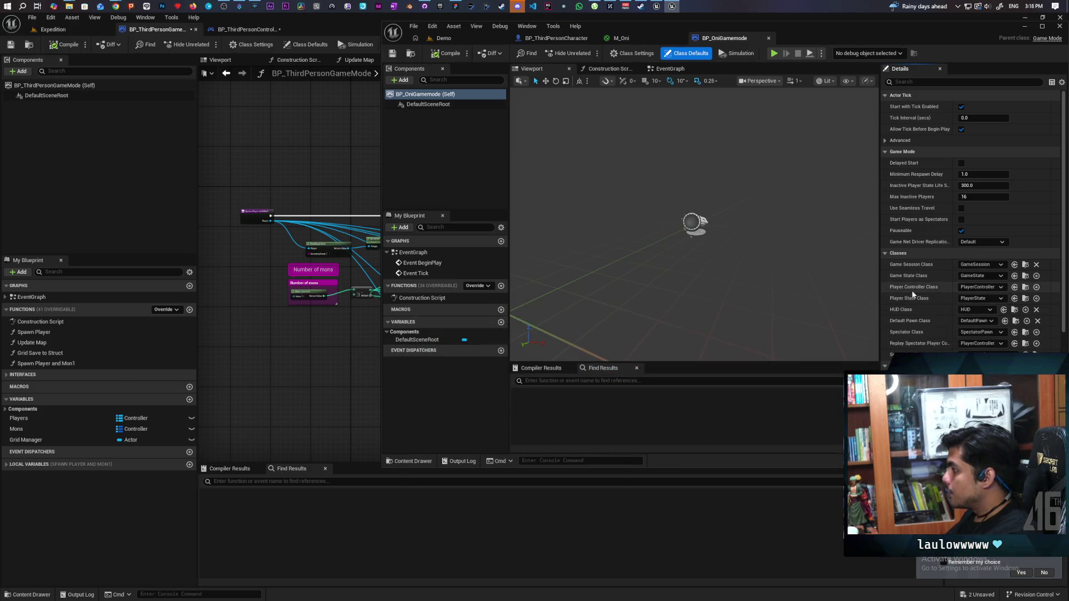
{"action": "left_click", "coordinate": [974, 287]}
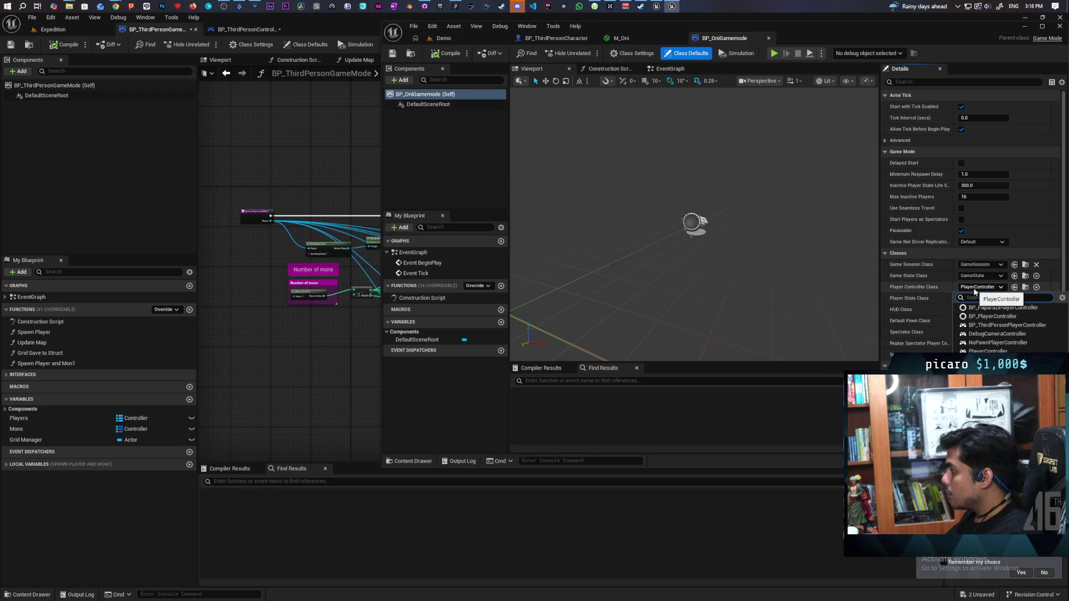
{"action": "left_click", "coordinate": [1049, 325]}
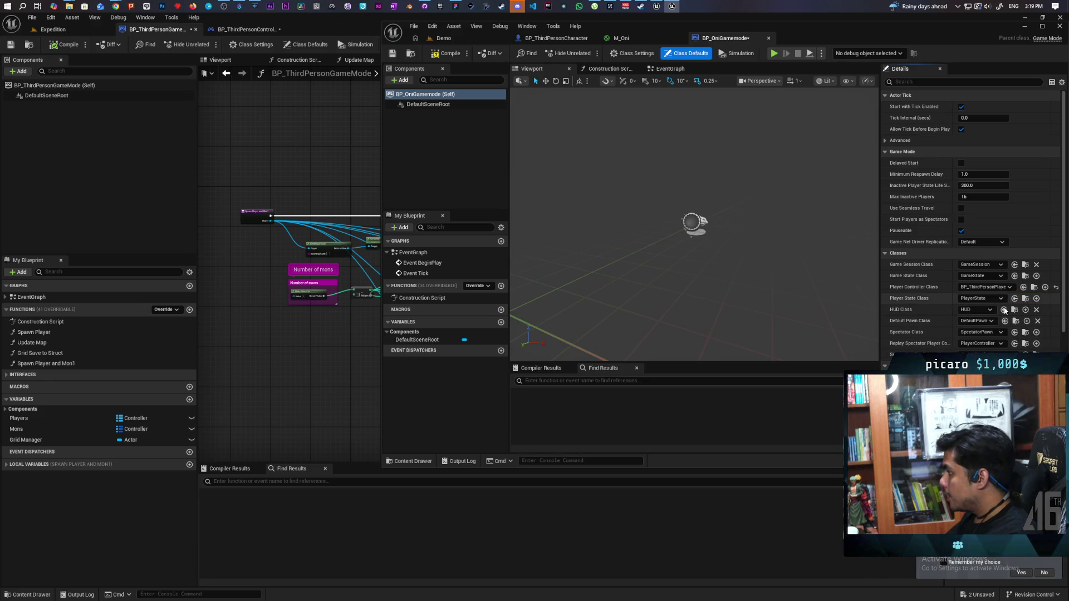
- Open BP_ThirdPersonPlayerController and look over its BeginPlay and Branch nodes in the event graph
{"action": "left_click", "coordinate": [1034, 287]}
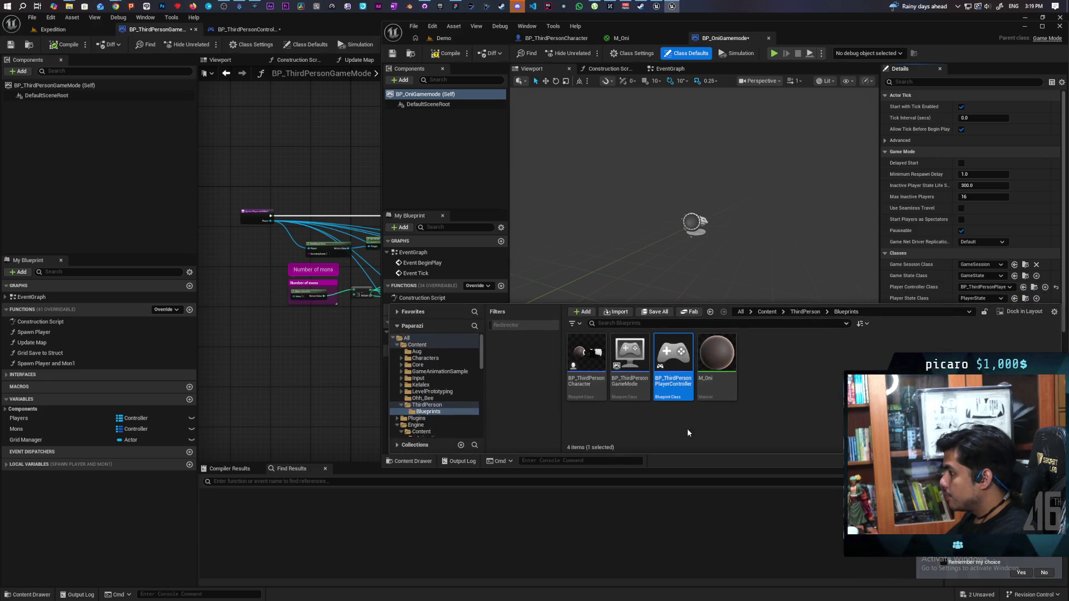
{"action": "double_click", "coordinate": [674, 368]}
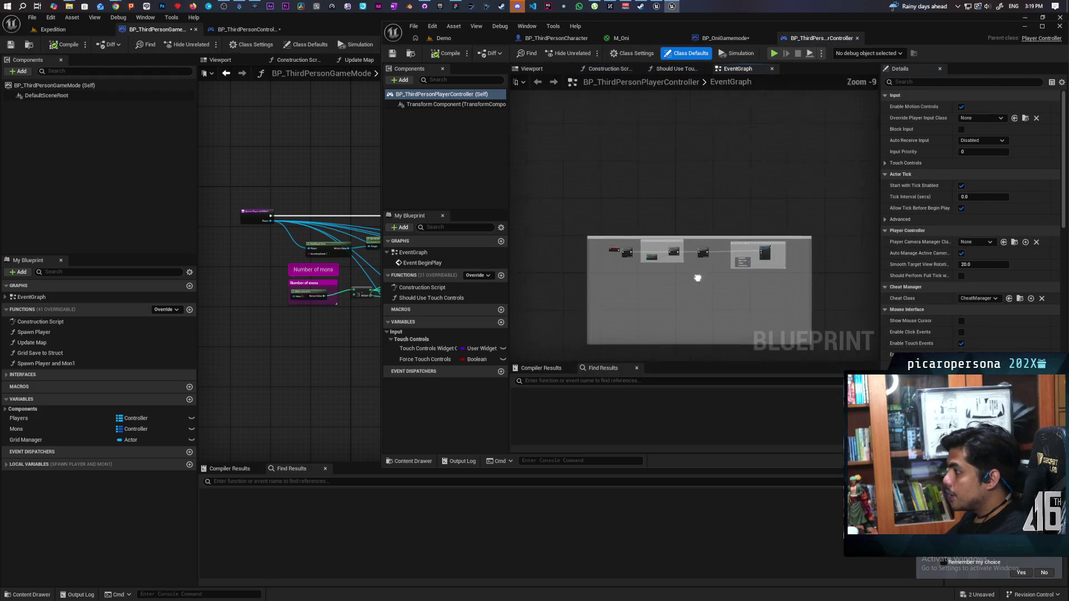
{"action": "scroll", "coordinate": [632, 258], "scroll_direction": "up", "scroll_amount": 4}
{"action": "mouse_move", "coordinate": [637, 277]}
{"action": "left_mouse_down"}
{"action": "mouse_move", "coordinate": [640, 257]}
{"action": "mouse_move", "coordinate": [778, 258]}
{"action": "mouse_move", "coordinate": [543, 295]}
{"action": "left_mouse_up"}
{"action": "scroll", "coordinate": [690, 291], "scroll_direction": "down", "scroll_amount": 2}
{"action": "scroll", "coordinate": [788, 284], "scroll_direction": "up", "scroll_amount": 2}
{"action": "left_click_drag", "start_coordinate": [789, 284], "coordinate": [620, 281]}
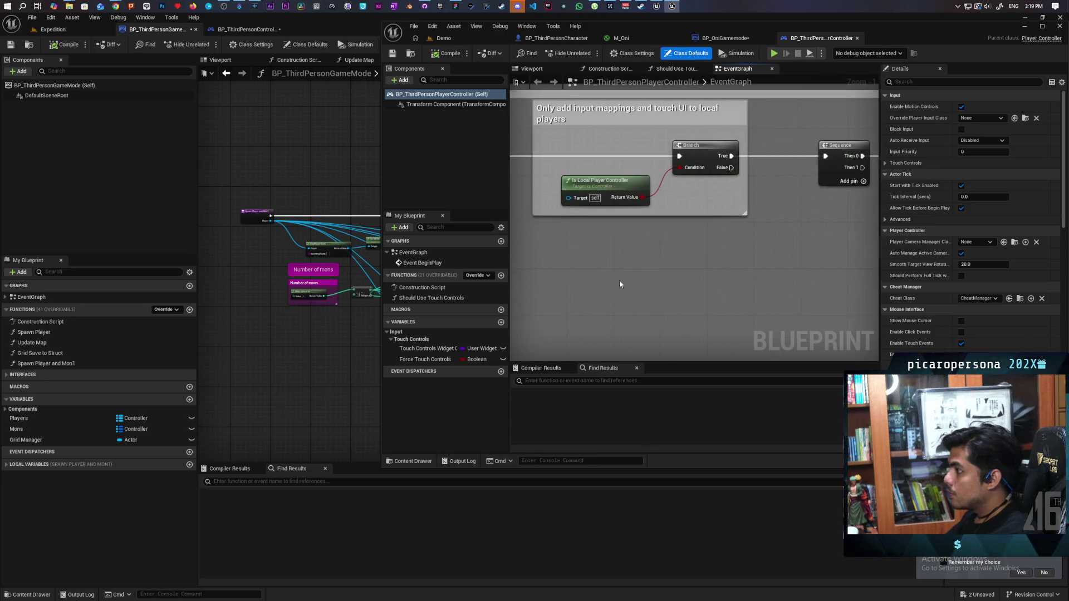
- Back in BP_OniGamemode, set Default Pawn Class to None and compile
{"action": "left_click", "coordinate": [724, 38]}
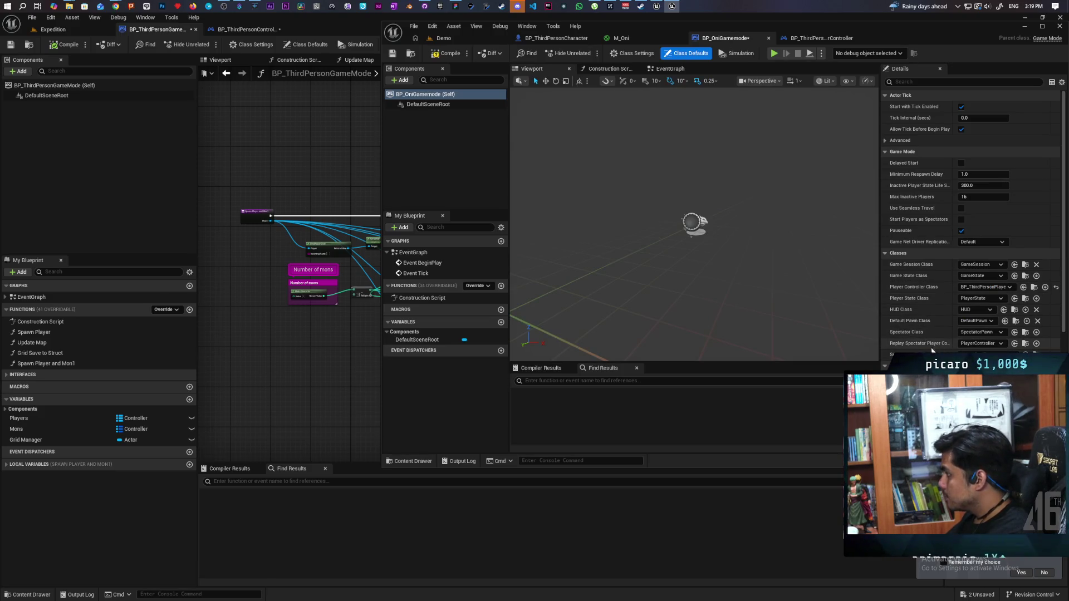
{"action": "left_click", "coordinate": [992, 322]}
{"action": "left_click", "coordinate": [979, 342]}
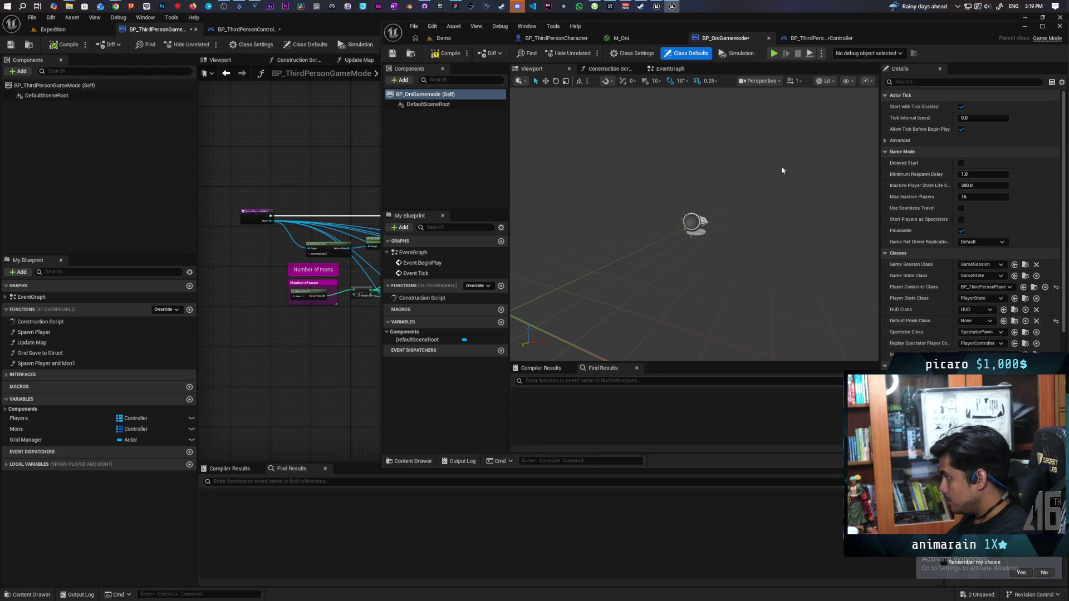
{"action": "left_click", "coordinate": [445, 53]}
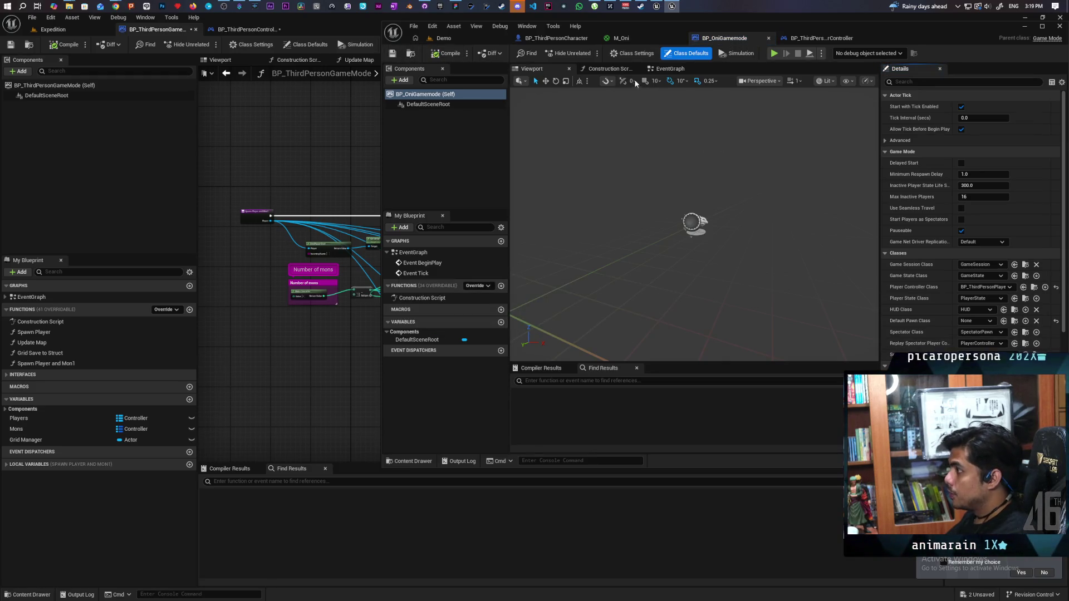
- Place an Event OnPostLogin node via 'post login' search, compile, and restore BP_ThirdPersonGameMode
{"action": "left_click", "coordinate": [671, 68]}
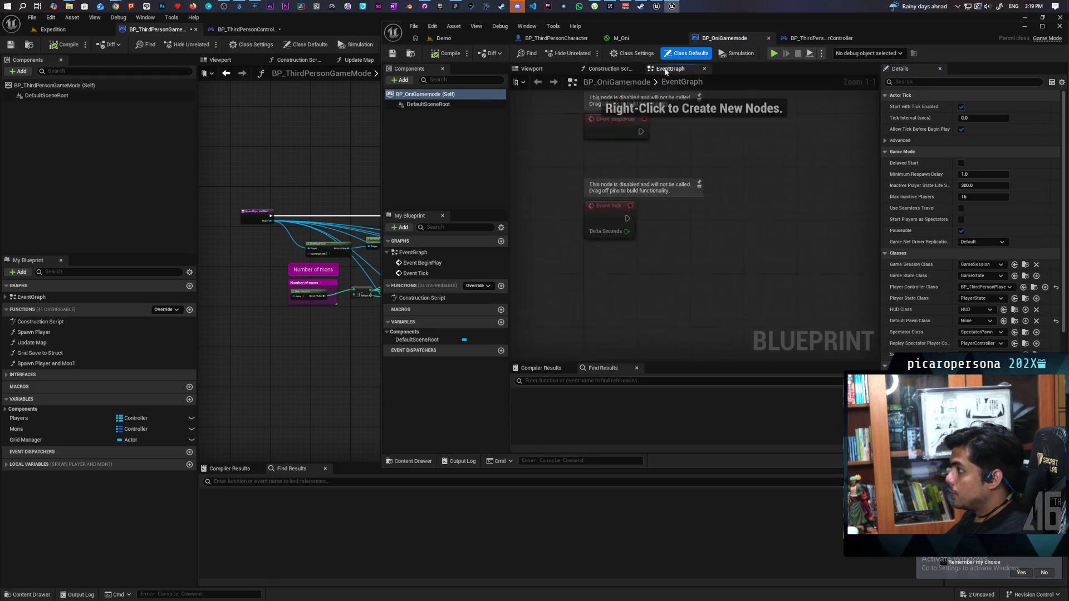
{"action": "right_click", "coordinate": [636, 262]}
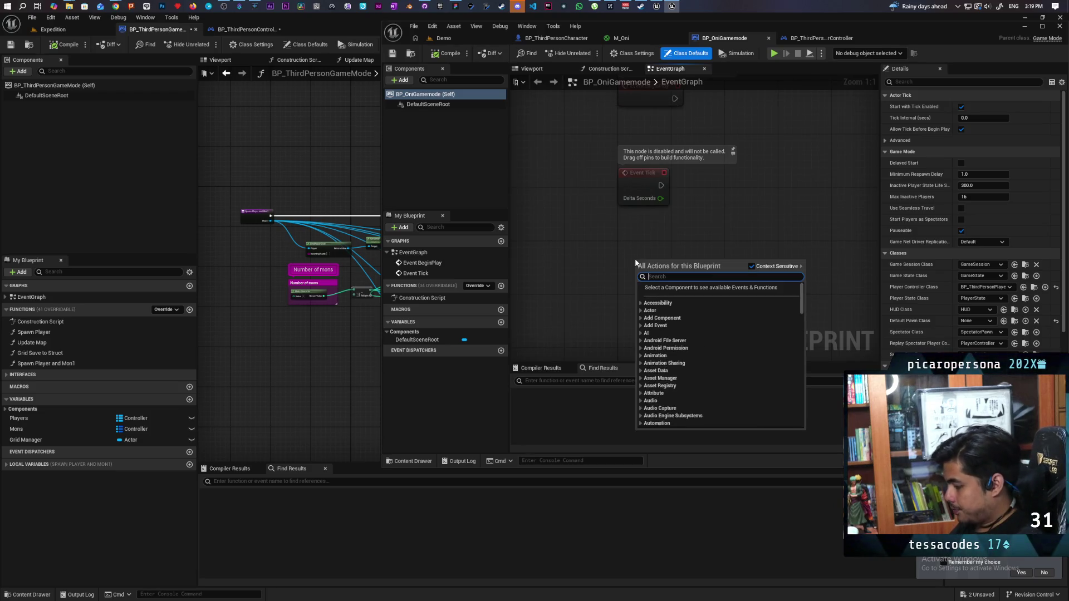
{"action": "type", "text": "post"}
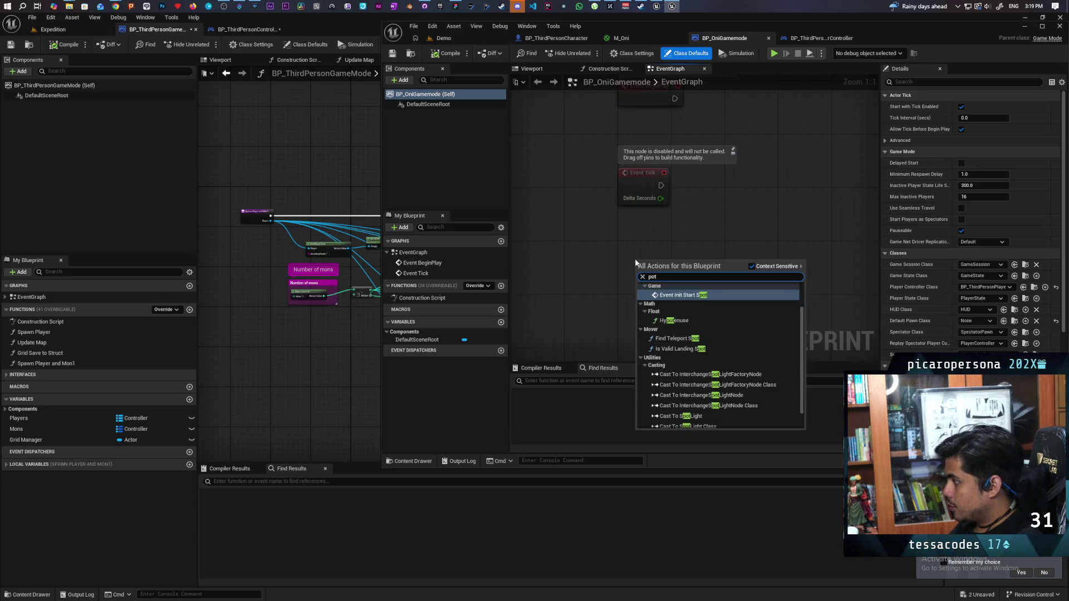
{"action": "type", "text": " login"}
{"action": "key", "text": "Return"}
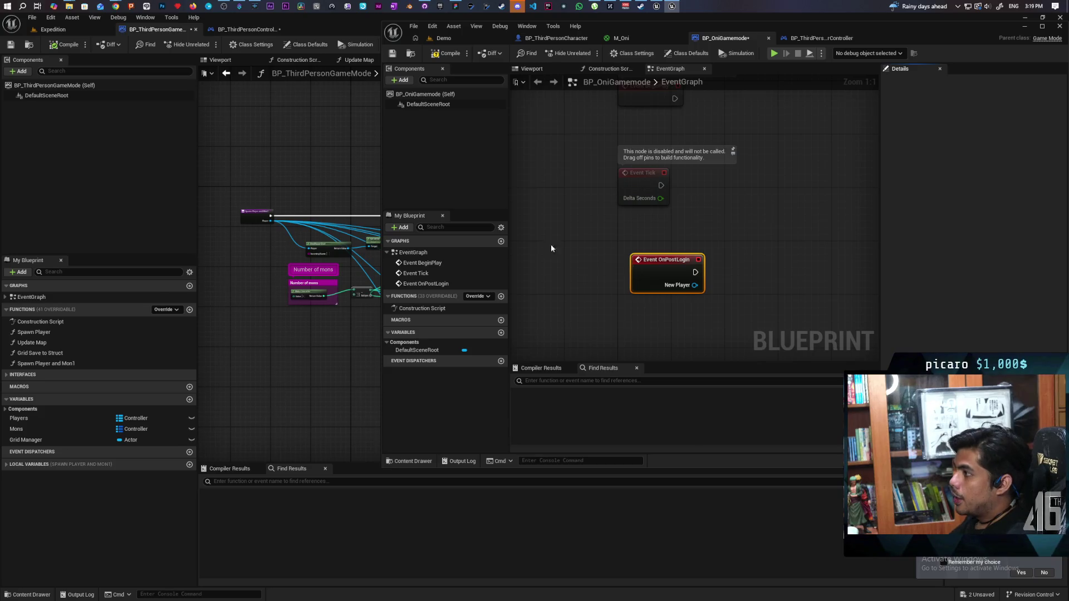
{"action": "left_click", "coordinate": [448, 54]}
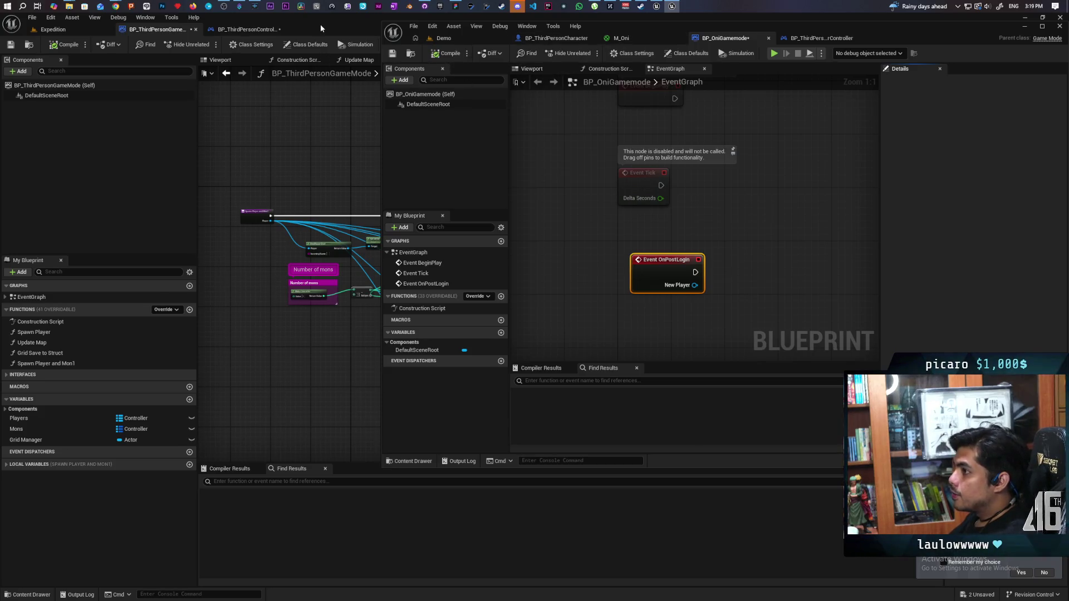
{"action": "mouse_move", "coordinate": [326, 19]}
{"action": "left_mouse_down"}
{"action": "mouse_move", "coordinate": [353, 100]}
{"action": "mouse_move", "coordinate": [312, 39]}
{"action": "left_mouse_up"}
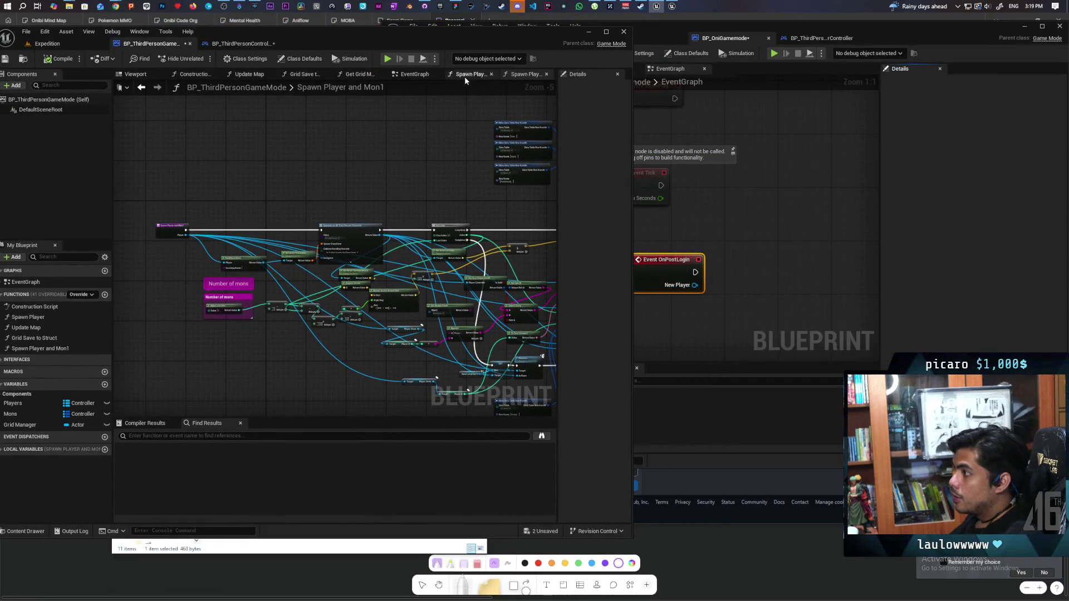
- Shift the OnLogout and BeginPlay nodes left in BP_ThirdPersonGameMode's EventGraph, then switch to Chrome
{"action": "left_click", "coordinate": [407, 74]}
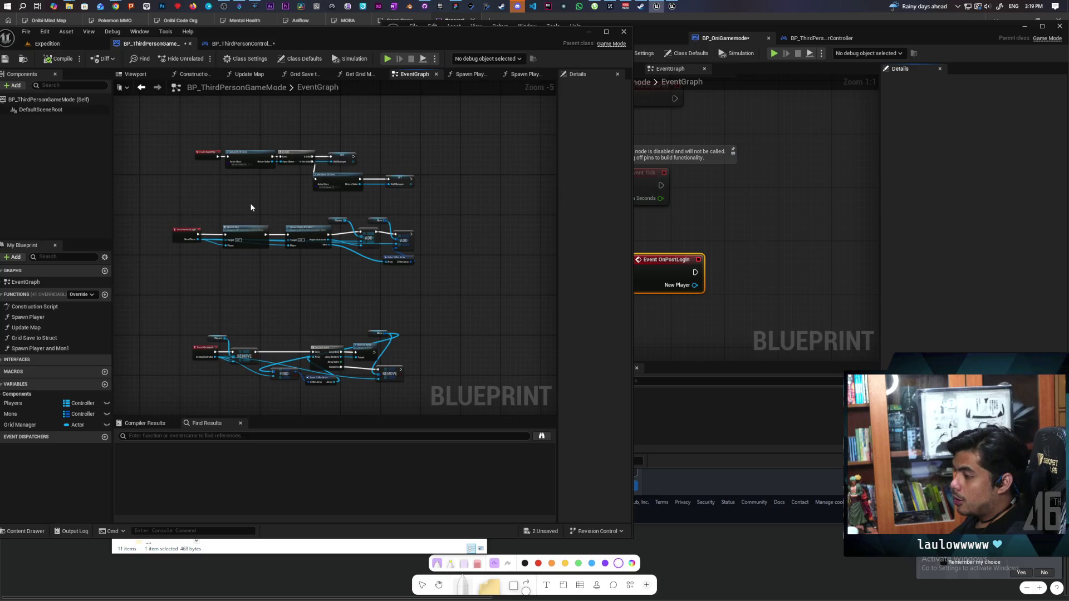
{"action": "mouse_move", "coordinate": [249, 214]}
{"action": "left_mouse_down"}
{"action": "mouse_move", "coordinate": [329, 232]}
{"action": "mouse_move", "coordinate": [308, 136]}
{"action": "mouse_move", "coordinate": [310, 255]}
{"action": "mouse_move", "coordinate": [291, 209]}
{"action": "mouse_move", "coordinate": [301, 232]}
{"action": "mouse_move", "coordinate": [304, 193]}
{"action": "mouse_move", "coordinate": [329, 177]}
{"action": "mouse_move", "coordinate": [350, 182]}
{"action": "left_mouse_up"}
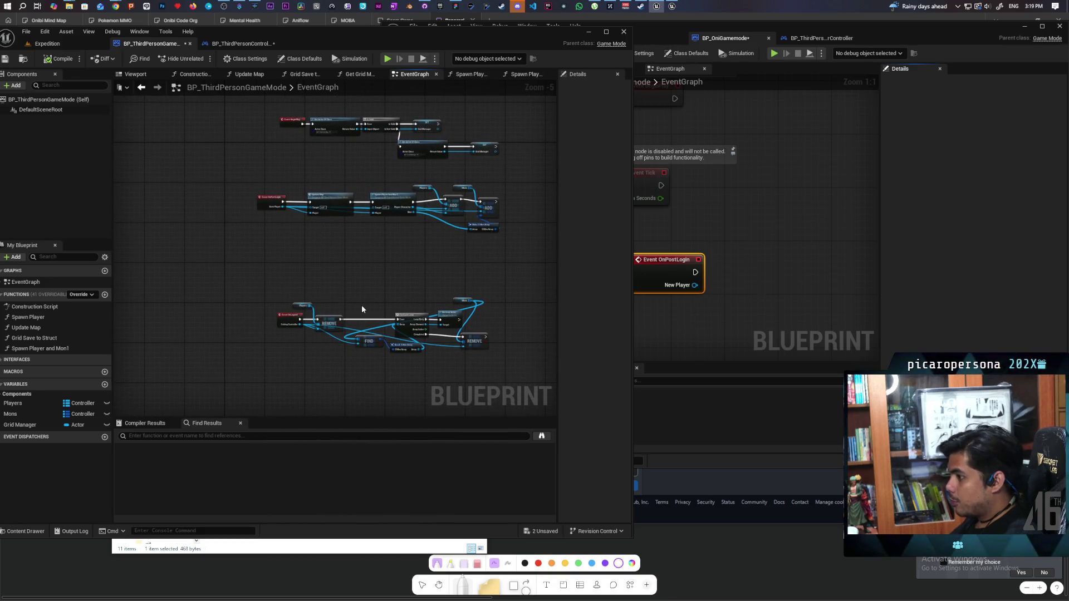
{"action": "left_click_drag", "start_coordinate": [287, 321], "coordinate": [267, 325]}
{"action": "mouse_move", "coordinate": [286, 124]}
{"action": "left_mouse_down"}
{"action": "mouse_move", "coordinate": [246, 143]}
{"action": "mouse_move", "coordinate": [274, 354]}
{"action": "left_mouse_up"}
{"action": "left_click", "coordinate": [272, 357]}
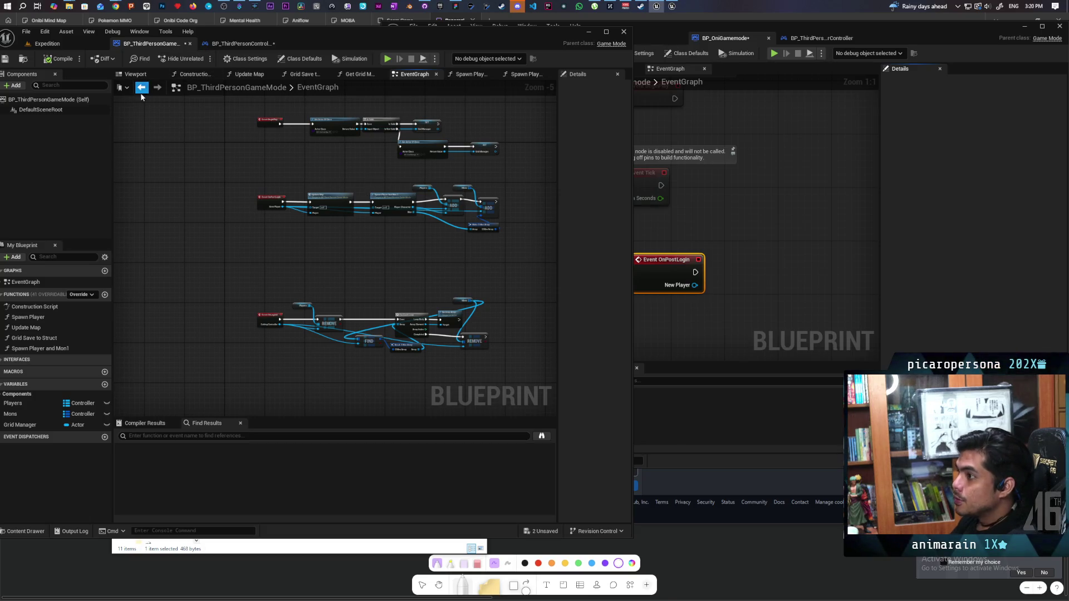
{"action": "mouse_move", "coordinate": [115, 6]}
{"action": "left_click", "coordinate": [148, 45]}
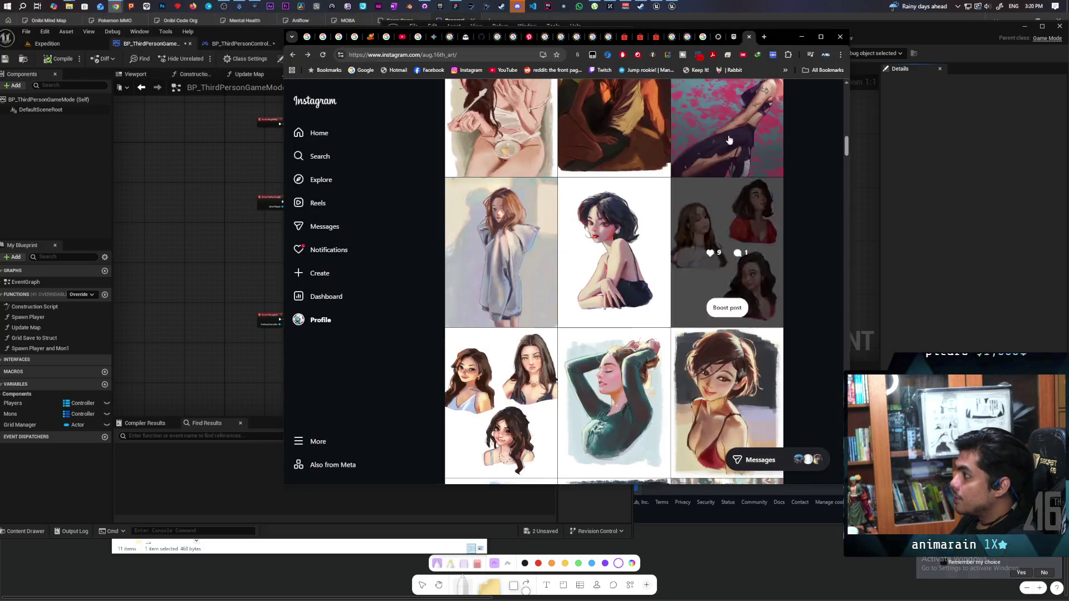
- Load the Onibi Steam page in a new maximized tab and show the dark forest screenshot full screen
{"action": "left_click", "coordinate": [762, 38]}
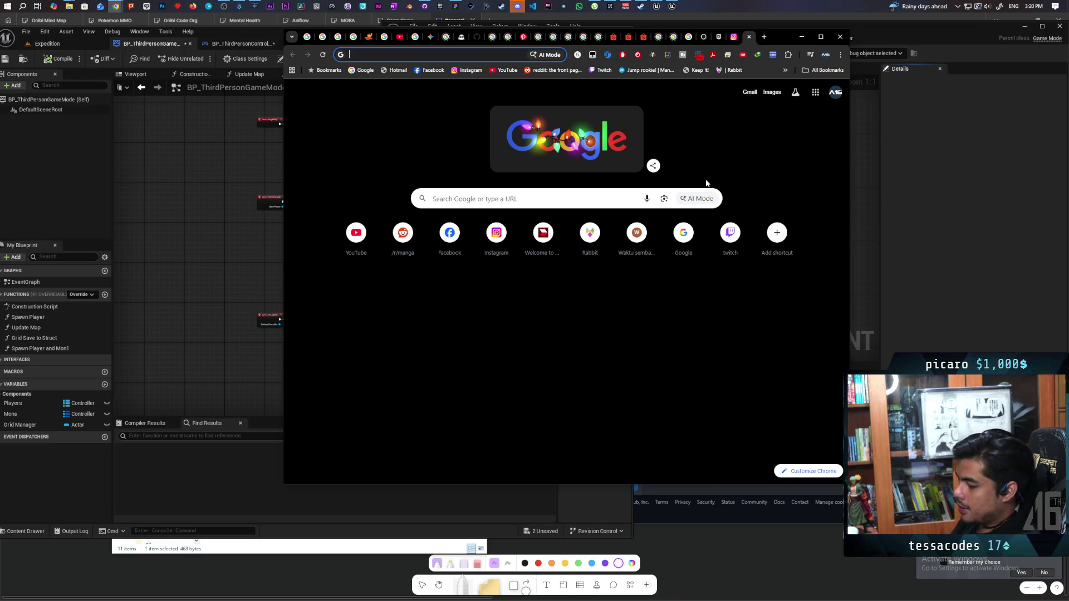
{"action": "type", "text": "steam"}
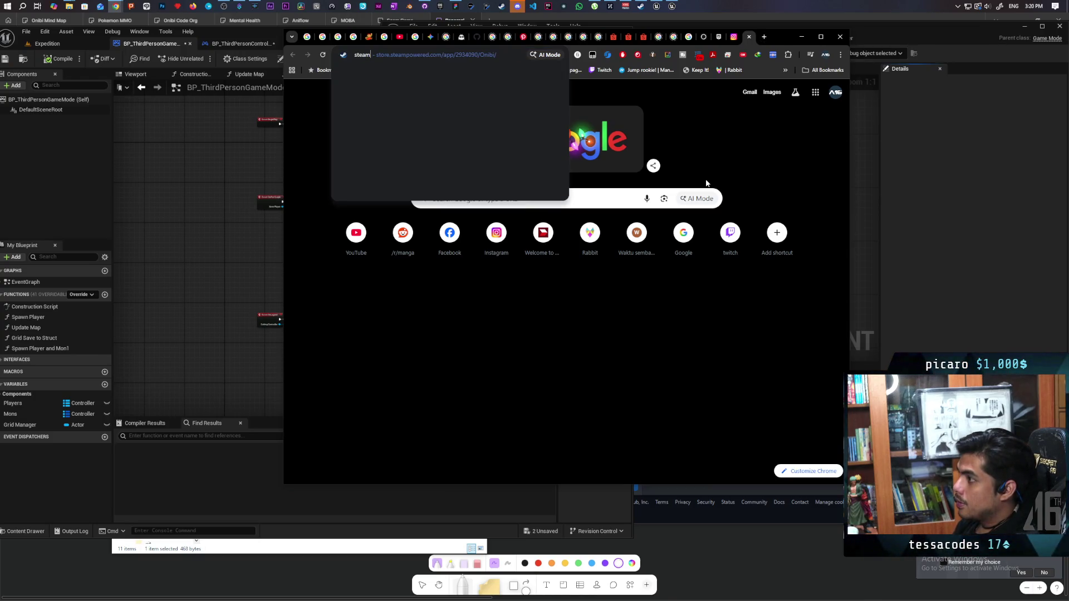
{"action": "key", "text": "Return"}
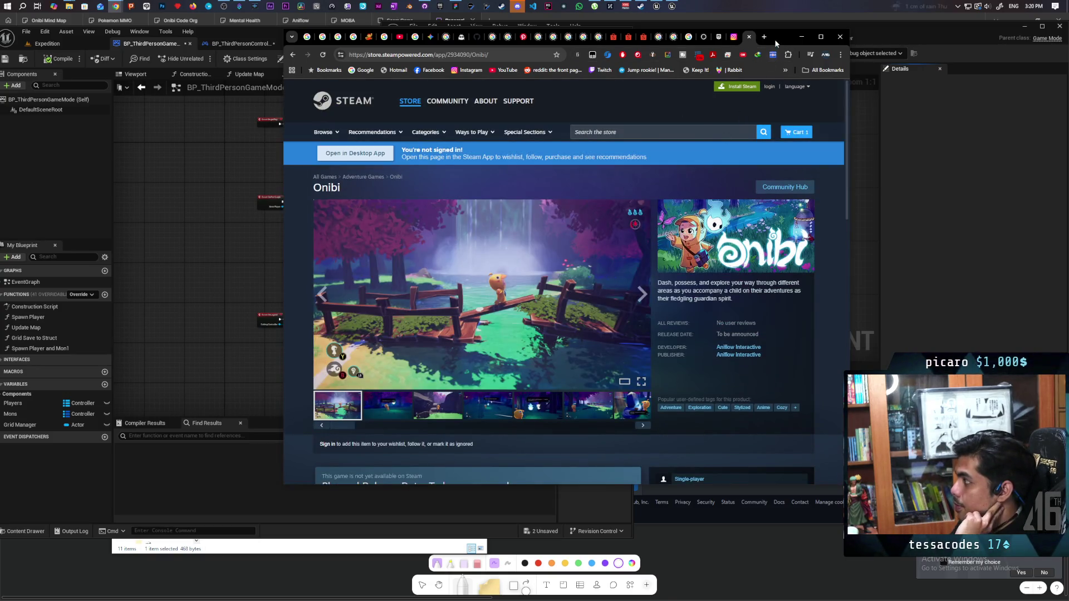
{"action": "double_click", "coordinate": [774, 41]}
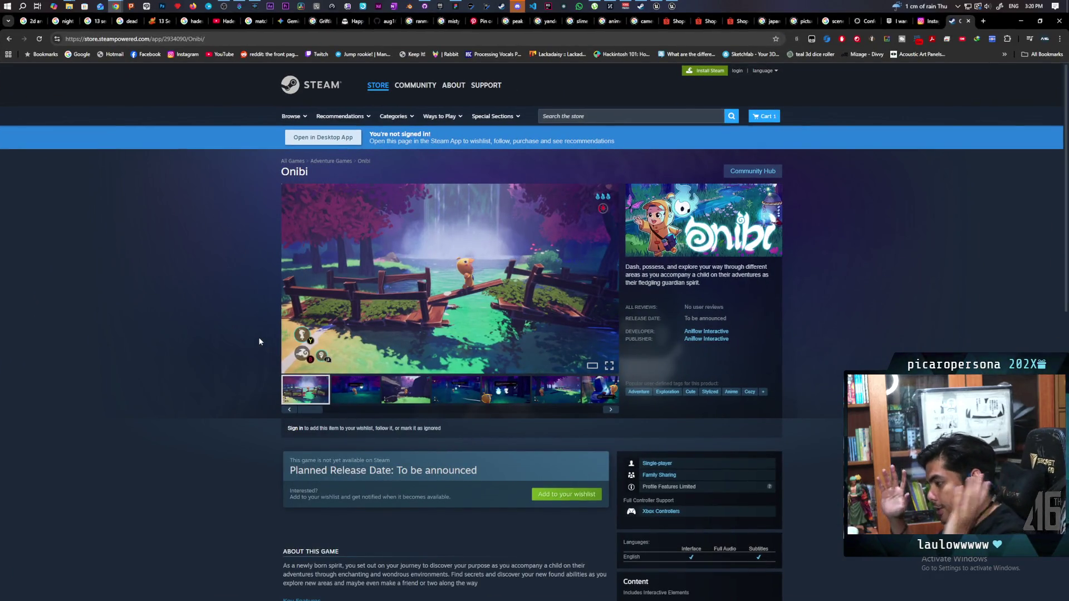
{"action": "left_click", "coordinate": [366, 396]}
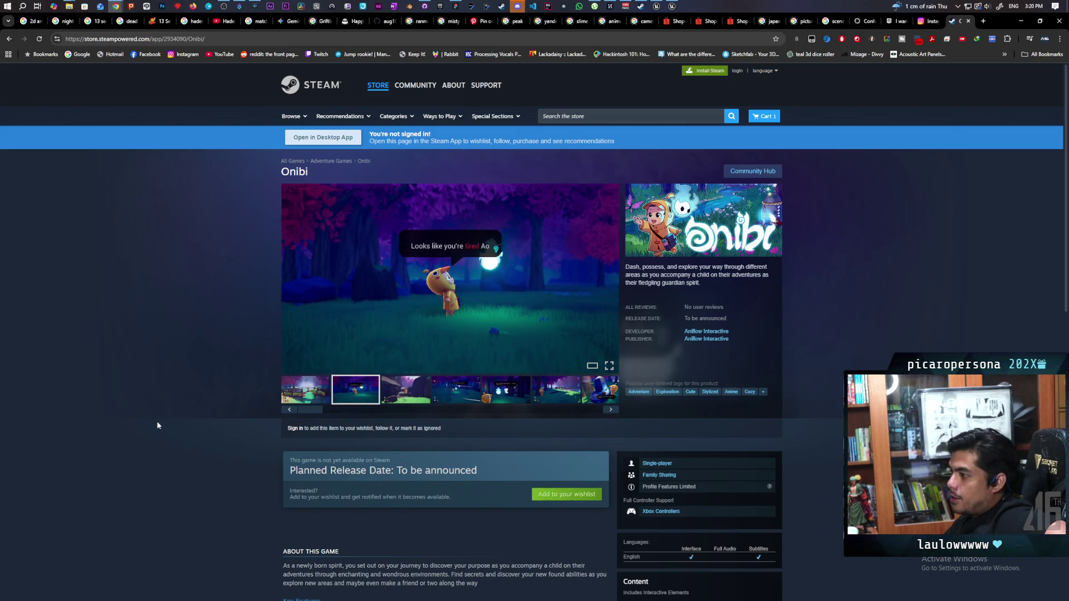
{"action": "left_click", "coordinate": [609, 366]}
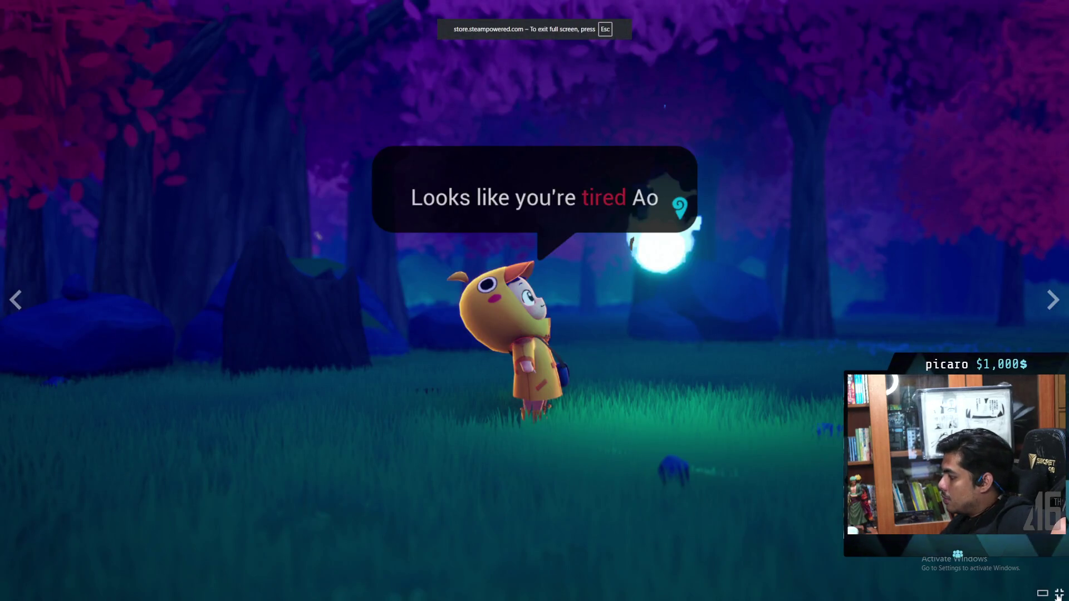
- Cycle through all eight Onibi screenshots in the viewer, close it, and switch to Discord
{"action": "left_click", "coordinate": [1058, 594]}
{"action": "left_click", "coordinate": [591, 365]}
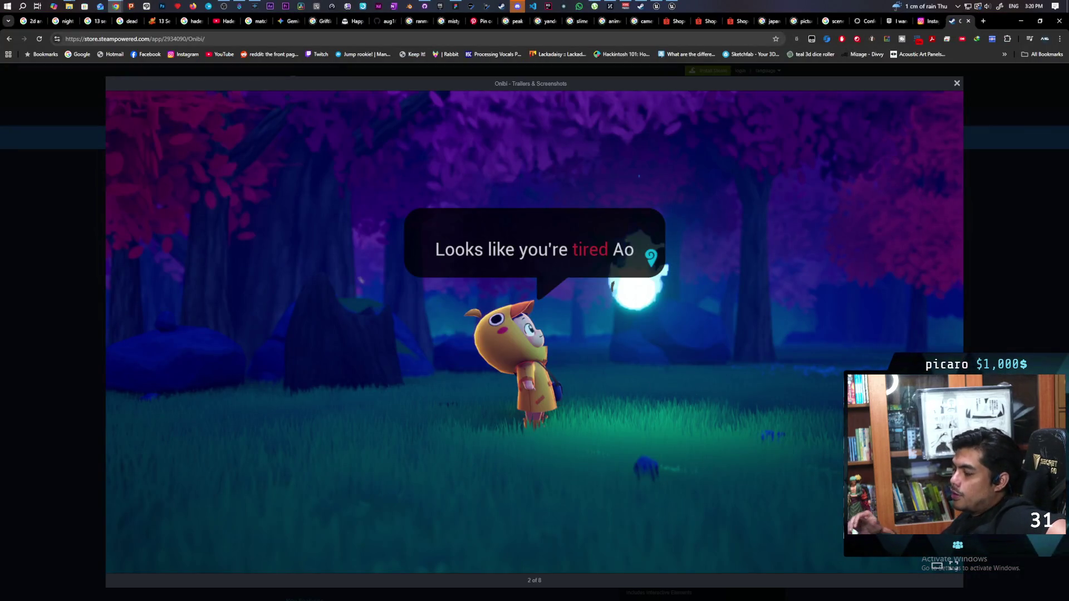
{"action": "key", "text": "Right"}
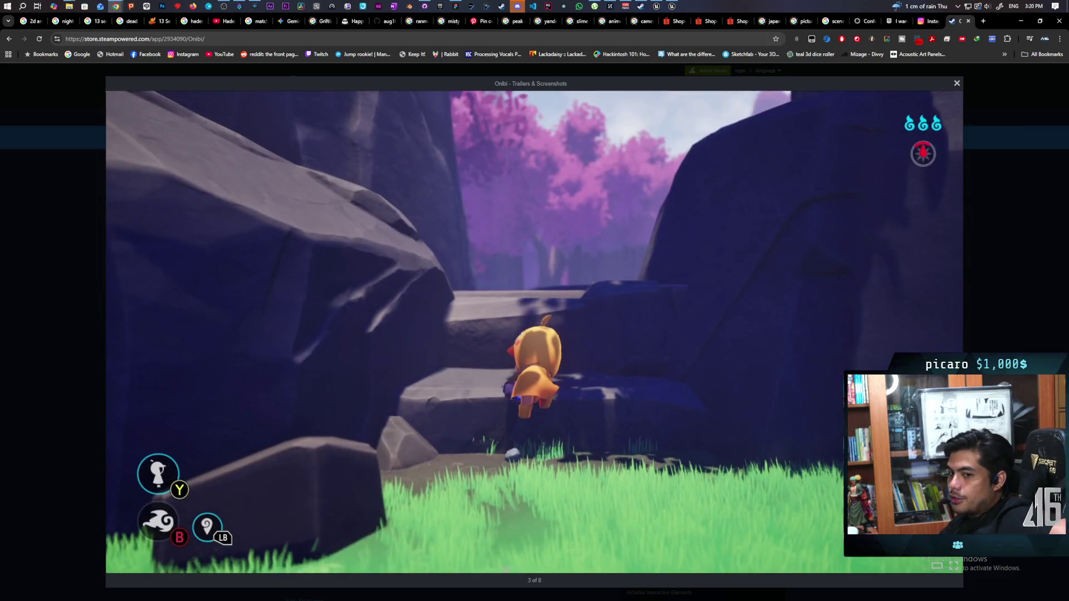
{"action": "key", "text": "Right"}
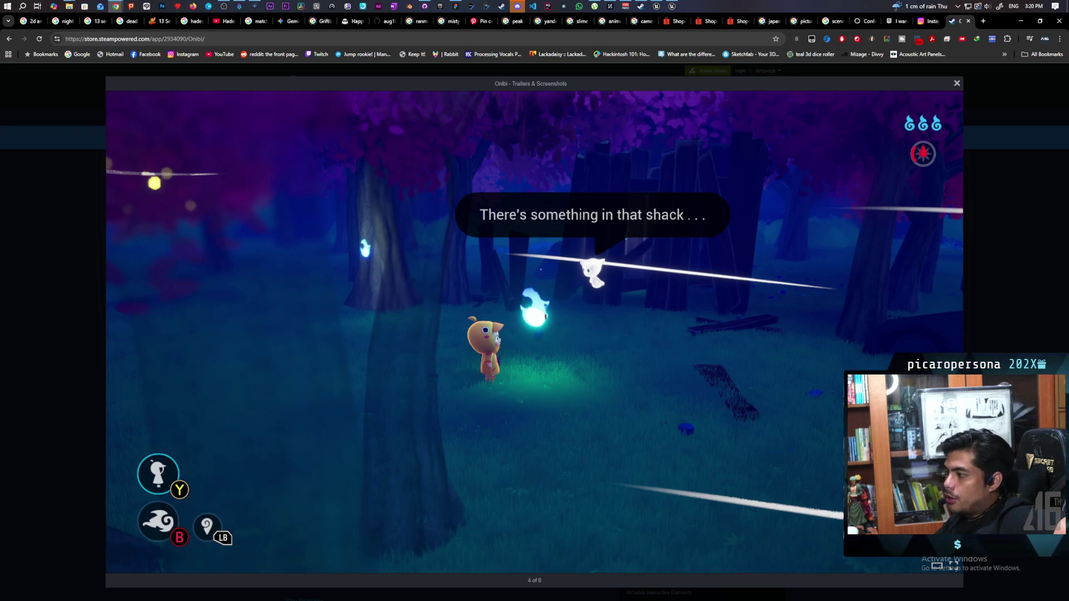
{"action": "key", "text": "Right"}
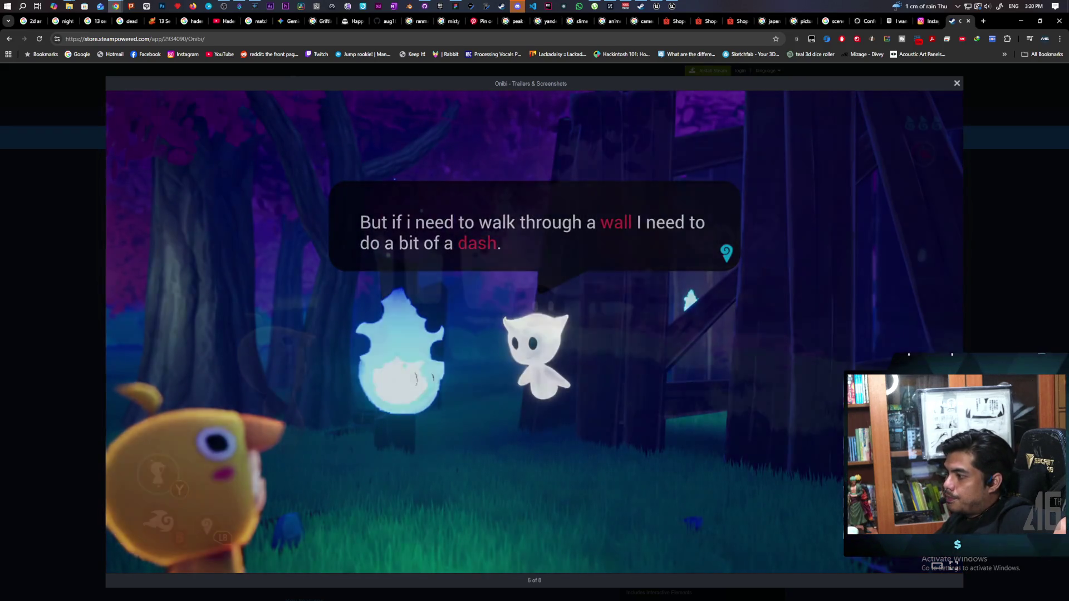
{"action": "key", "text": "Right"}
{"action": "key", "text": "Right"}
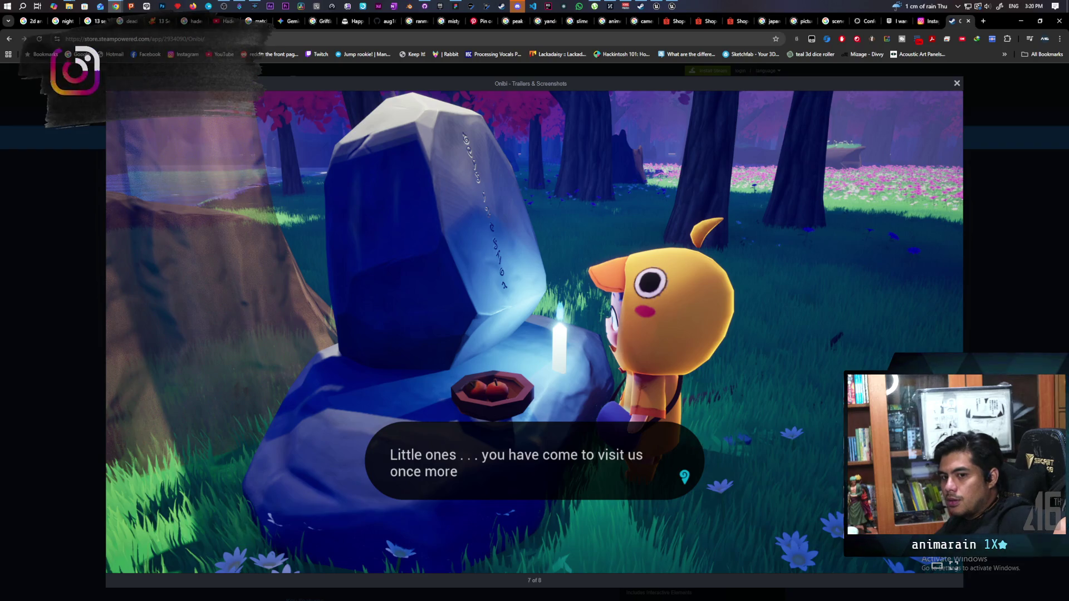
{"action": "key", "text": "Right"}
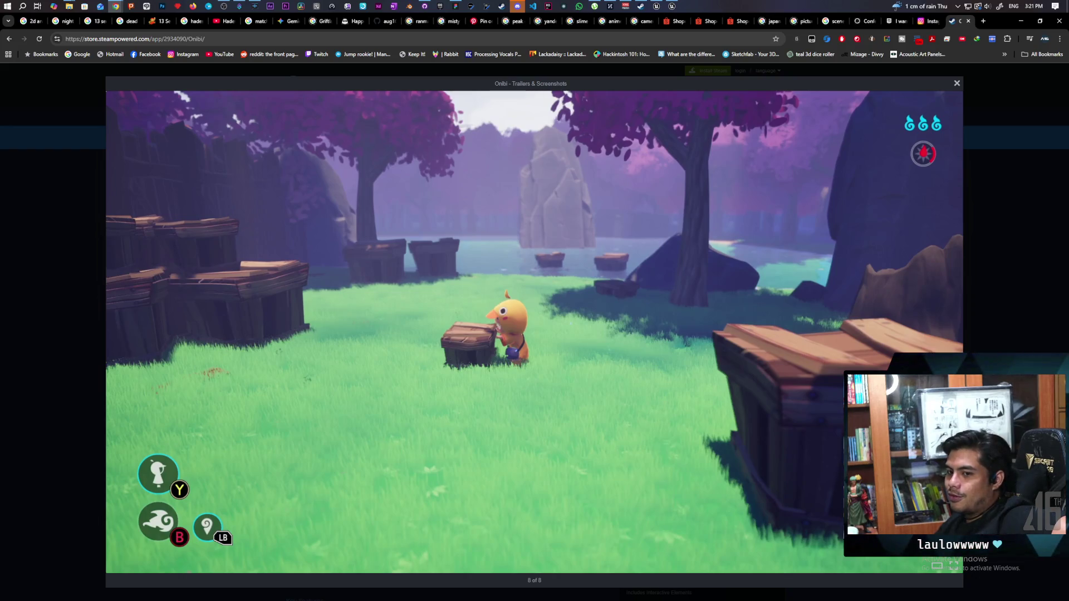
{"action": "key", "text": "Right"}
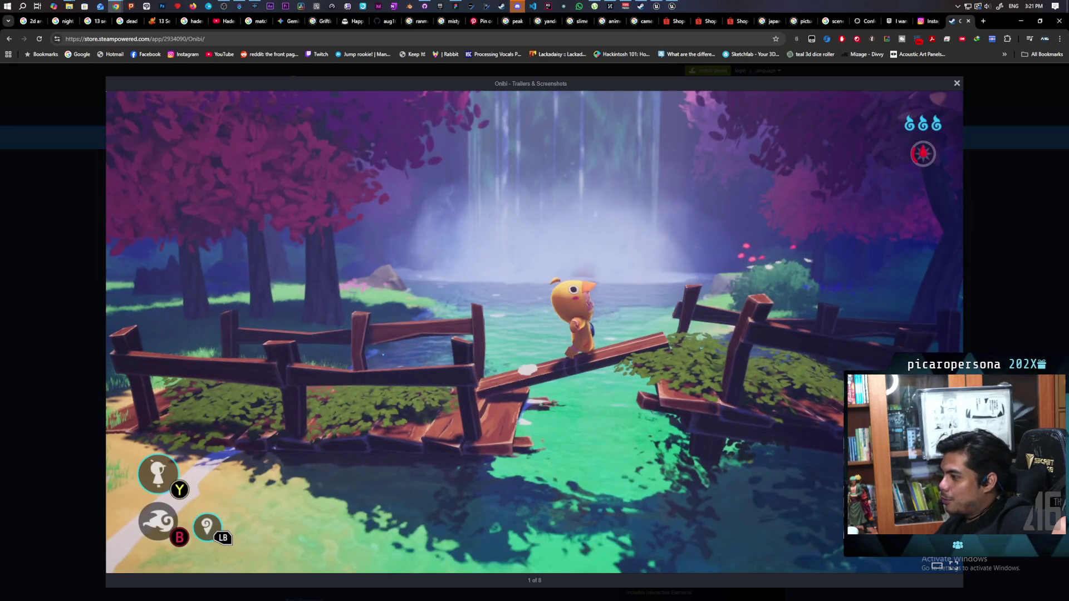
{"action": "key", "text": "Right"}
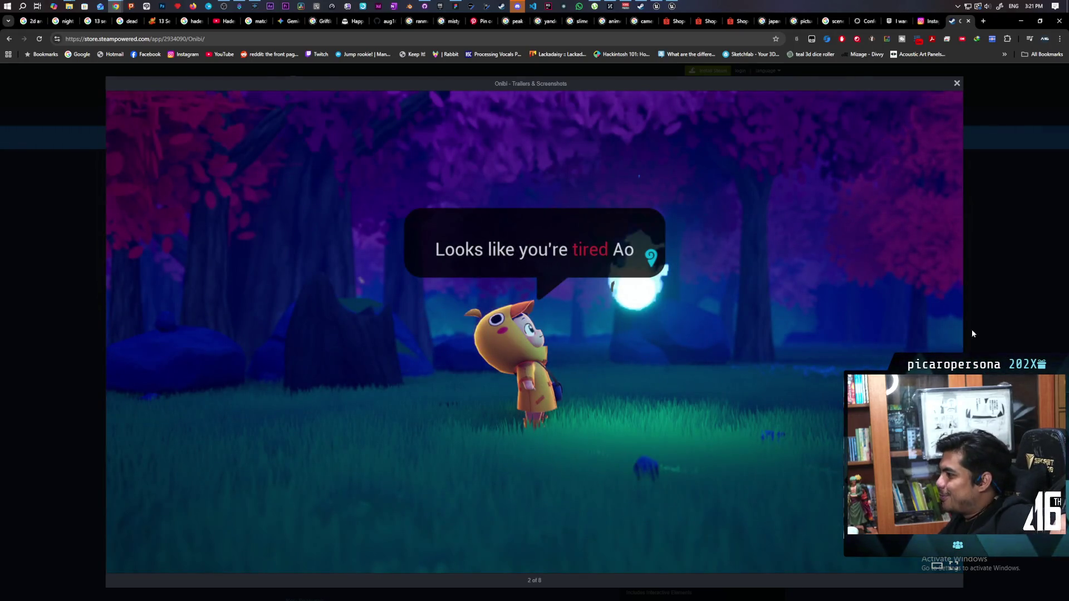
{"action": "left_click", "coordinate": [978, 346]}
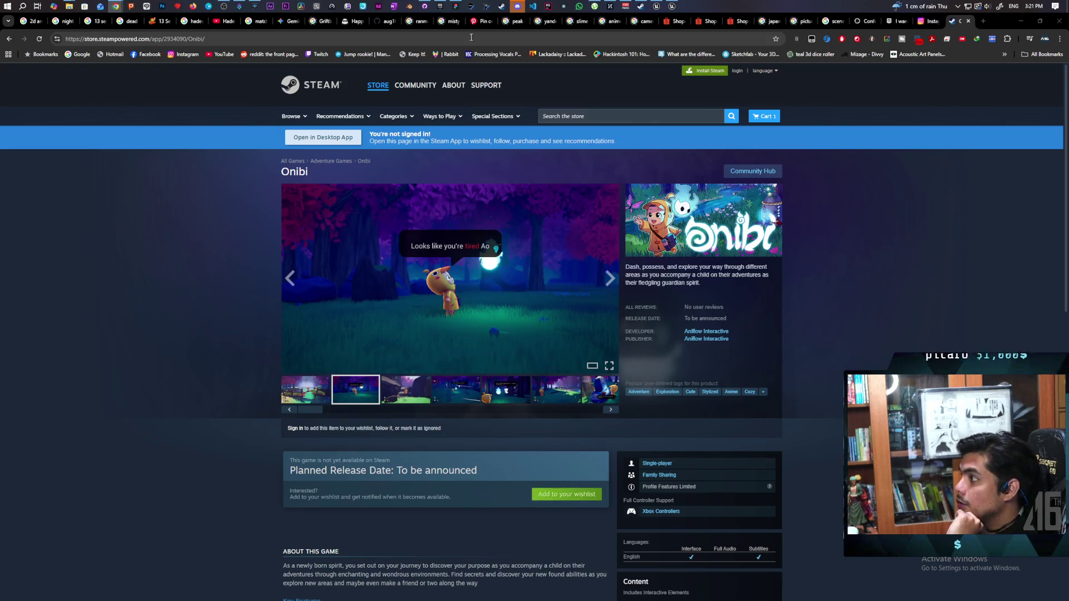
{"action": "left_click", "coordinate": [517, 10]}
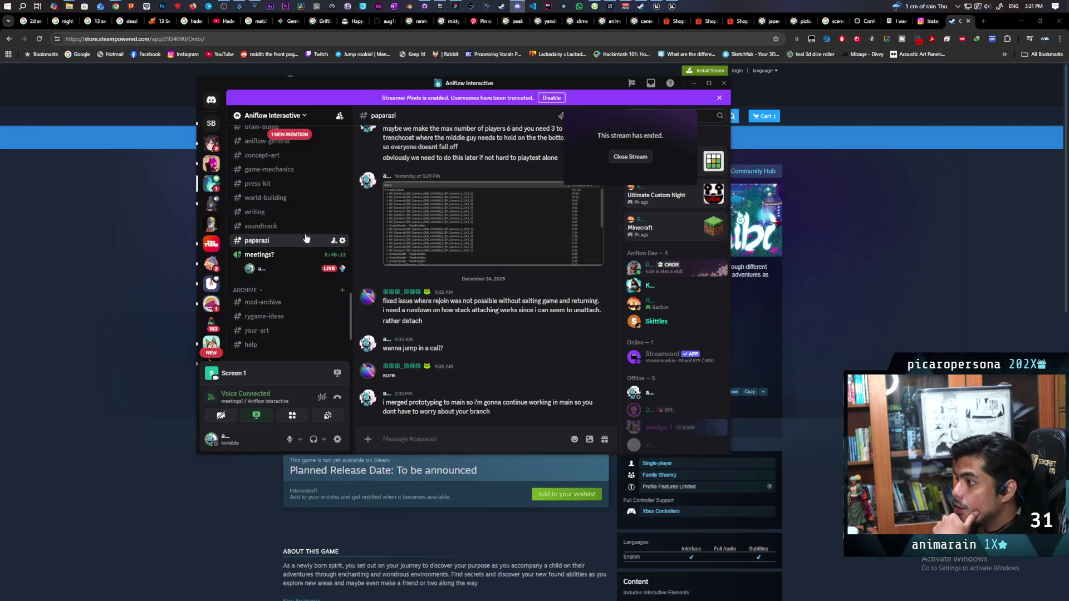
- Scroll back through older posts in #concept-art, then switch to the Epic Games Launcher library
{"action": "scroll", "coordinate": [306, 223], "scroll_direction": "up", "scroll_amount": 3}
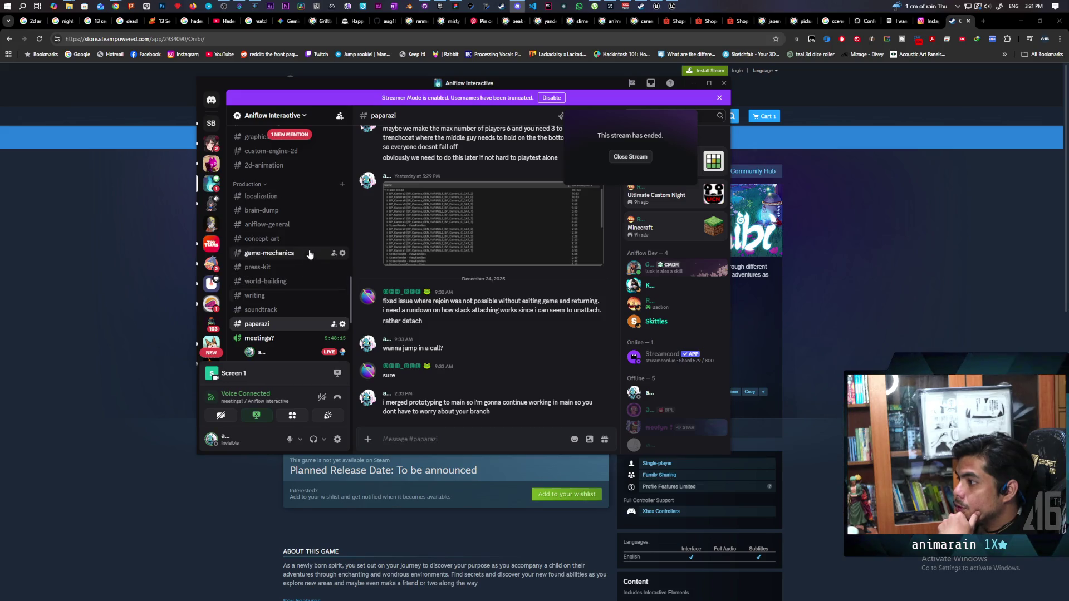
{"action": "left_click", "coordinate": [307, 239]}
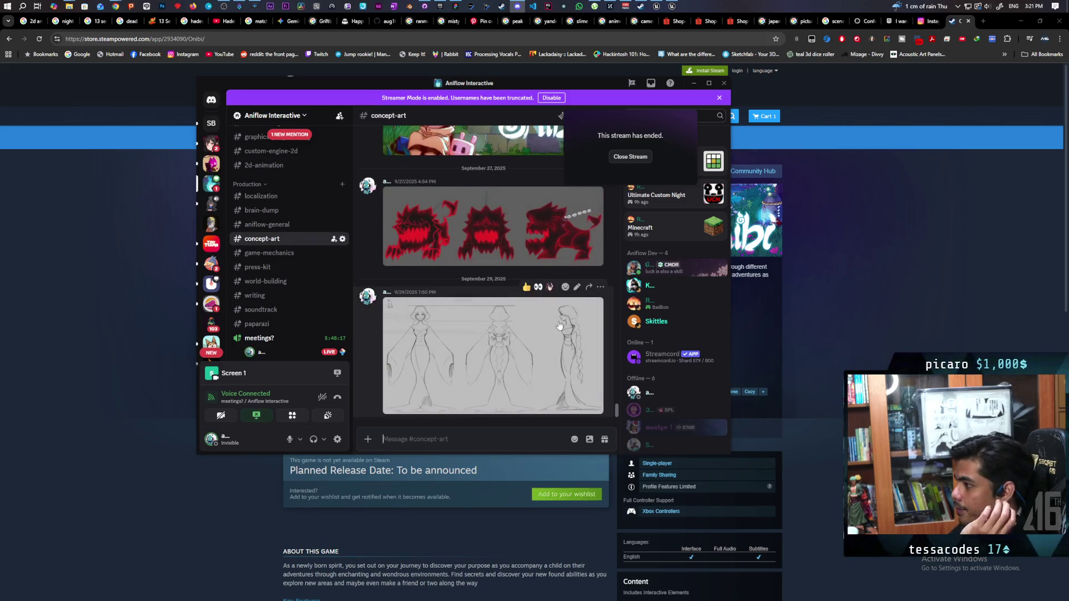
{"action": "scroll", "coordinate": [528, 329], "scroll_direction": "up", "scroll_amount": 3}
{"action": "scroll", "coordinate": [539, 338], "scroll_direction": "up", "scroll_amount": 10}
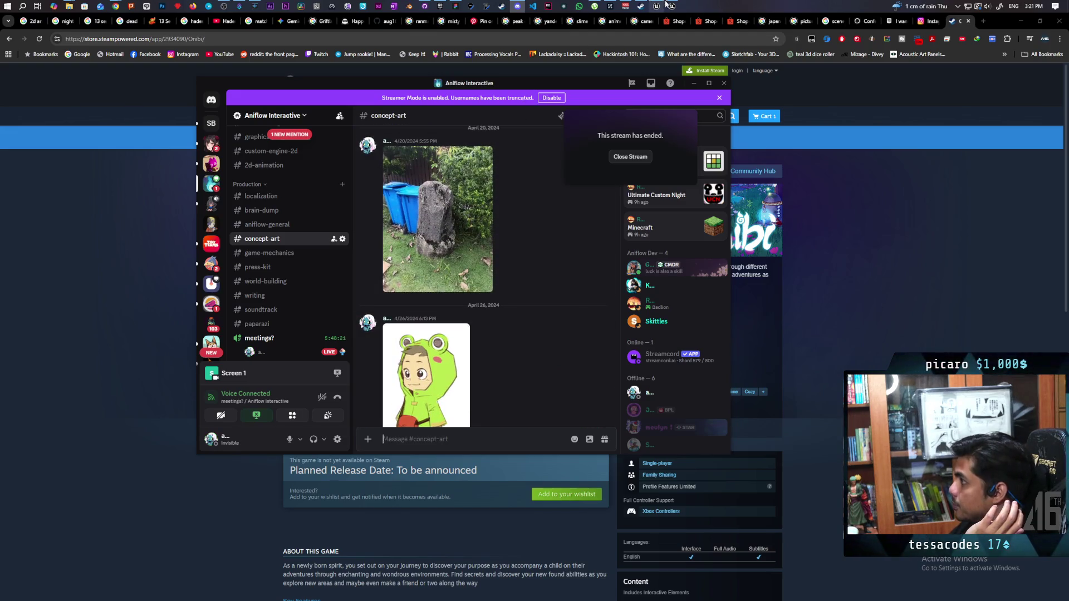
{"action": "left_click", "coordinate": [440, 6]}
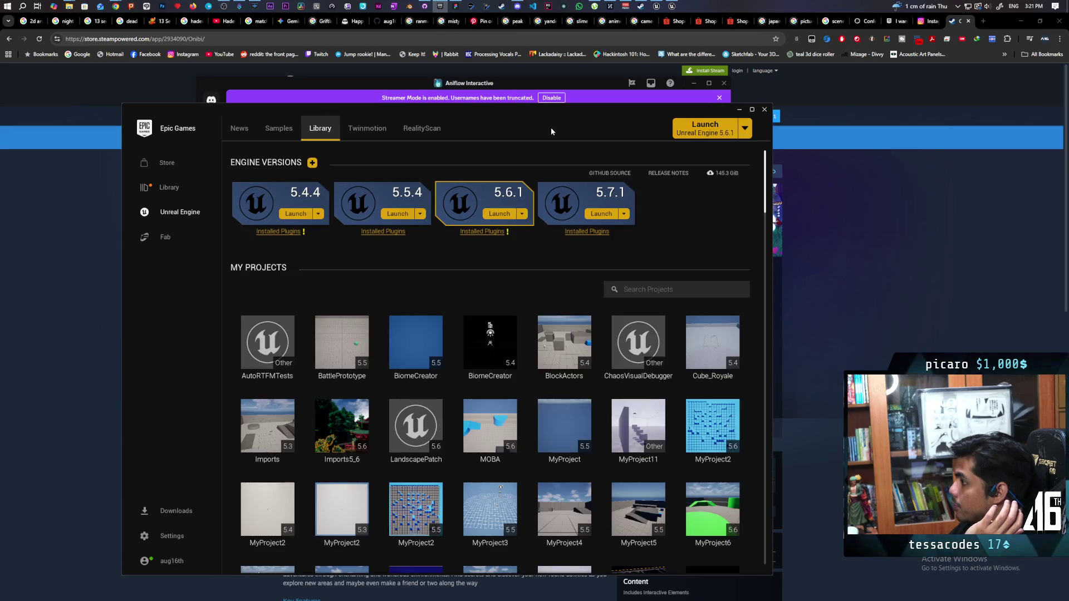
- Launch the game project from My Projects in the launcher and return to Discord
{"action": "mouse_move", "coordinate": [573, 134]}
{"action": "left_mouse_down"}
{"action": "mouse_move", "coordinate": [587, 167]}
{"action": "mouse_move", "coordinate": [890, 91]}
{"action": "left_mouse_up"}
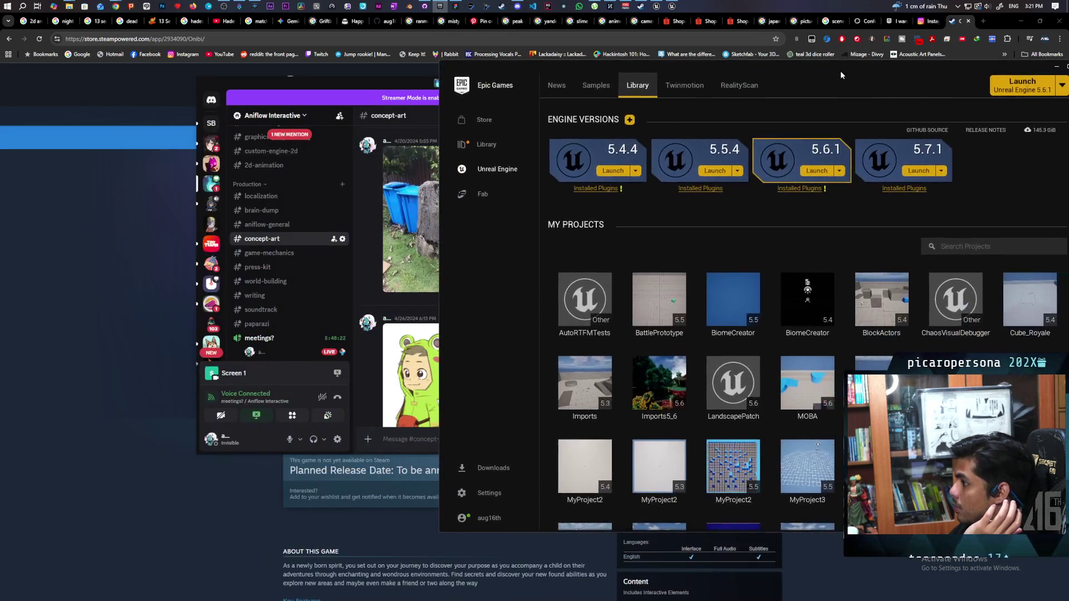
{"action": "scroll", "coordinate": [808, 362], "scroll_direction": "down", "scroll_amount": 4}
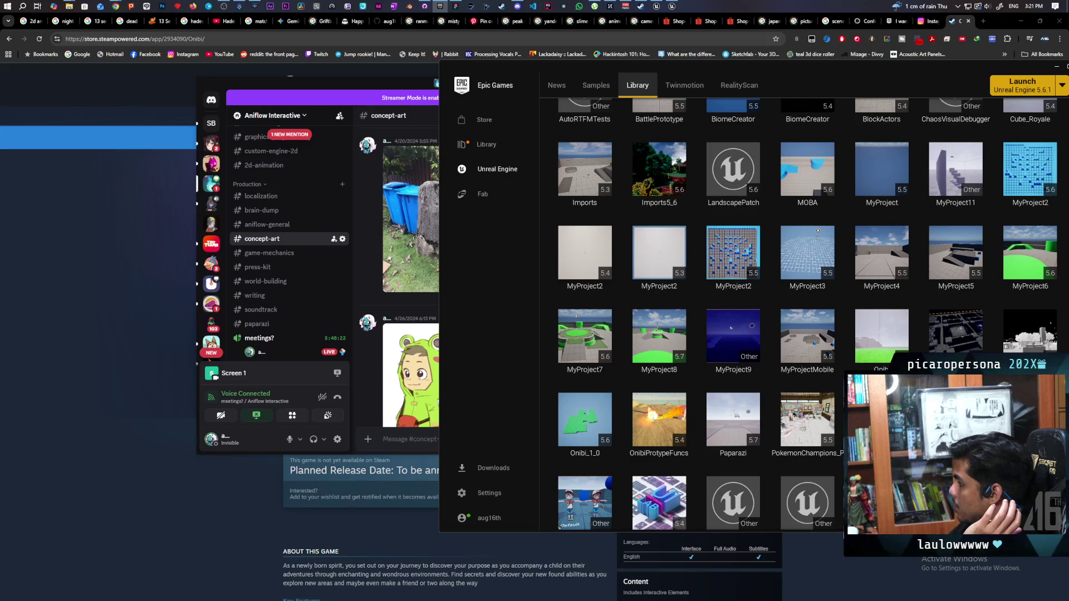
{"action": "double_click", "coordinate": [884, 342]}
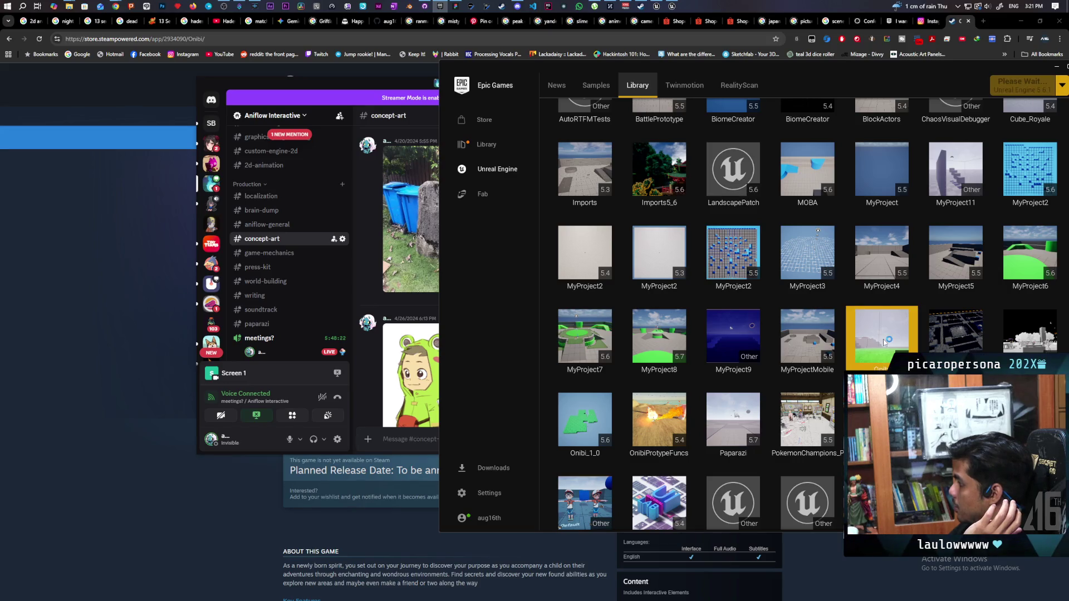
{"action": "left_click", "coordinate": [359, 86]}
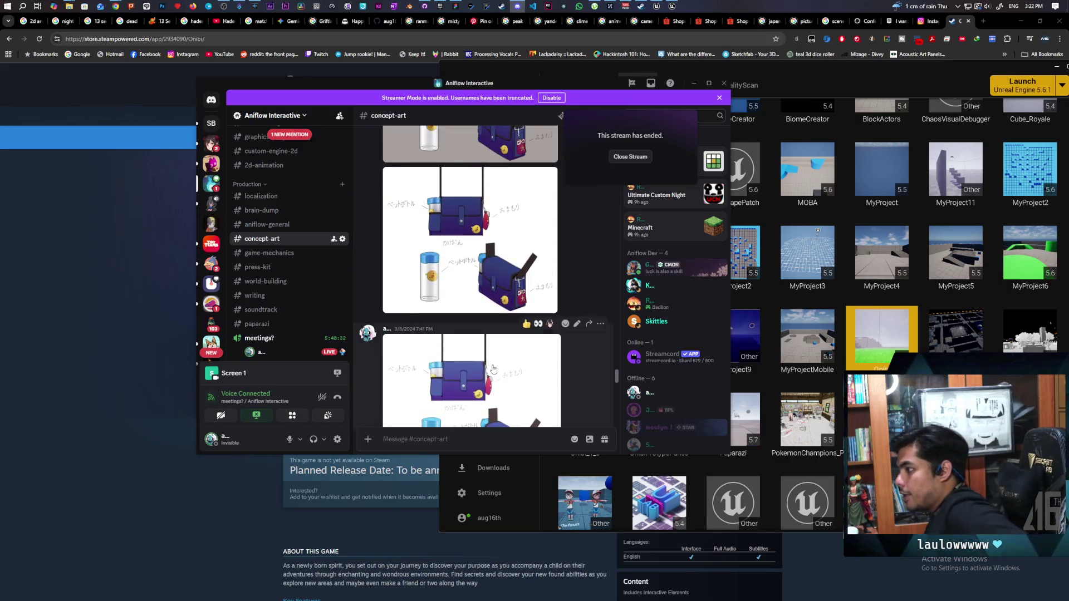
- Scroll through #concept-art posts while the project loads, then Alt+Tab to the Unreal Editor
{"action": "scroll", "coordinate": [492, 362], "scroll_direction": "down", "scroll_amount": 1}
{"action": "scroll", "coordinate": [492, 356], "scroll_direction": "down", "scroll_amount": 10}
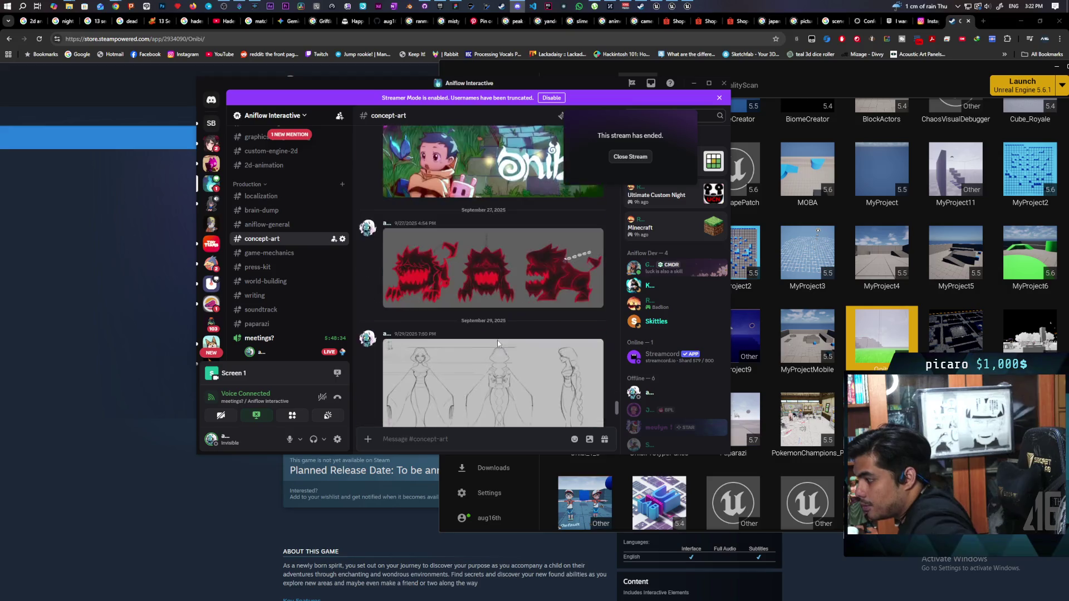
{"action": "scroll", "coordinate": [496, 340], "scroll_direction": "up", "scroll_amount": 3}
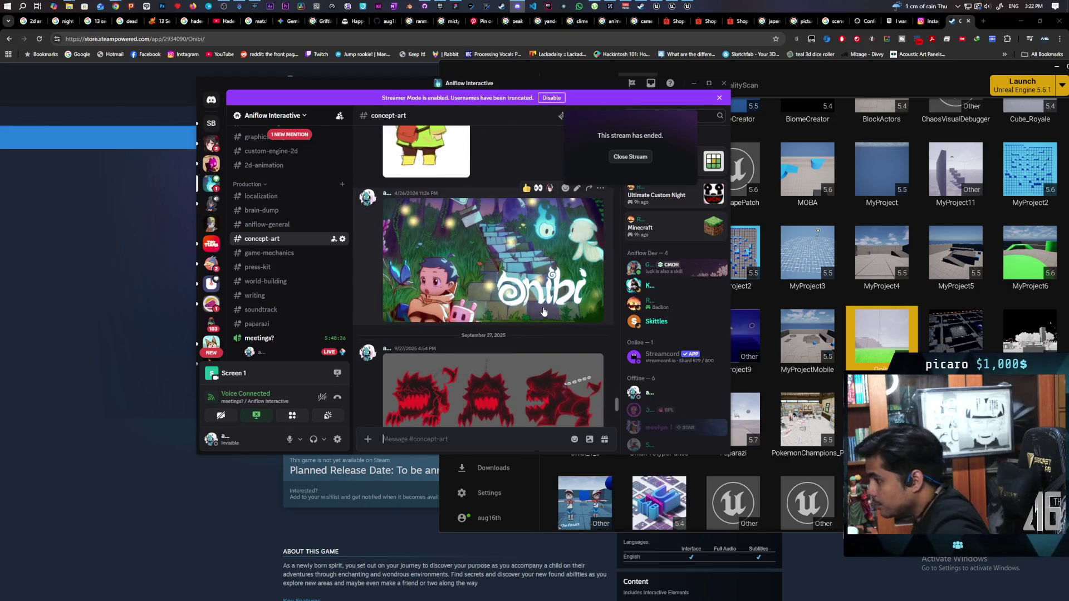
{"action": "scroll", "coordinate": [517, 334], "scroll_direction": "up", "scroll_amount": 3}
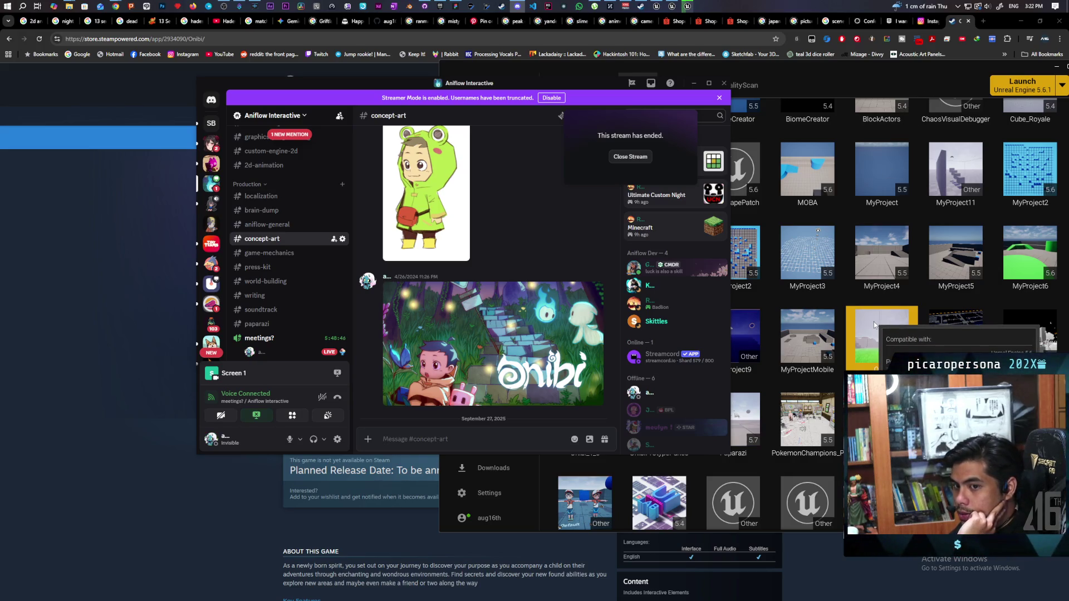
{"action": "double_click", "coordinate": [874, 326]}
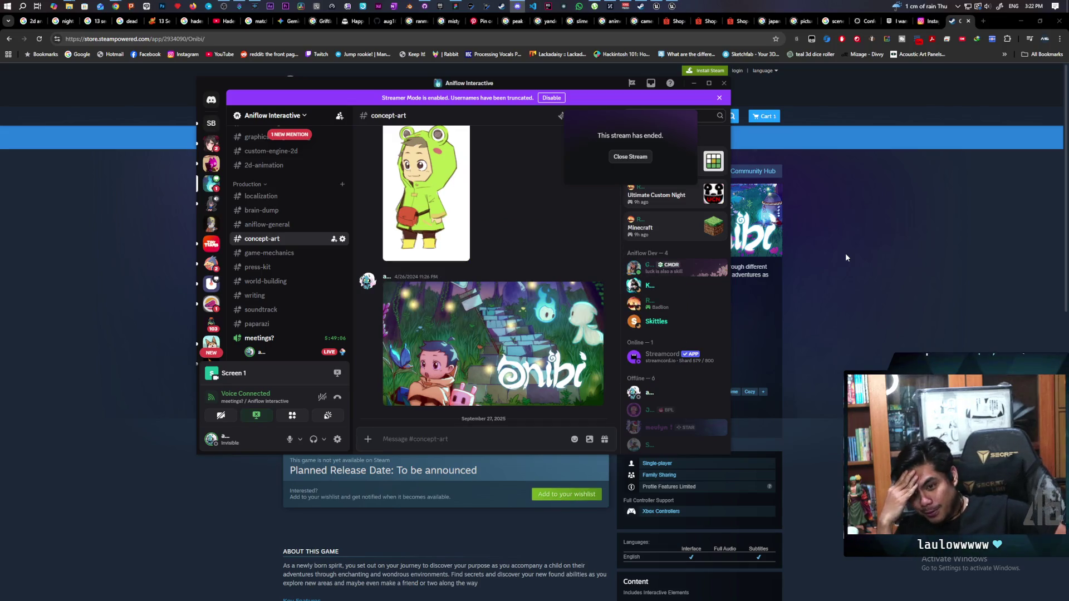
{"action": "key", "text": "alt+Tab"}
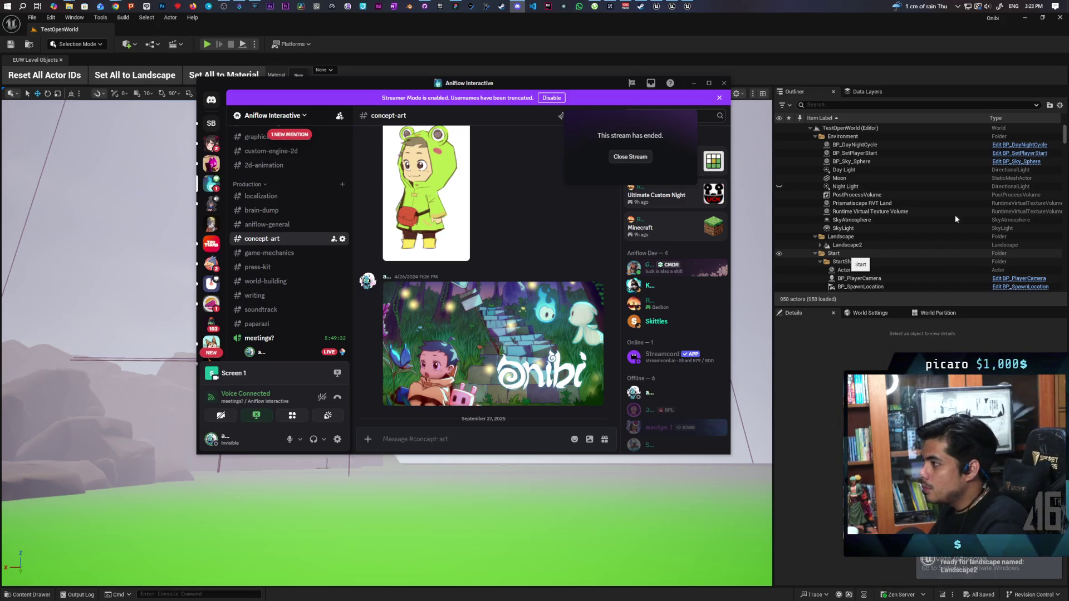
- Focus the TestOpenWorld editor and select BP_DayNightCycle and BP_SetPlayerStart to view their Details
{"action": "left_click", "coordinate": [466, 24]}
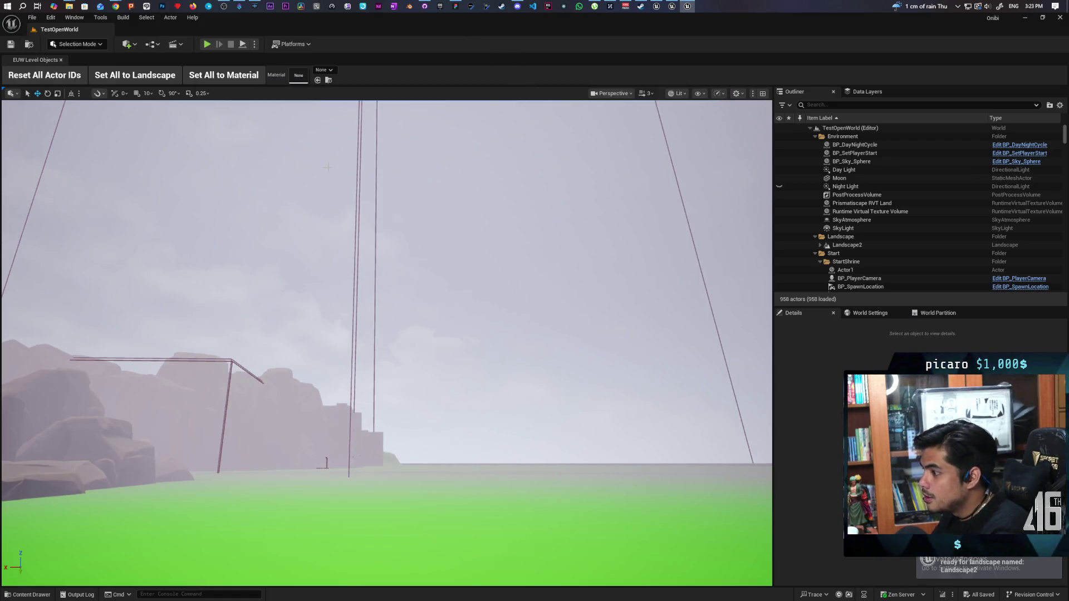
{"action": "left_click", "coordinate": [875, 145]}
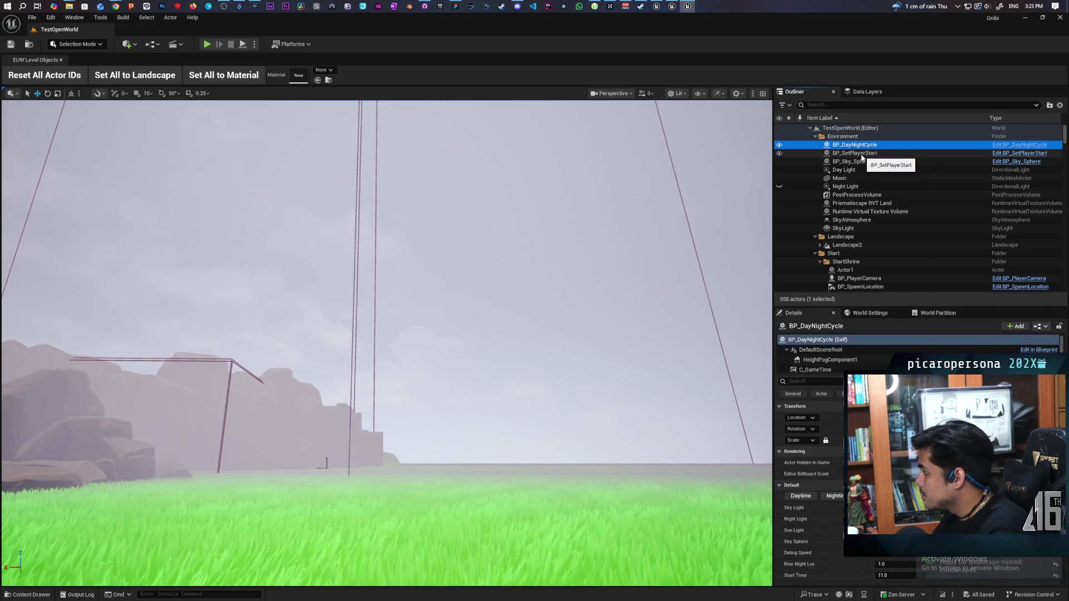
{"action": "left_click", "coordinate": [861, 155]}
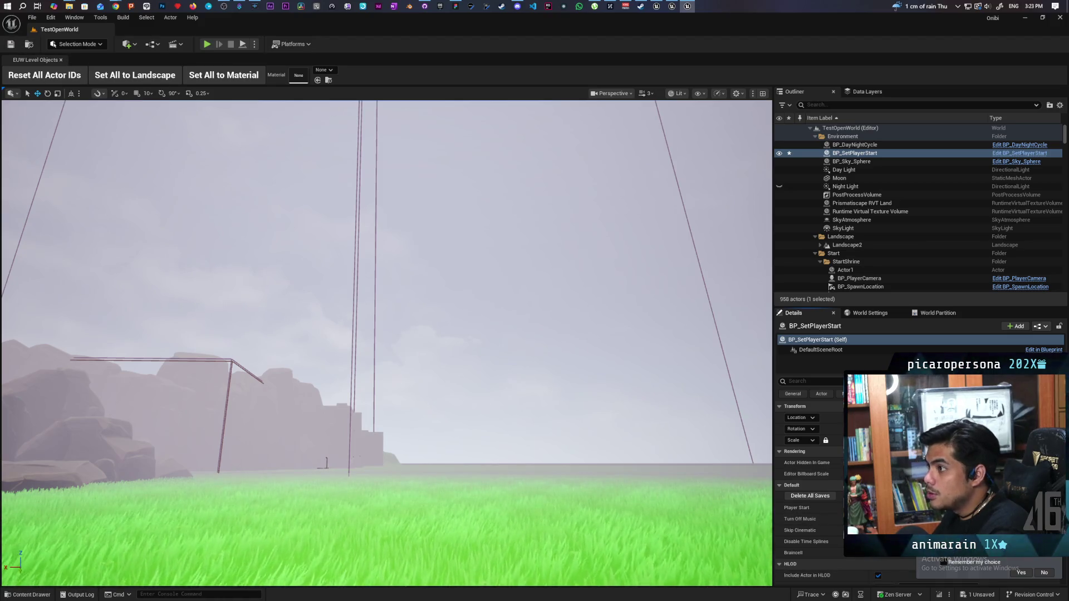
- Launch Standalone Game from the Play options, saving the level via Save Selected
{"action": "left_click", "coordinate": [255, 44]}
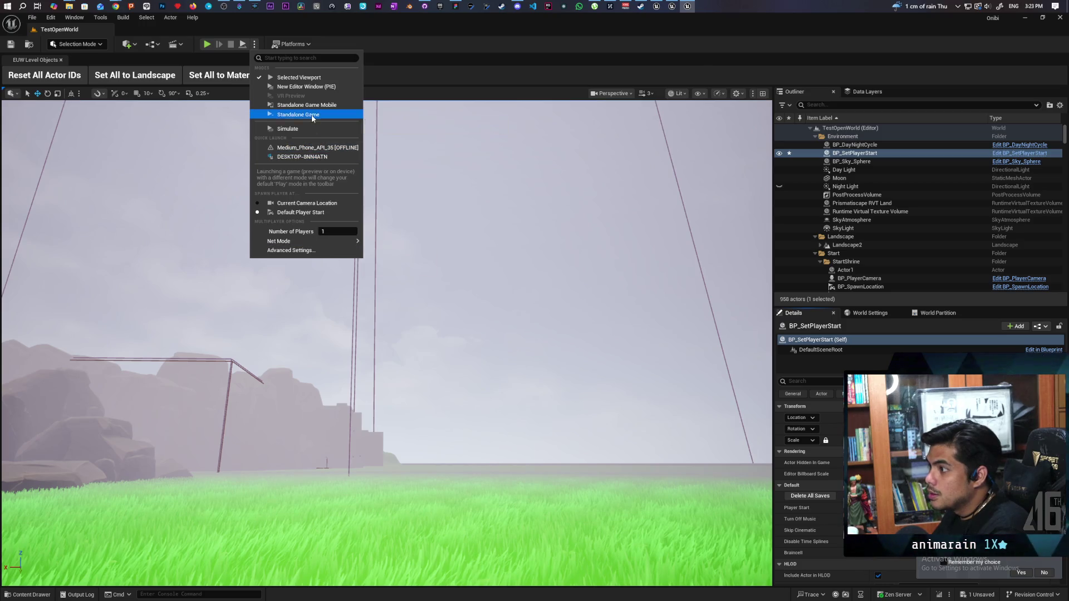
{"action": "left_click", "coordinate": [310, 113]}
{"action": "left_click", "coordinate": [604, 405]}
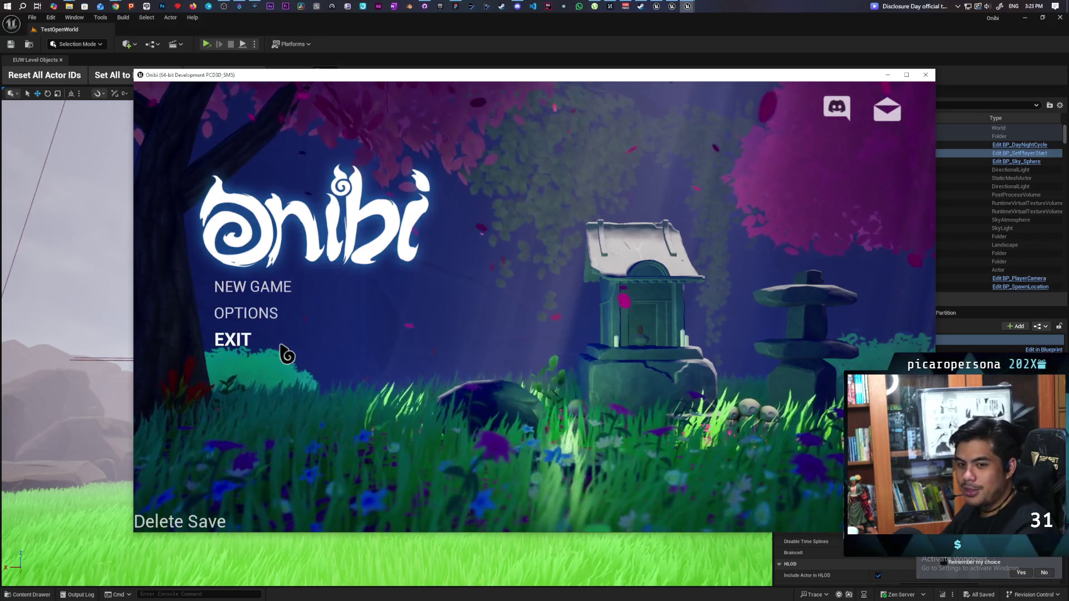
- Start a new Onibi game and possess the red jar in the dark meadow
{"action": "left_click", "coordinate": [258, 291]}
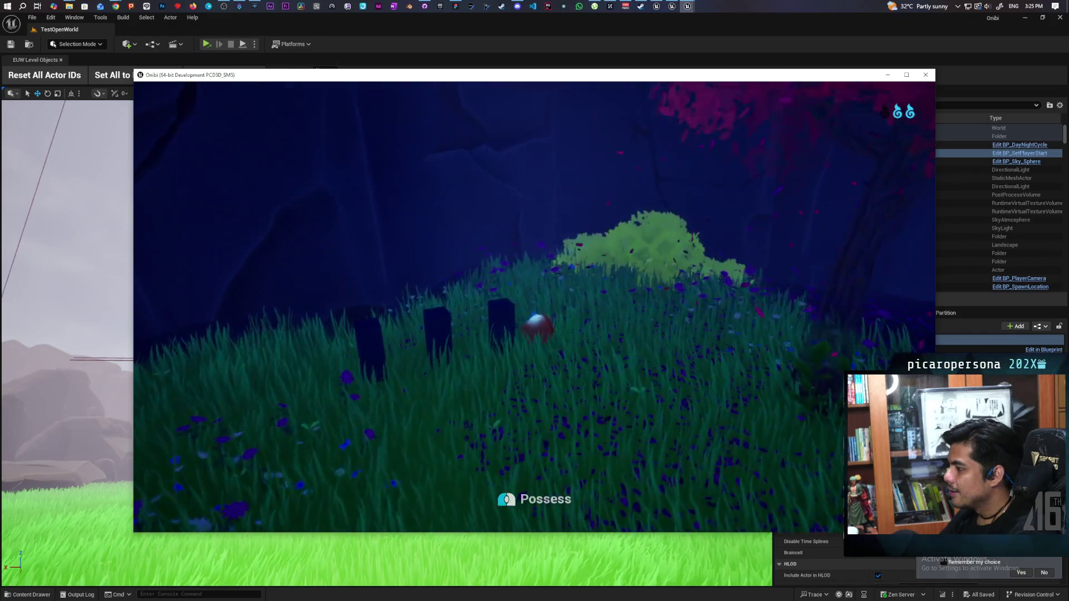
{"action": "left_click", "coordinate": [534, 306]}
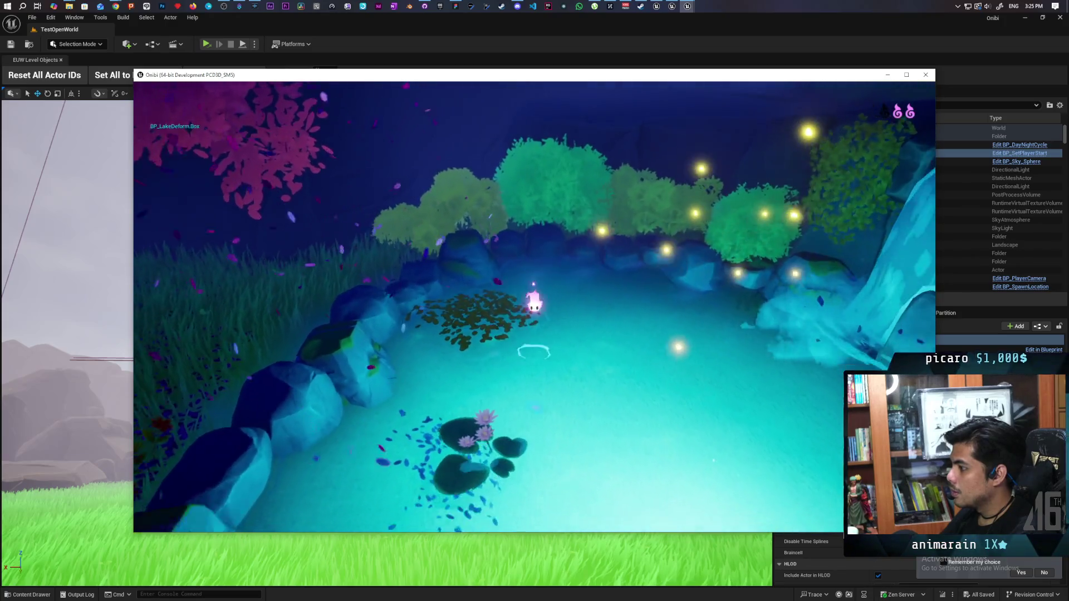
- Swim across the lake, then run up the grassy slope through the stone gate to the stairway
{"action": "key", "text": "w"}
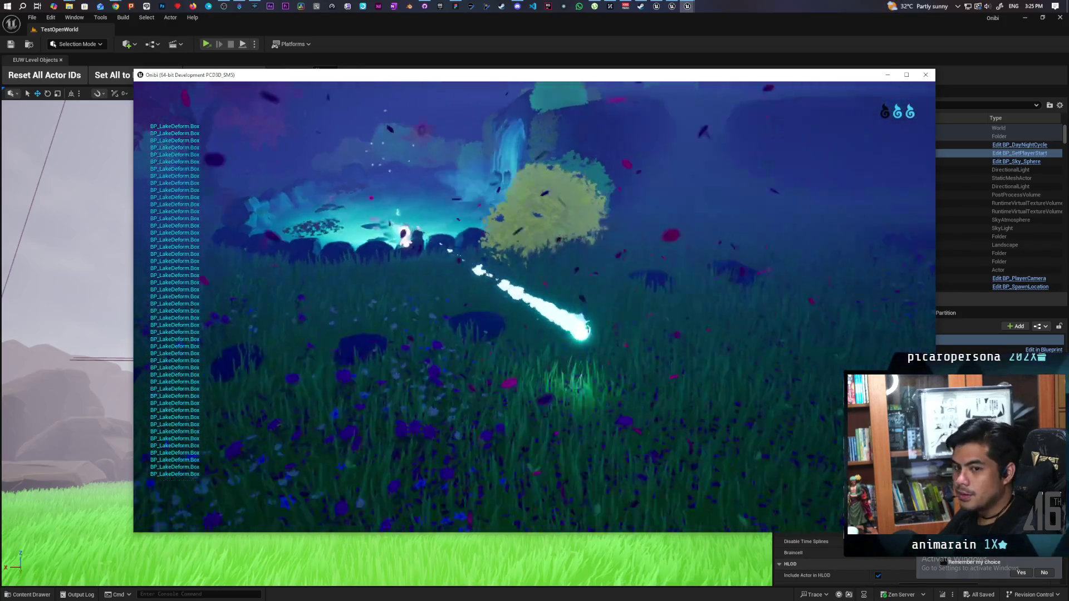
{"action": "key", "text": "w"}
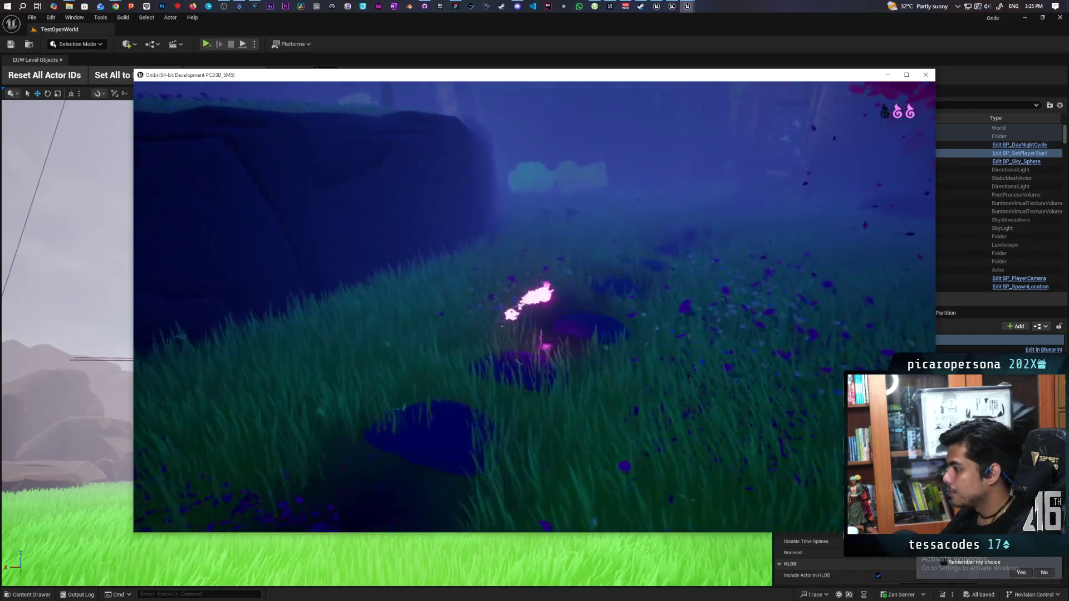
{"action": "key", "text": "w"}
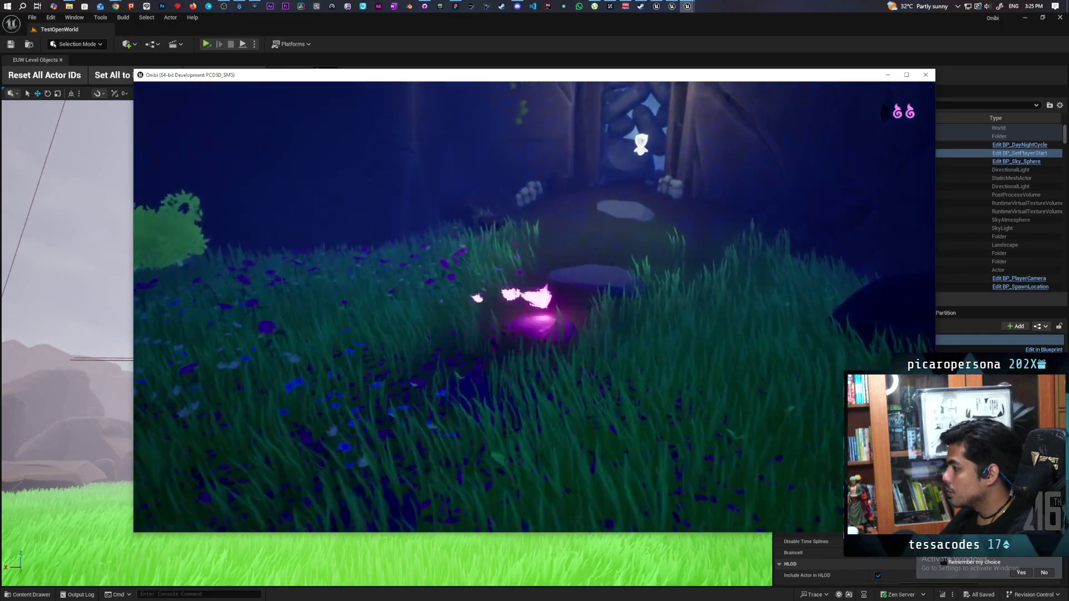
{"action": "key", "text": "w"}
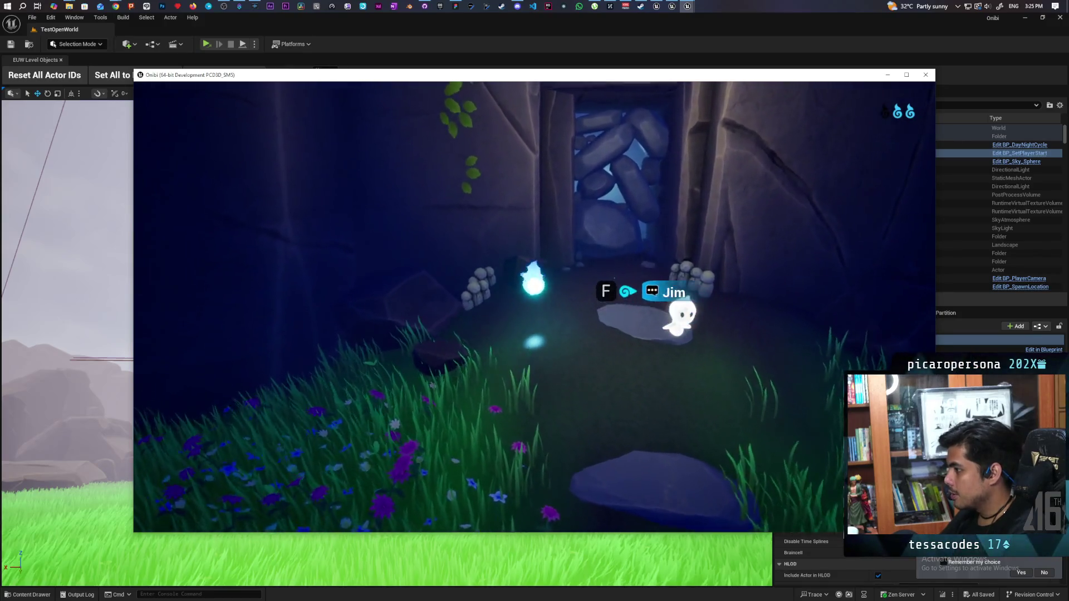
{"action": "key", "text": "w"}
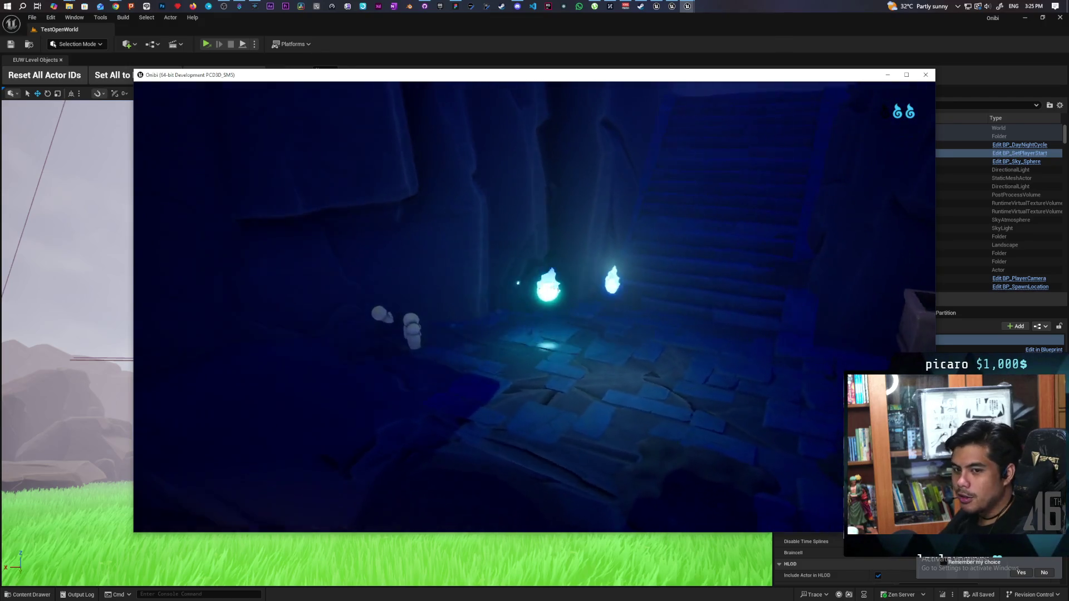
{"action": "key", "text": "w"}
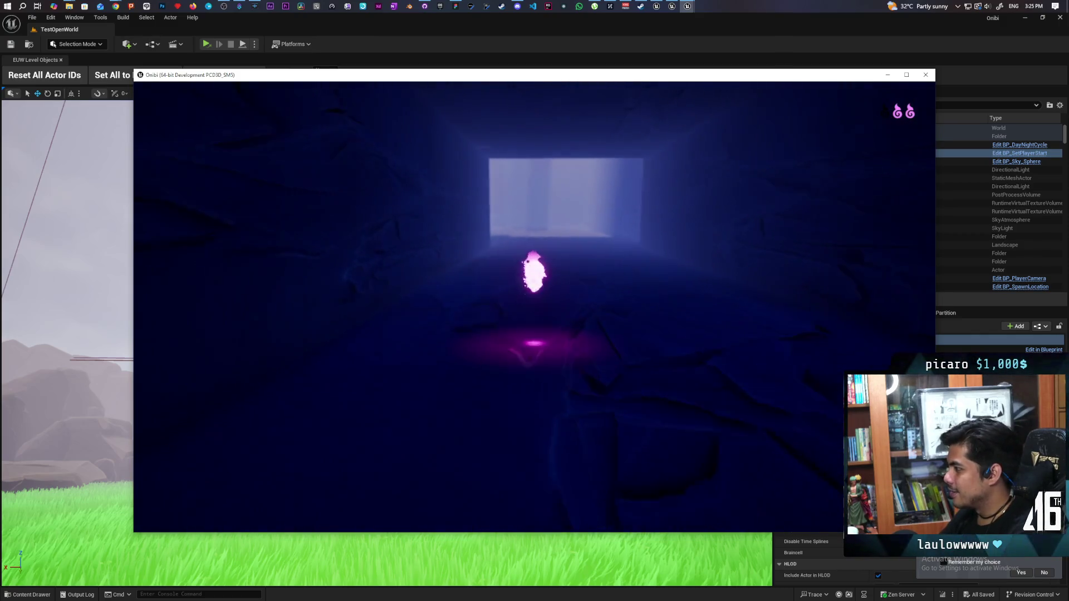
- Walk through the tunnel, doorway and stairs into the wooden room, then pause and close the game
{"action": "key", "text": "w"}
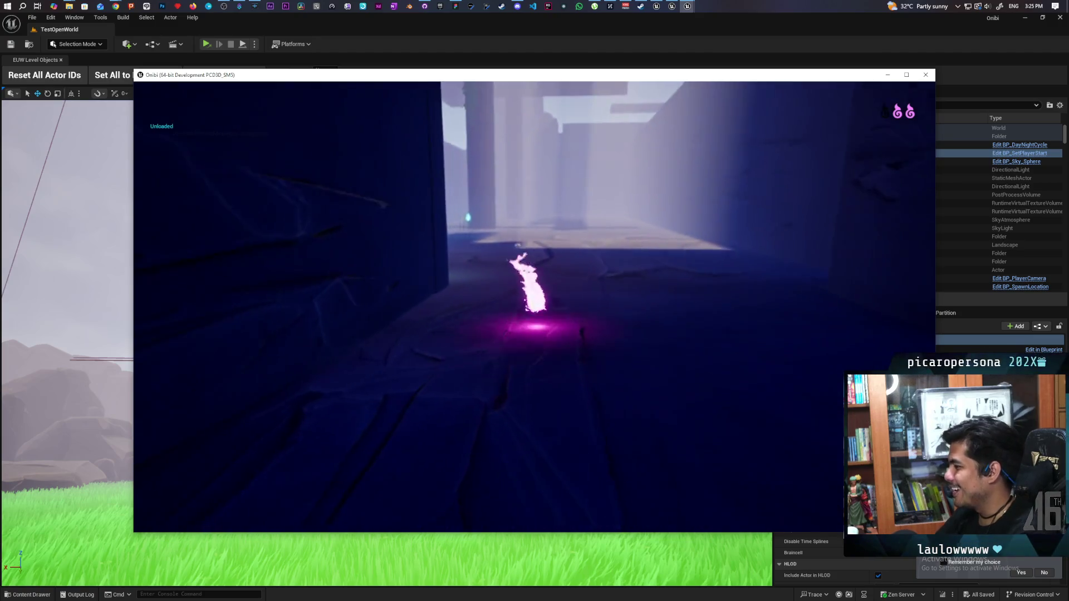
{"action": "key", "text": "w"}
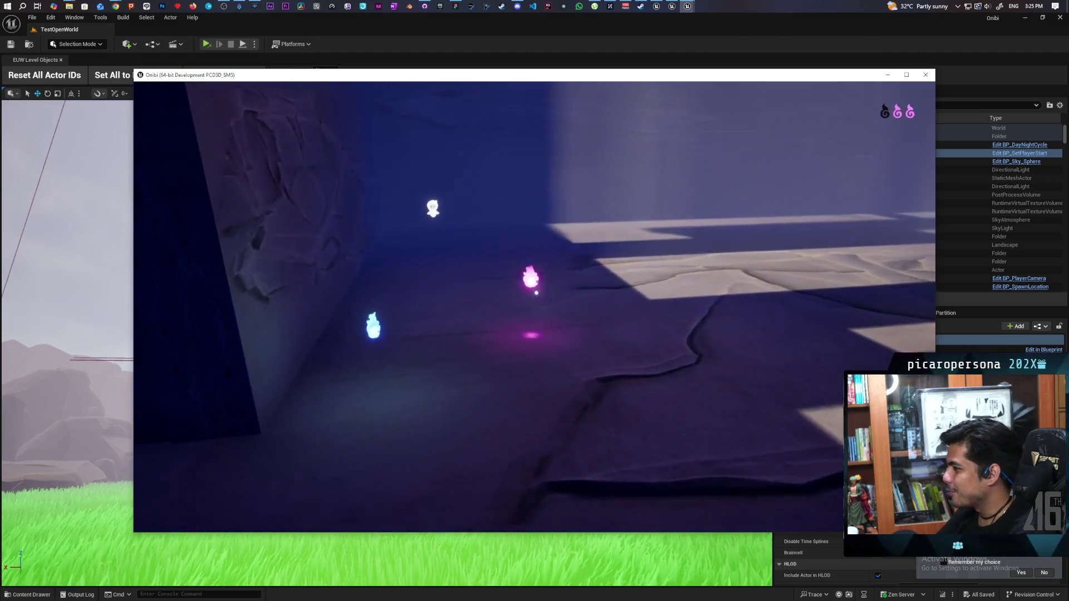
{"action": "key", "text": "w"}
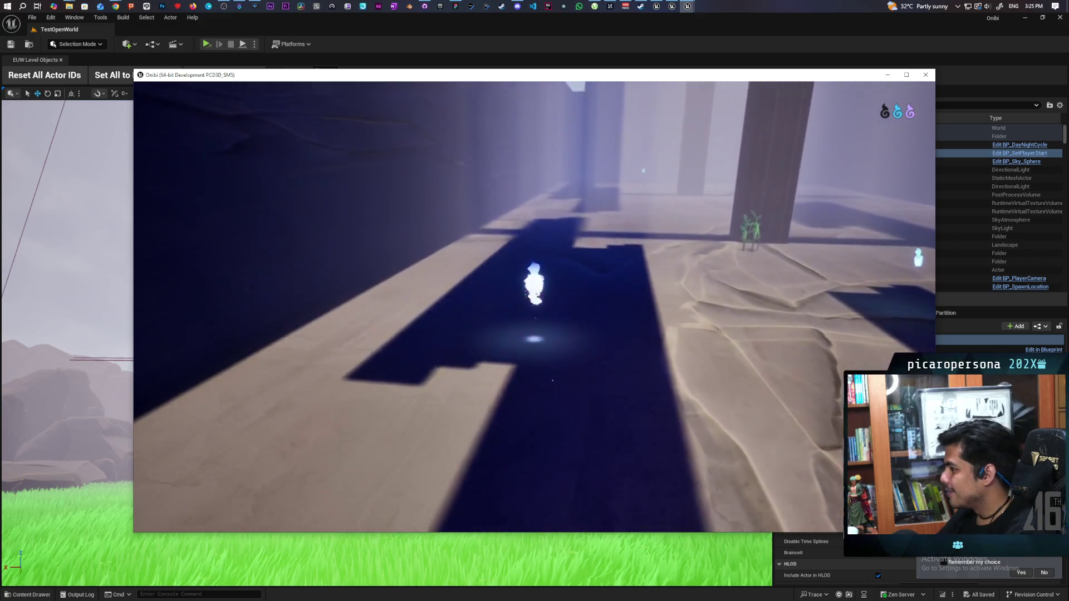
{"action": "key", "text": "w"}
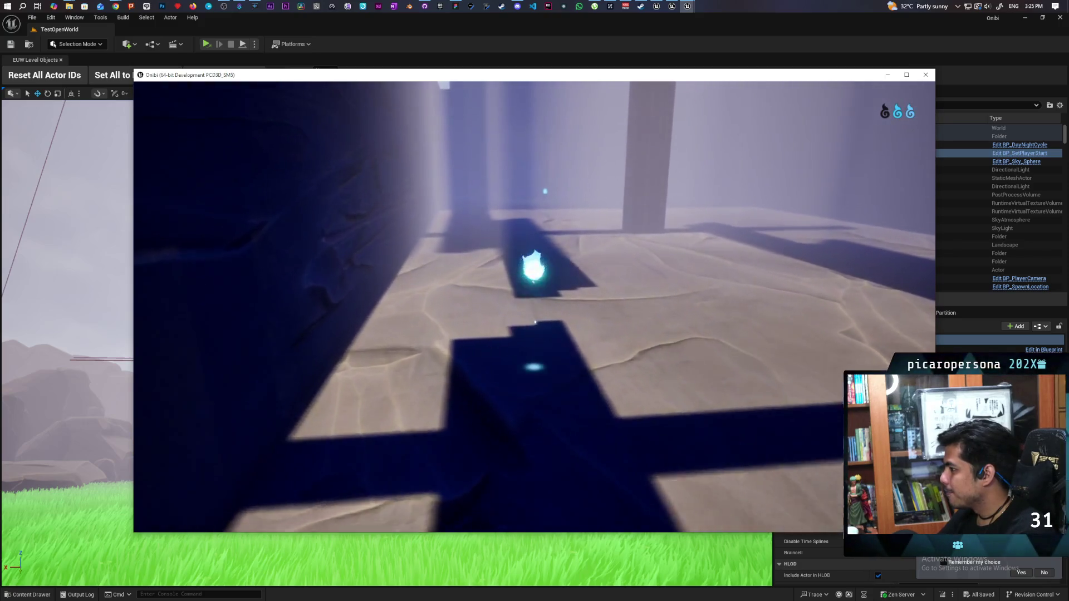
{"action": "key", "text": "w"}
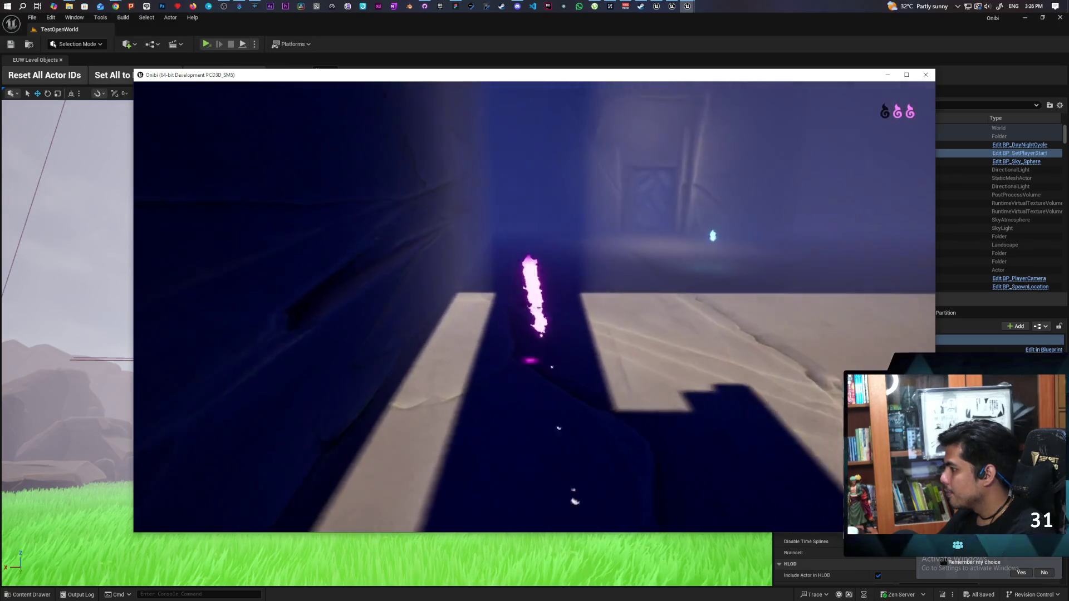
{"action": "key", "text": "w"}
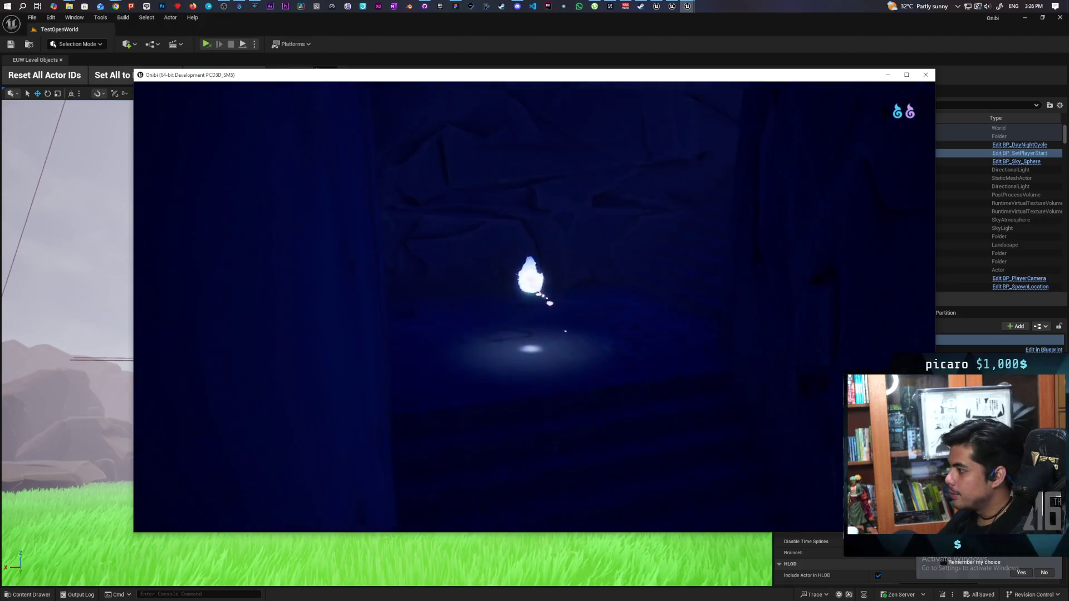
{"action": "key", "text": "w"}
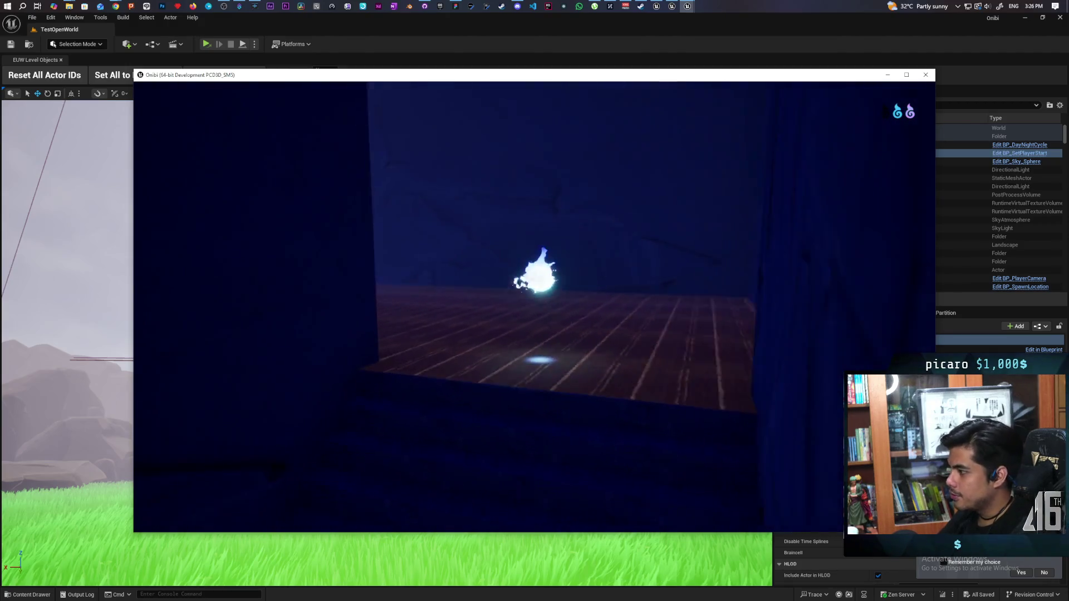
{"action": "key", "text": "w"}
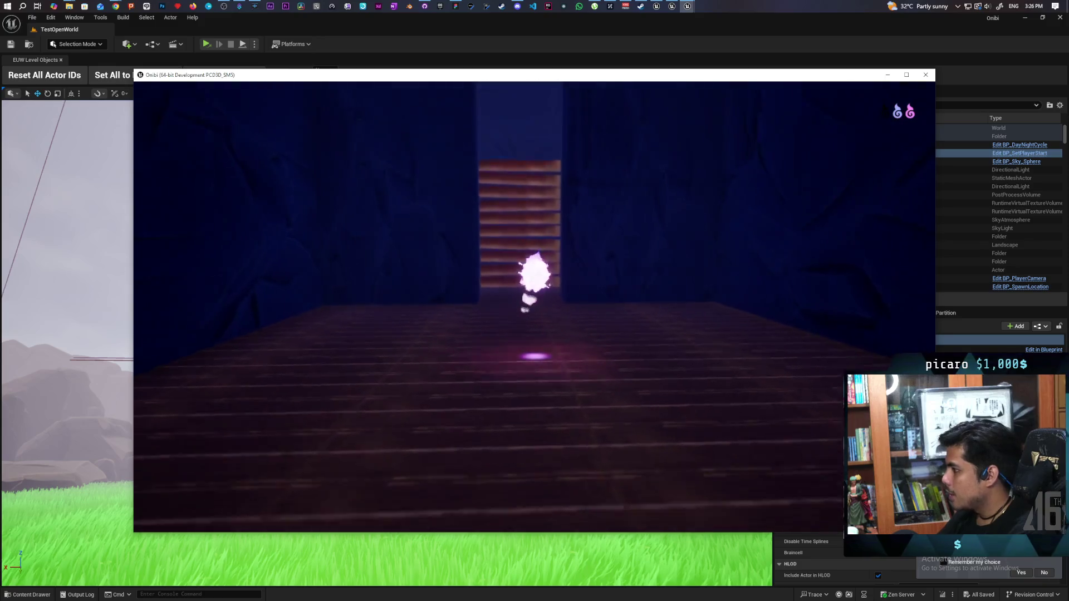
{"action": "key", "text": "w"}
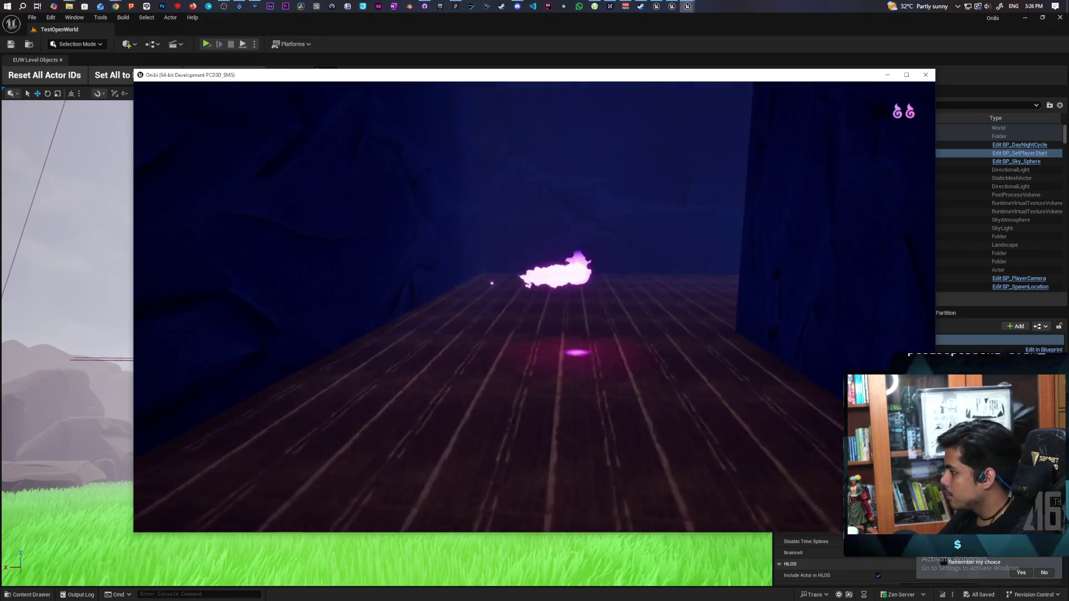
{"action": "key", "text": "Escape"}
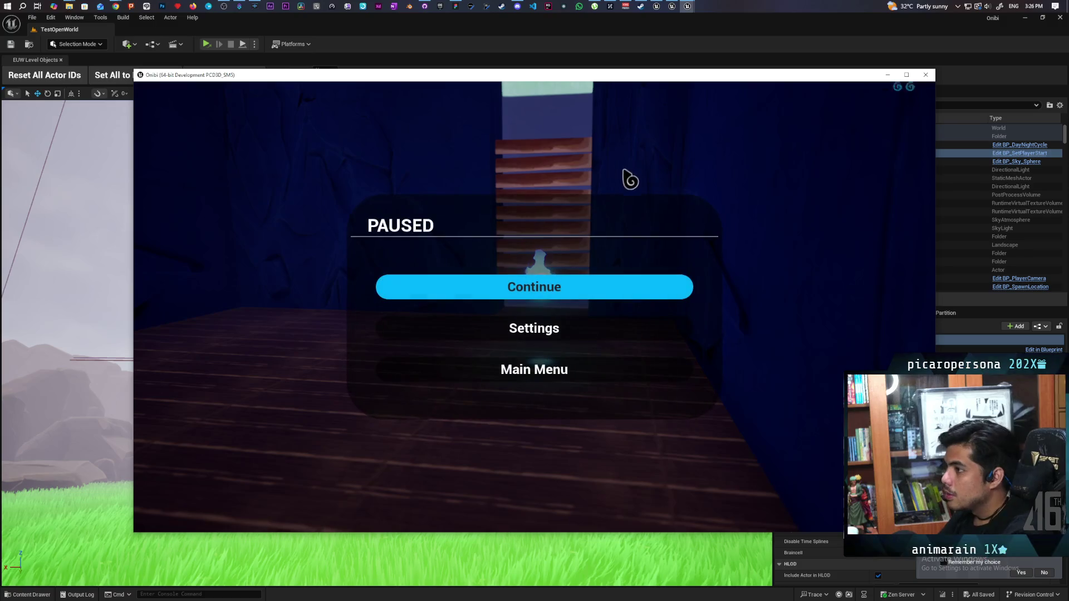
{"action": "left_click", "coordinate": [925, 75]}
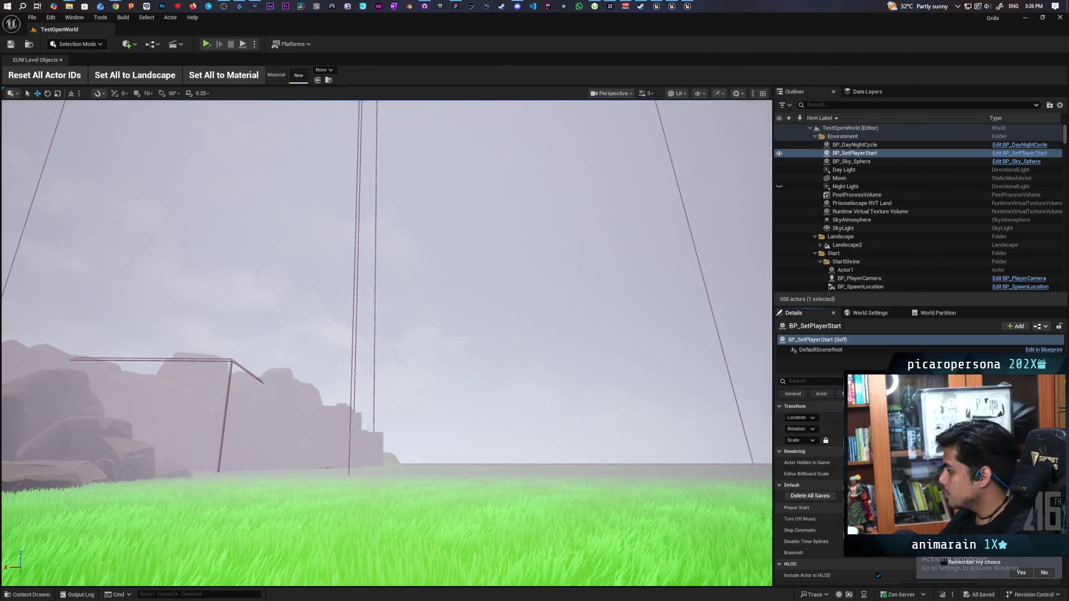
- Open TestLevel from the Levels folder, saving the modified BP_SetPlayerStart blueprint
{"action": "key", "text": "ctrl+space"}
{"action": "left_click", "coordinate": [414, 395]}
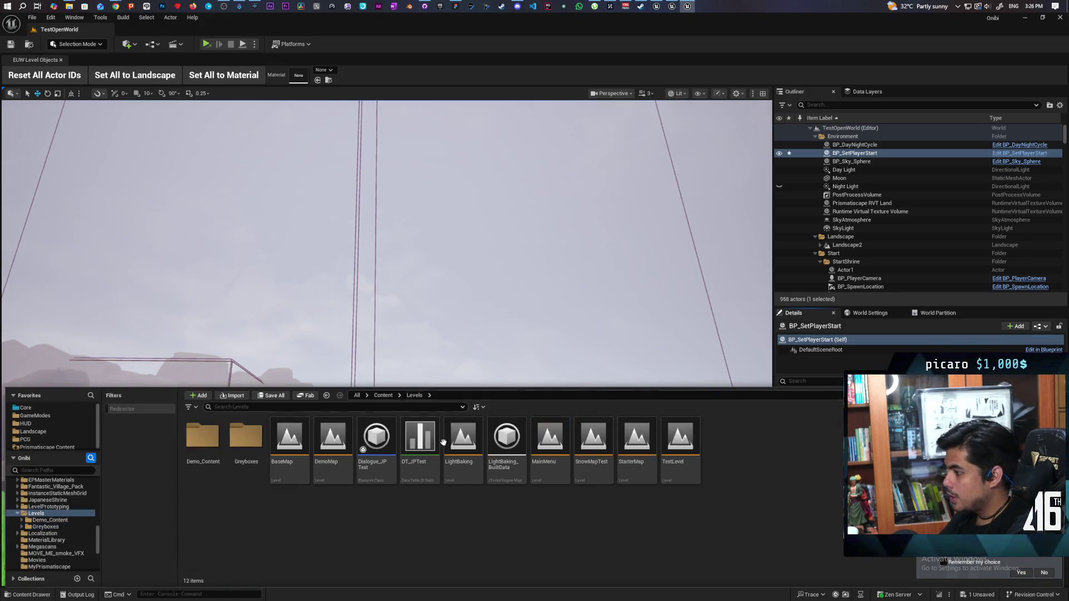
{"action": "double_click", "coordinate": [695, 462]}
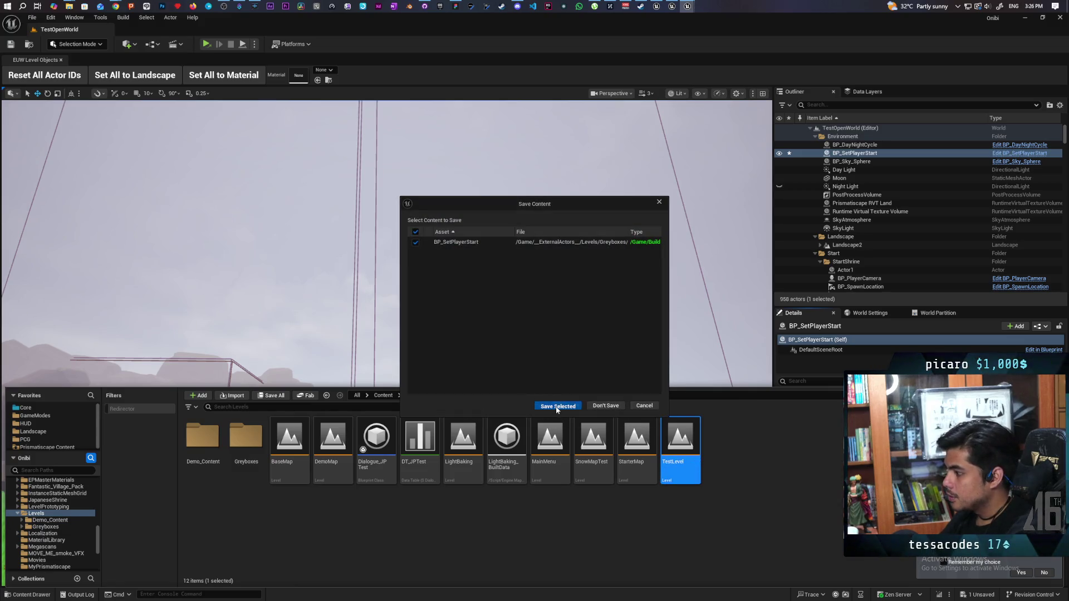
{"action": "left_click", "coordinate": [558, 405]}
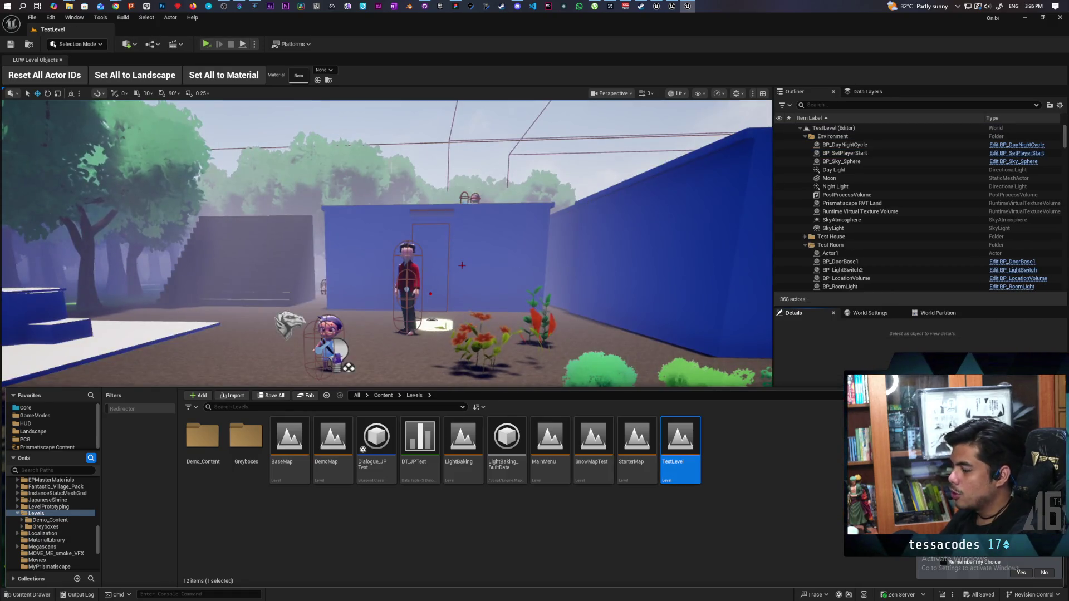
{"action": "left_click", "coordinate": [253, 46]}
- Start Play In Editor and walk the character past the lake and spirit toward the house
{"action": "left_click", "coordinate": [299, 81]}
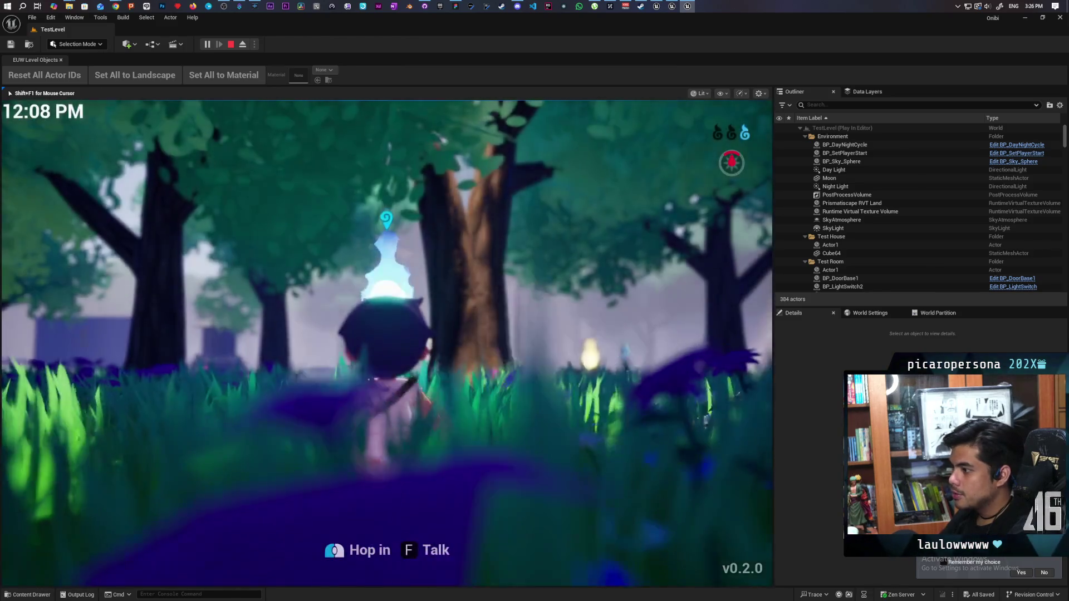
{"action": "key", "text": "w"}
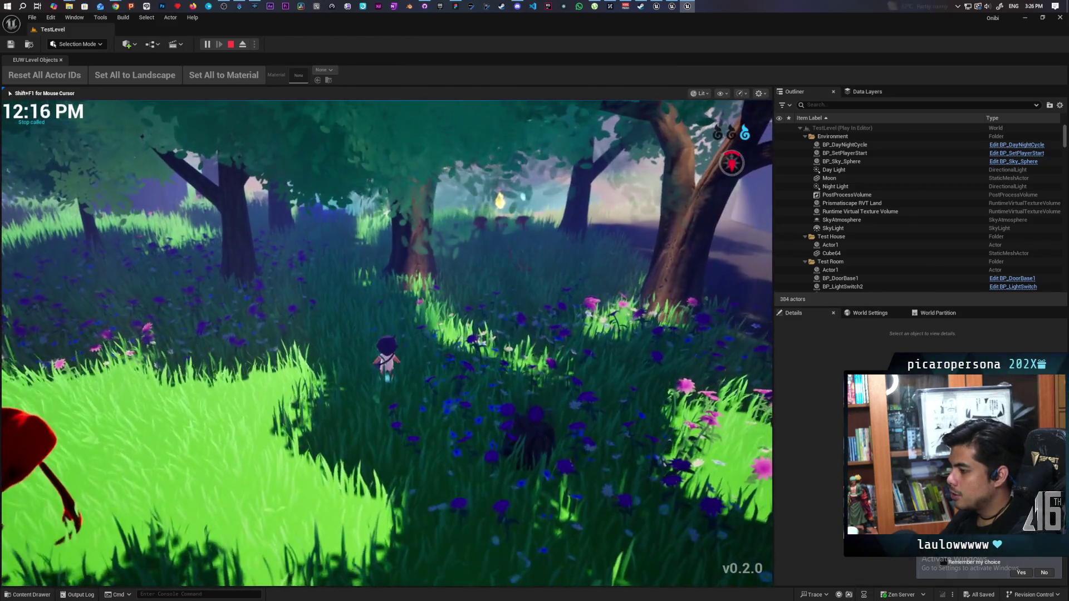
{"action": "key", "text": "w"}
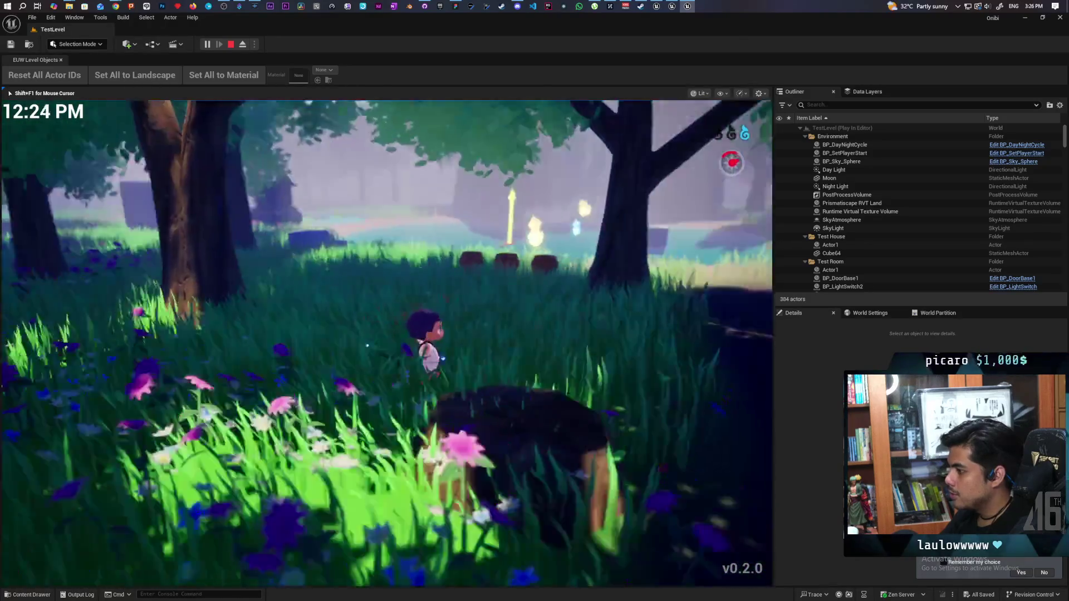
{"action": "key", "text": "w"}
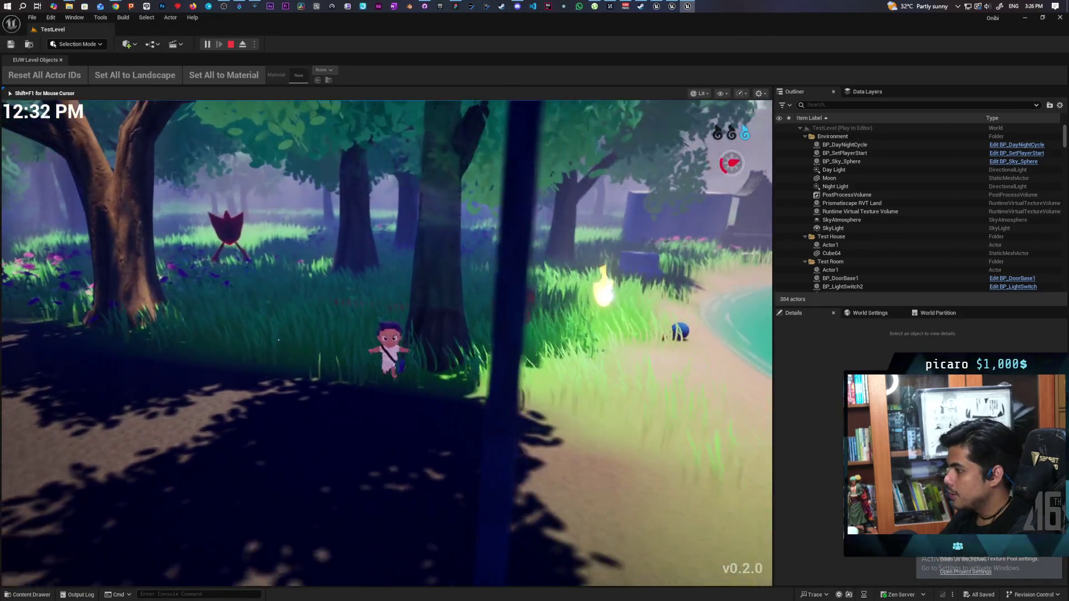
{"action": "key", "text": "w"}
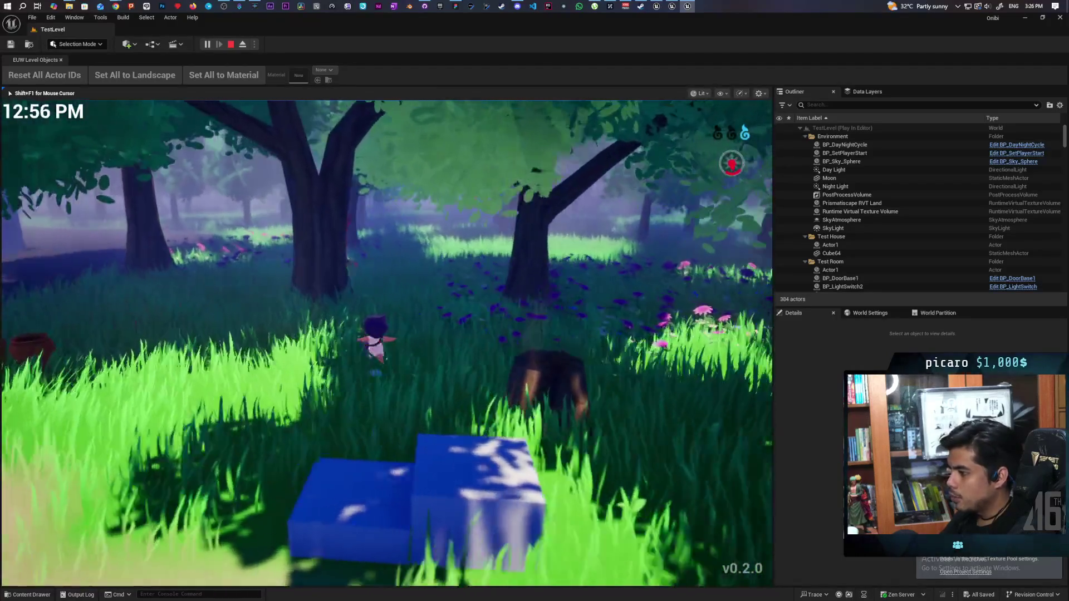
{"action": "key", "text": "w"}
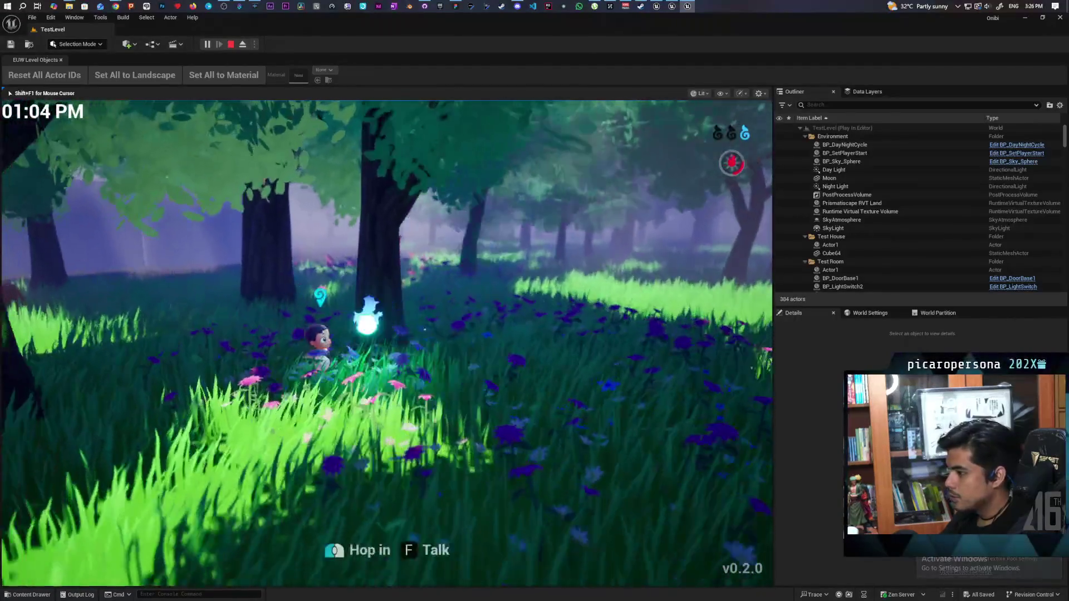
{"action": "key", "text": "w"}
{"action": "key", "text": "w"}
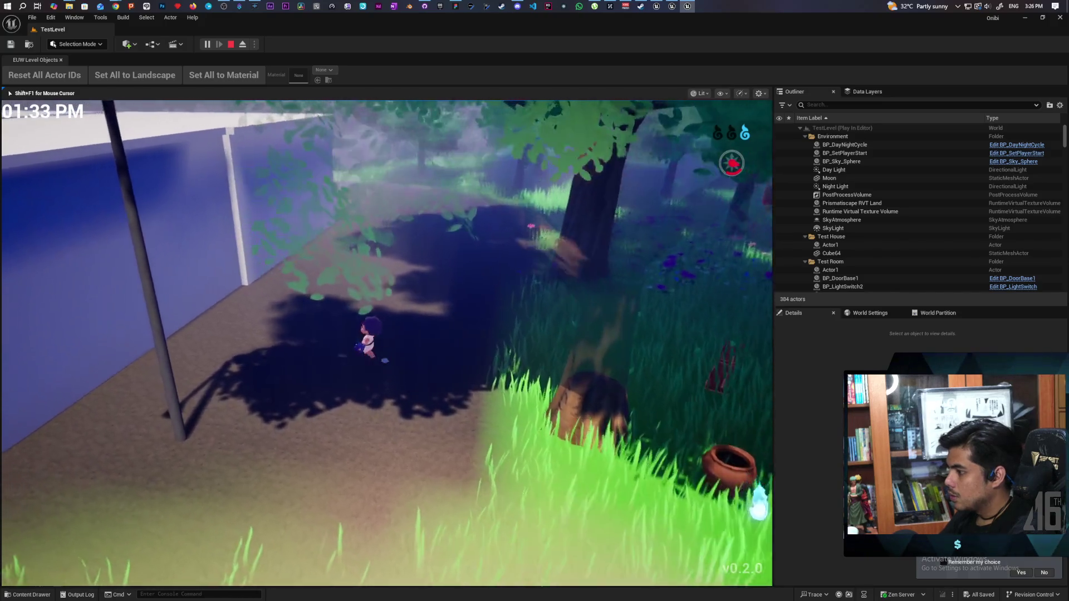
{"action": "key", "text": "w"}
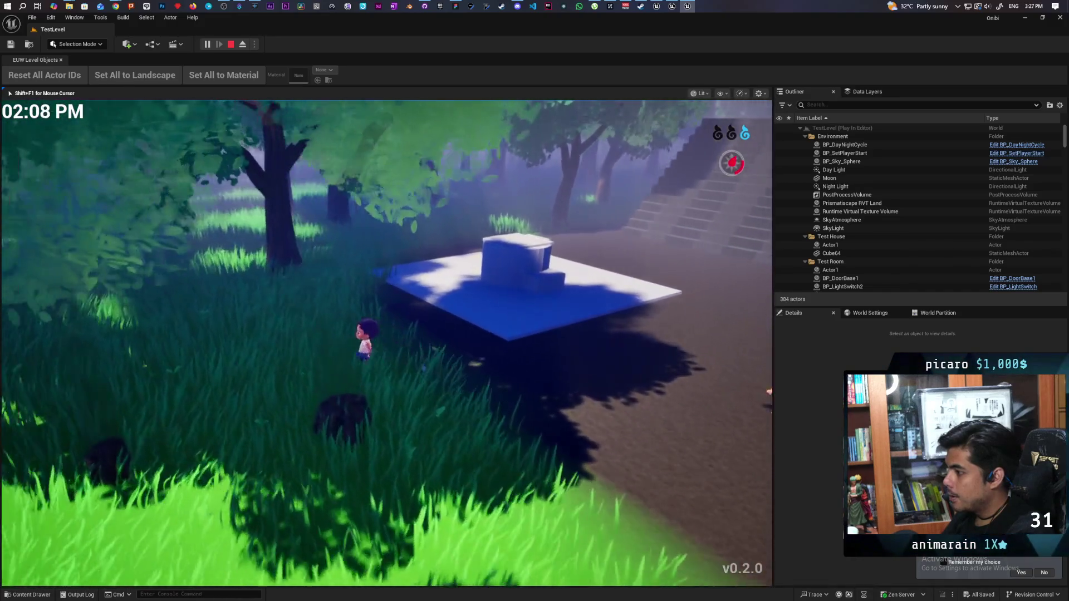
{"action": "key", "text": "w"}
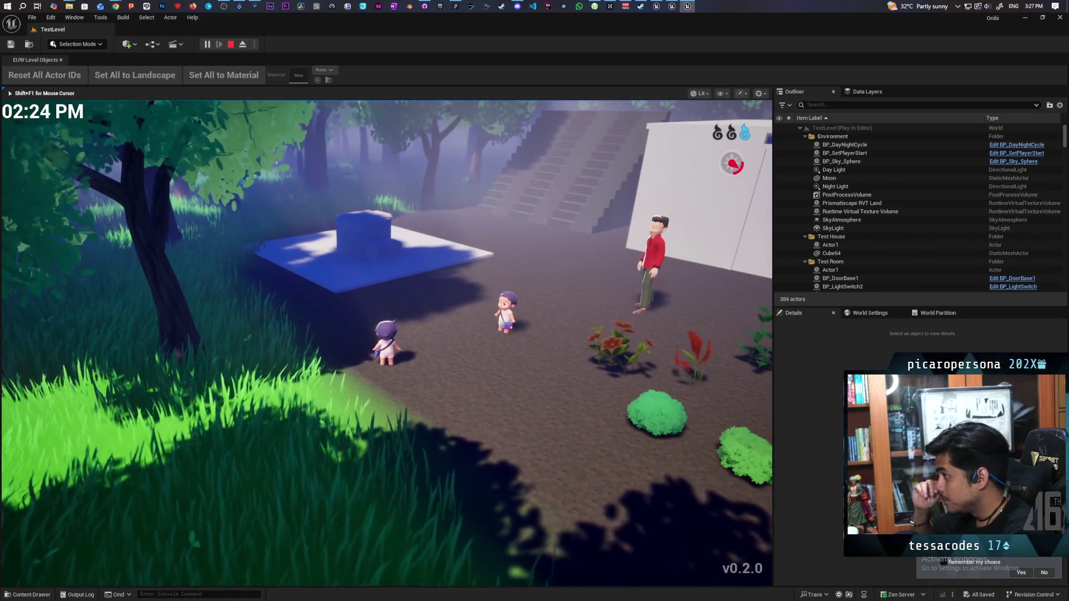
{"action": "key", "text": "a"}
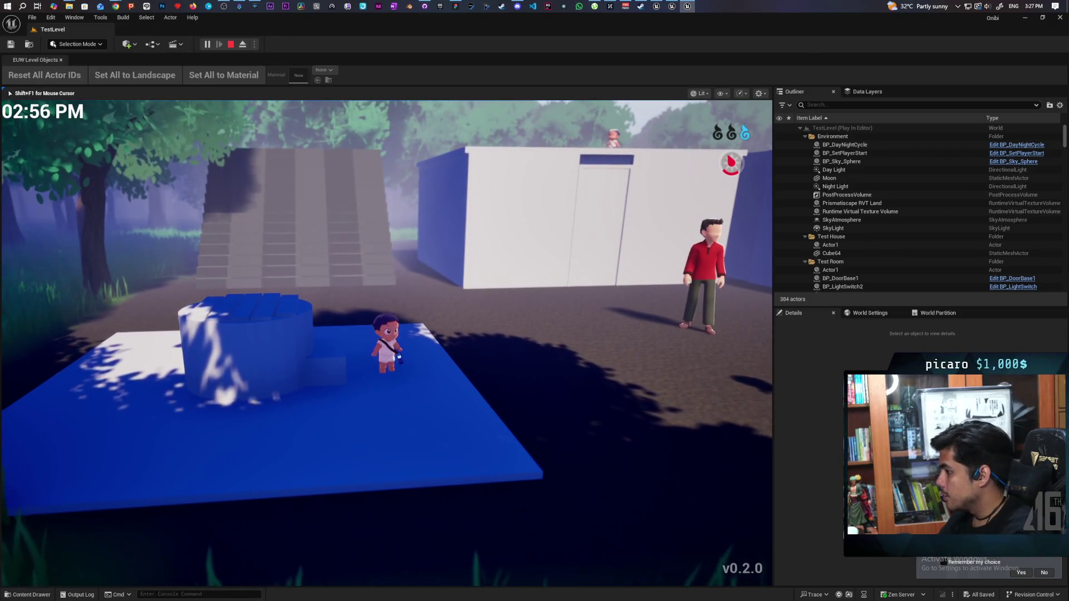
{"action": "key", "text": "w"}
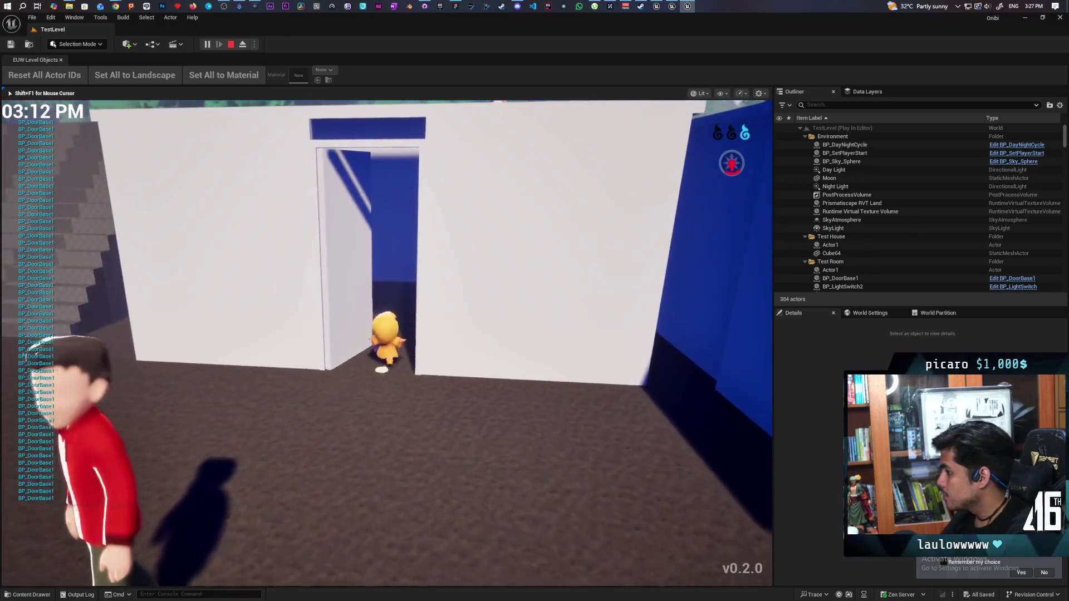
- Walk to the house doorway and back, climb onto the blue block, then head toward the villagers
{"action": "key", "text": "w"}
{"action": "key", "text": "s"}
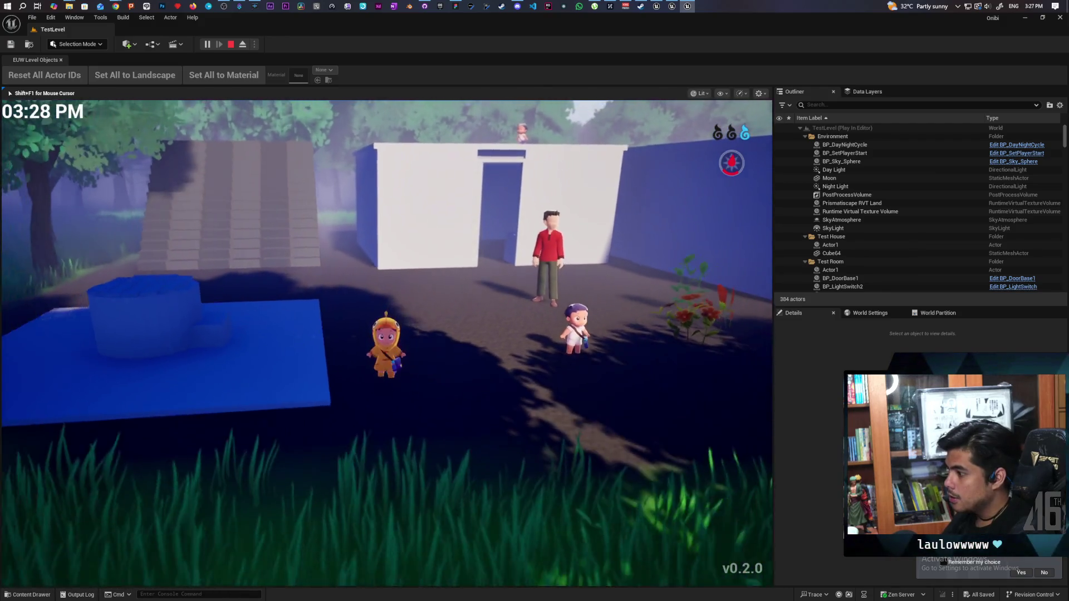
{"action": "key", "text": "a"}
{"action": "key", "text": "w"}
{"action": "key", "text": "space"}
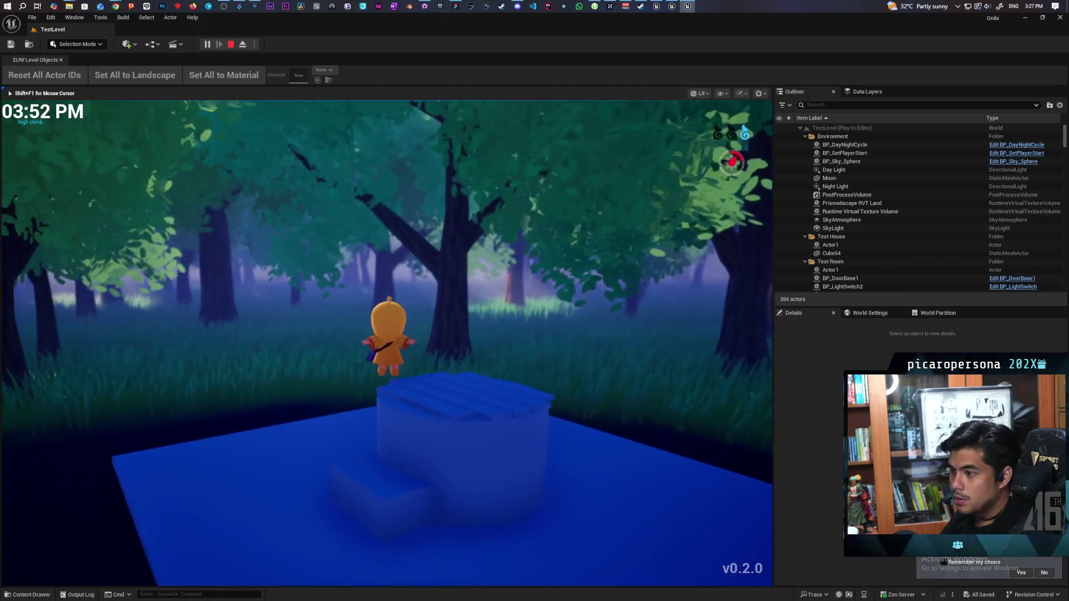
{"action": "key", "text": "w"}
{"action": "key", "text": "w"}
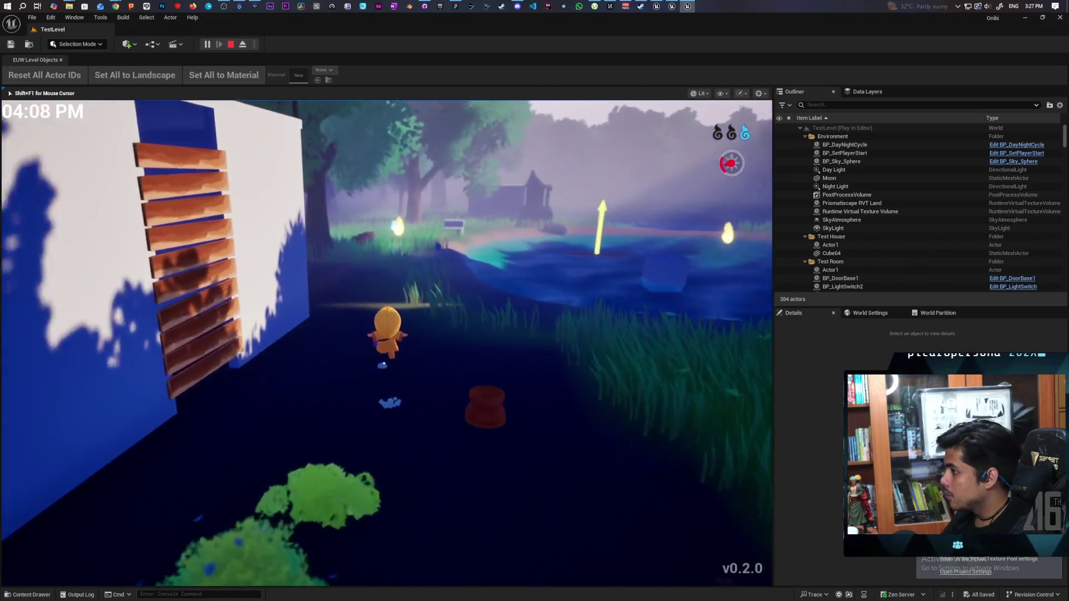
- Wade the character through the pond among the dark spheres, toward the house and then left
{"action": "key", "text": "w"}
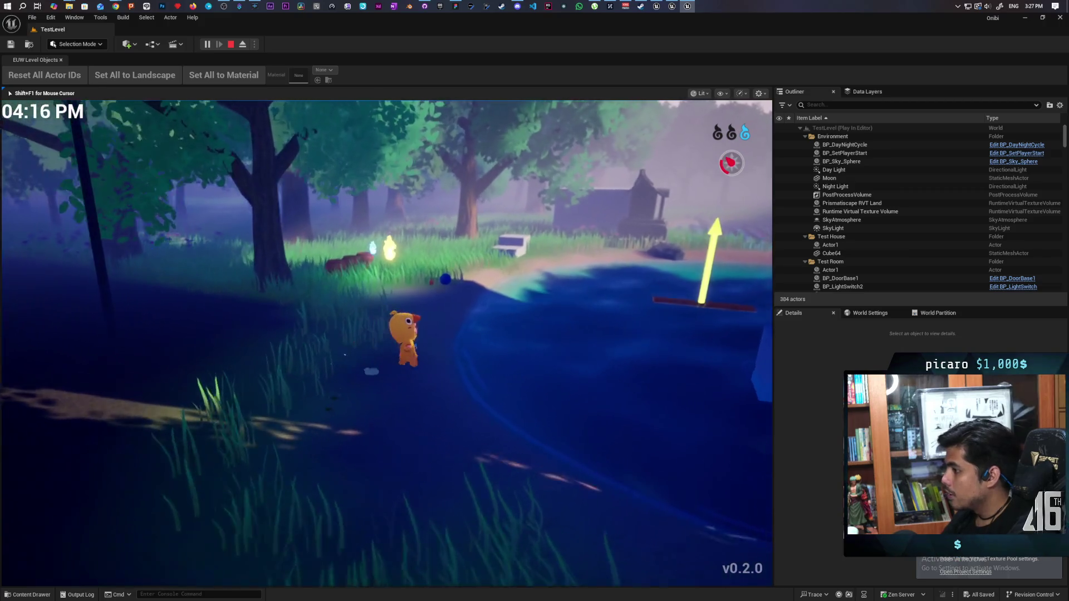
{"action": "key", "text": "w"}
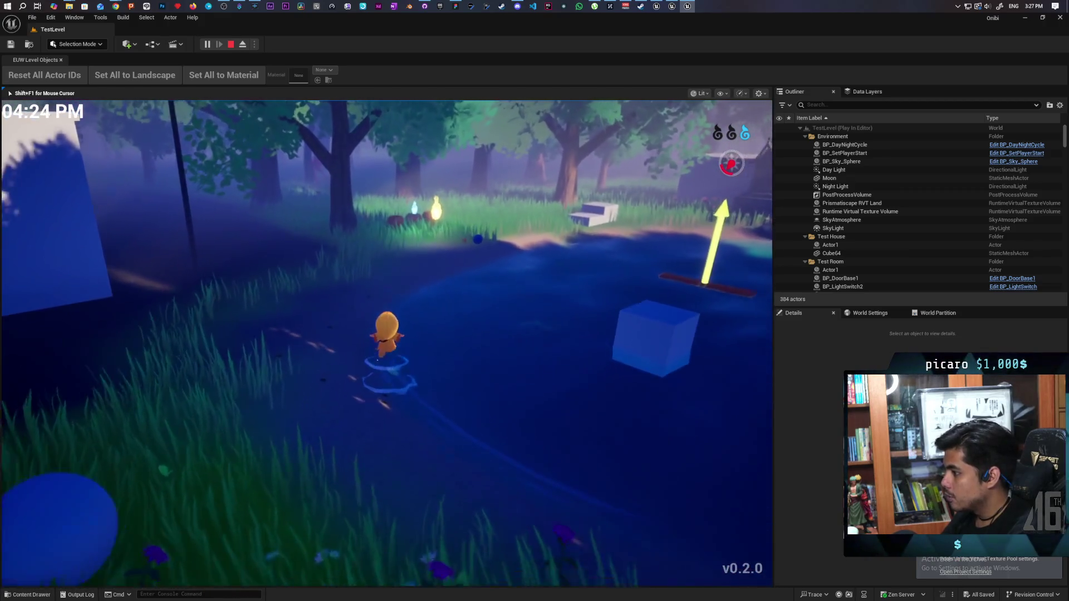
{"action": "key", "text": "w"}
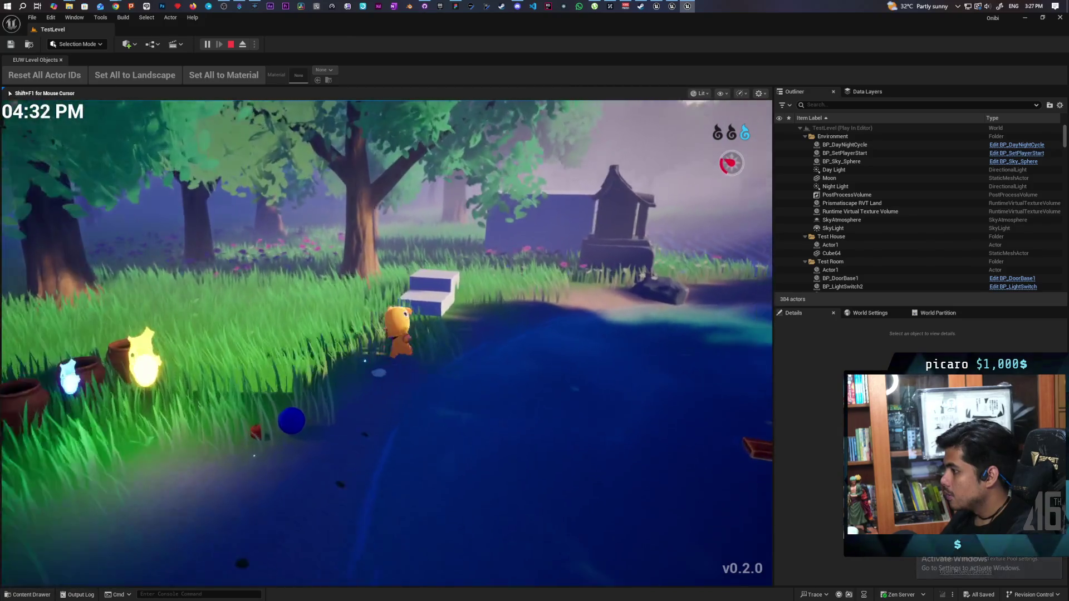
{"action": "key", "text": "w"}
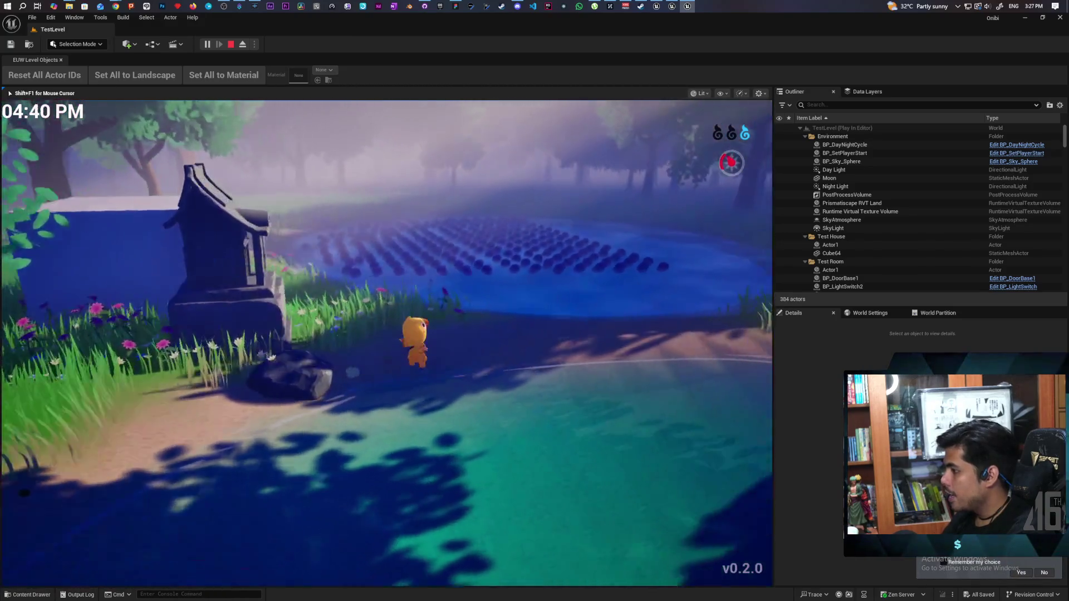
{"action": "key", "text": "w"}
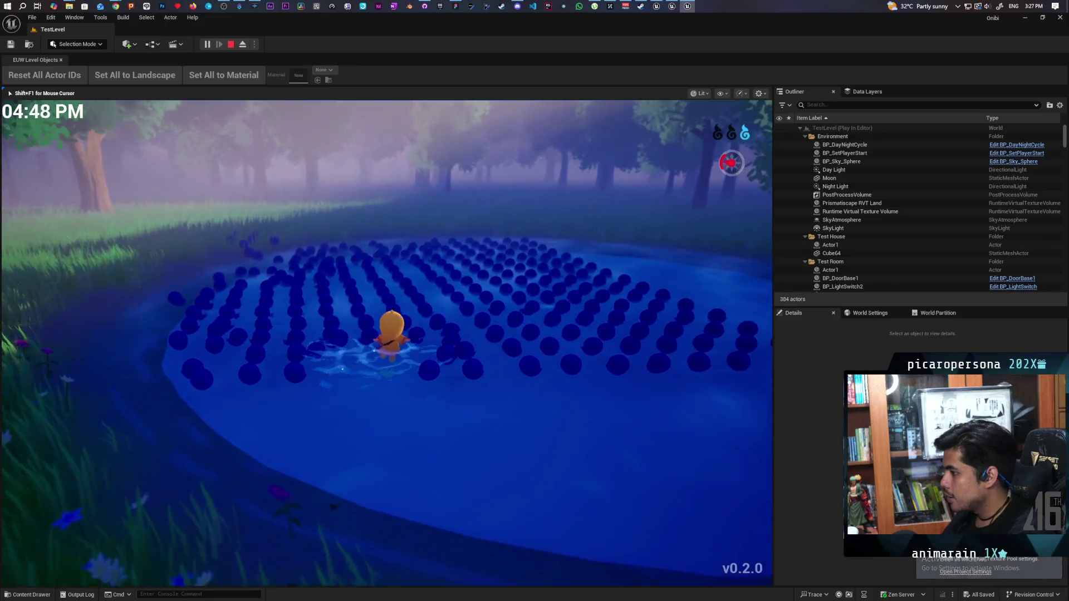
{"action": "key", "text": "s"}
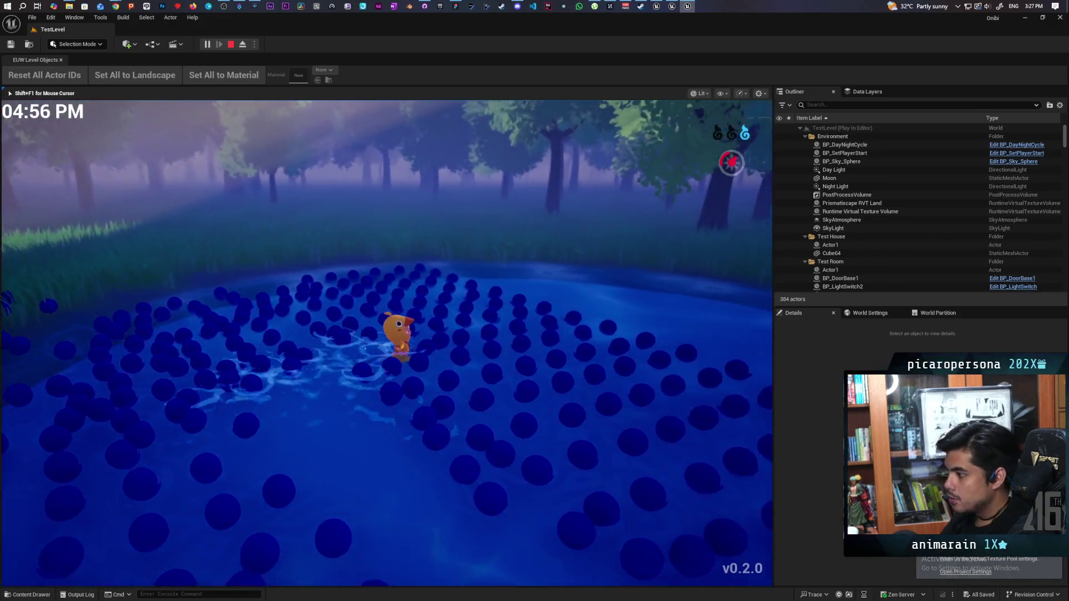
{"action": "key", "text": "s"}
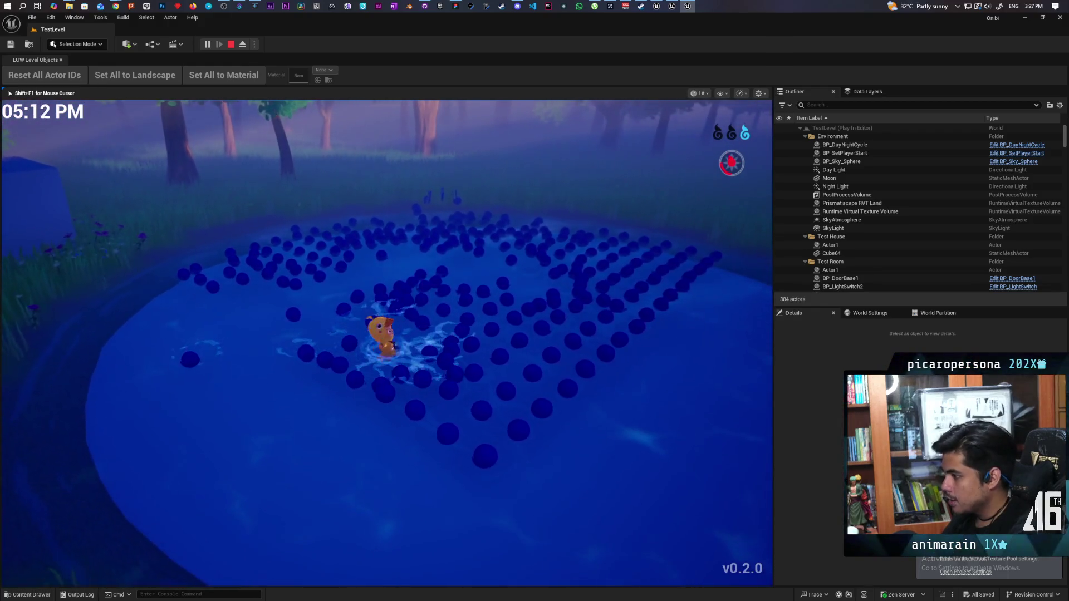
{"action": "key", "text": "s"}
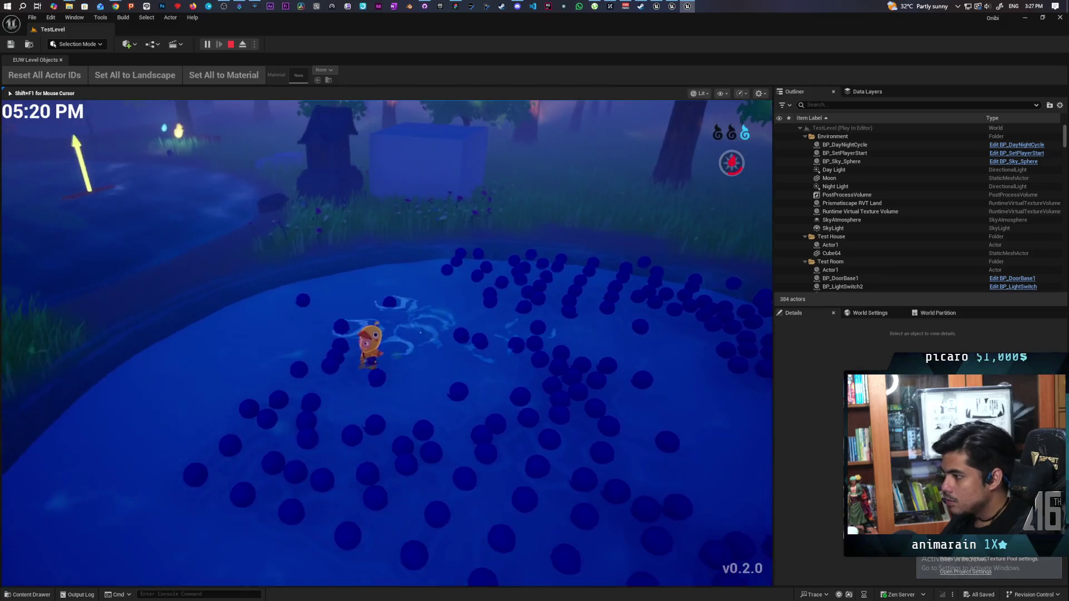
{"action": "key", "text": "w"}
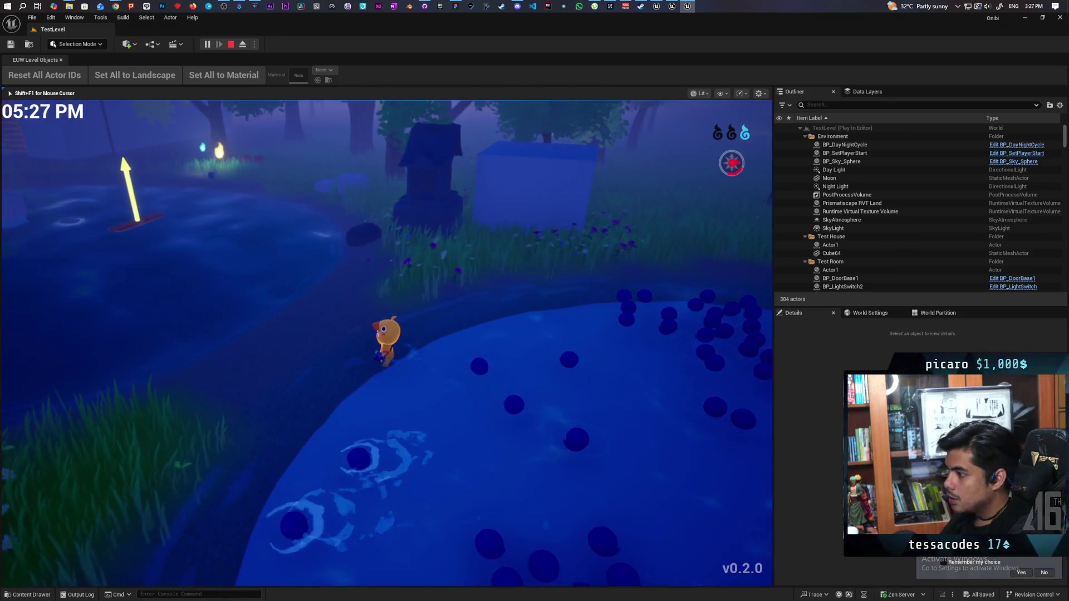
{"action": "key", "text": "a"}
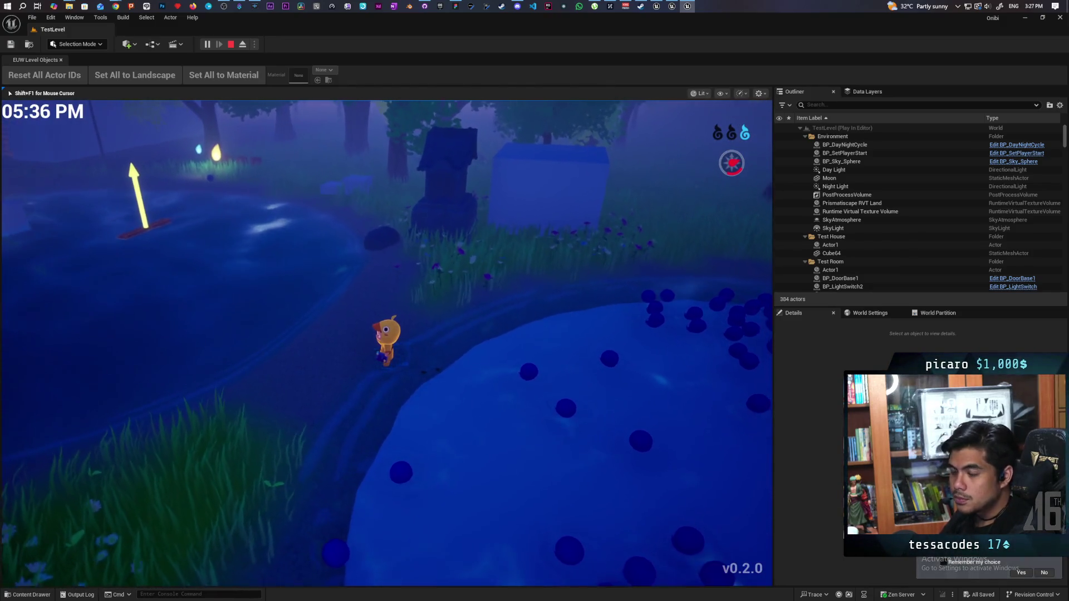
{"action": "key", "text": "a"}
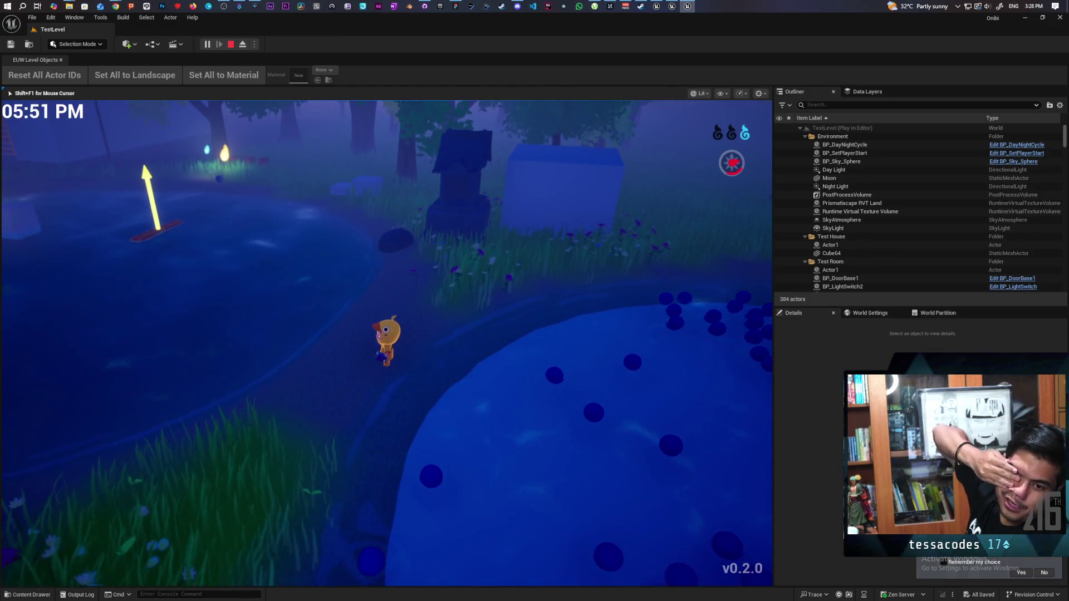
- Walk the character out of the water past the lanterns and up the path
{"action": "key", "text": "w"}
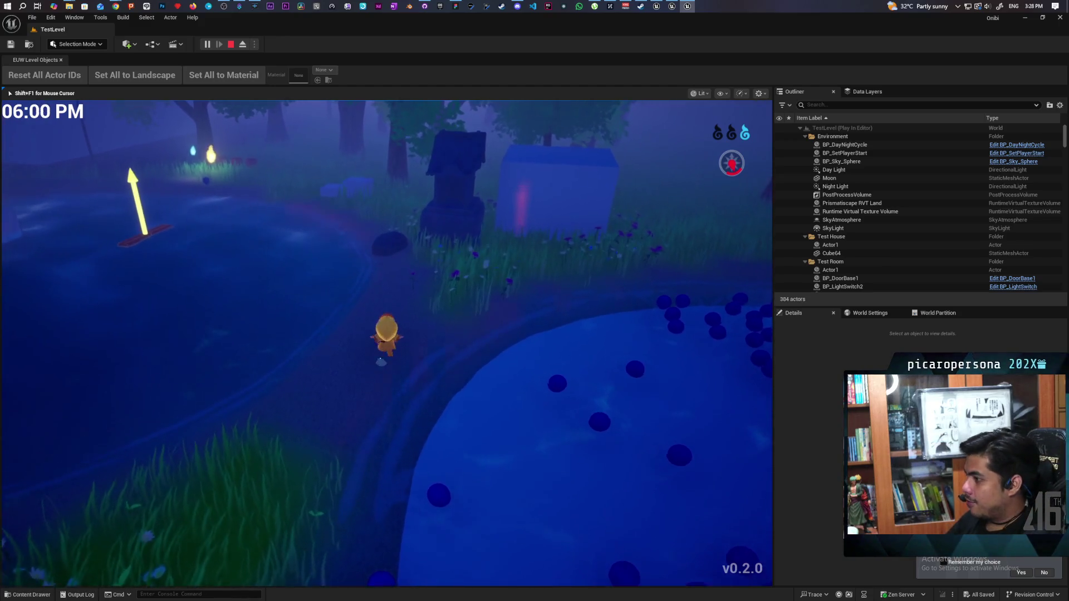
{"action": "key", "text": "w"}
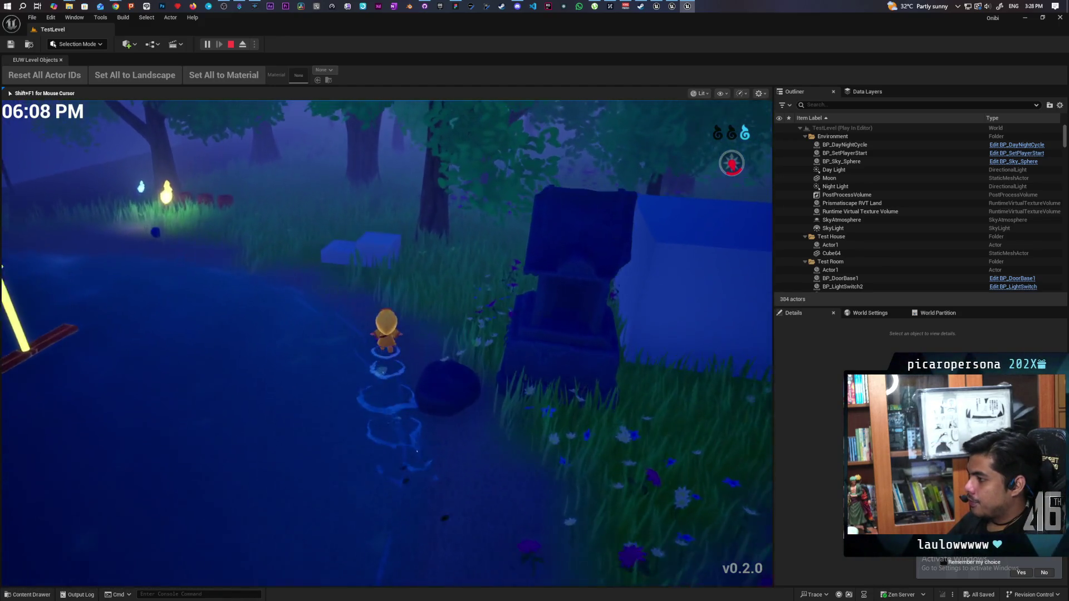
{"action": "key", "text": "s"}
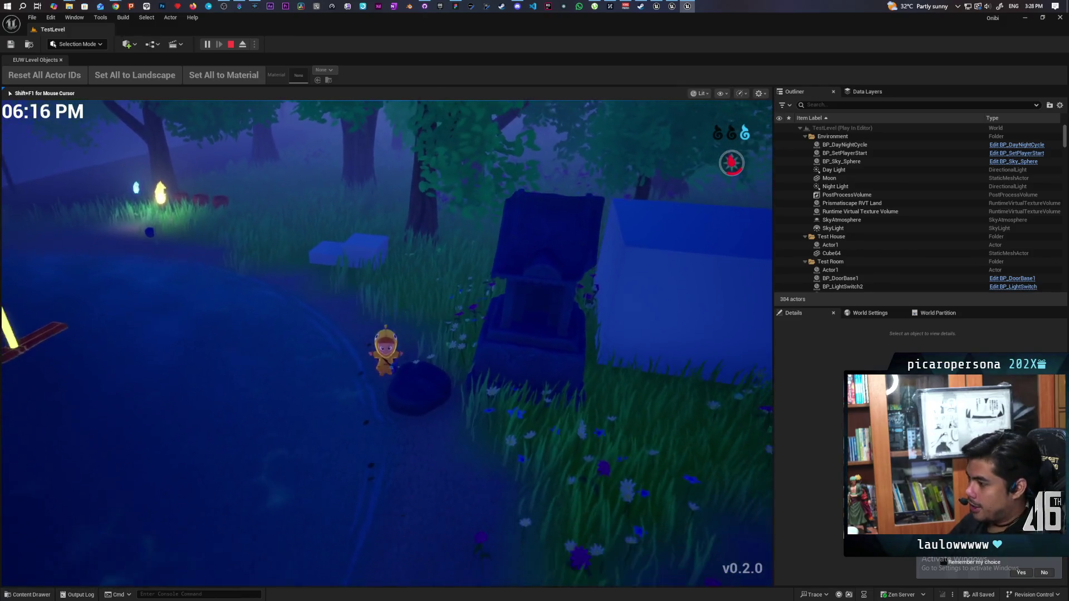
{"action": "key", "text": "a"}
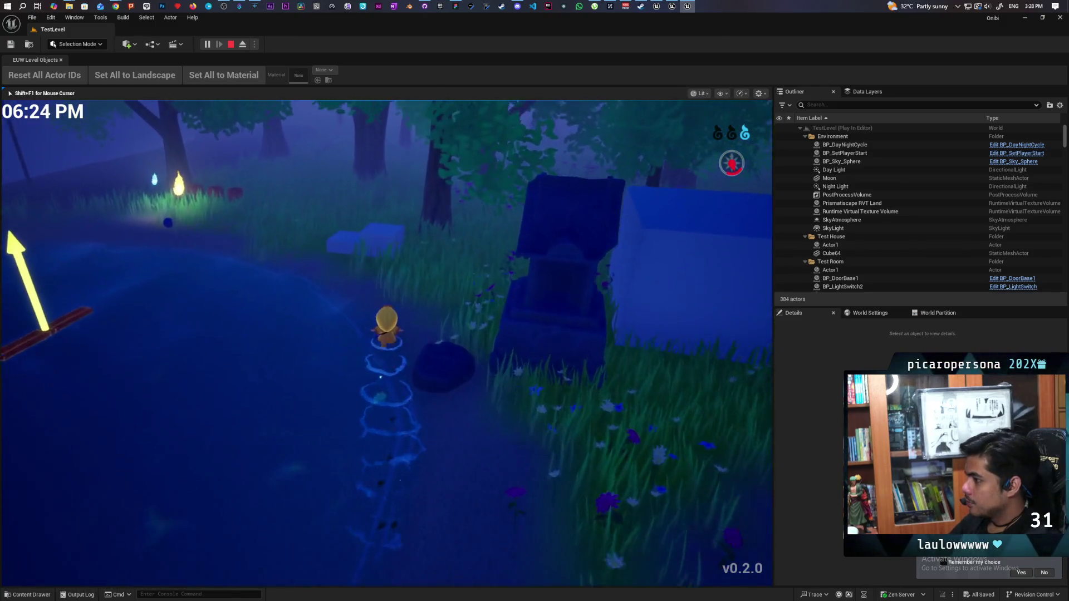
{"action": "key", "text": "w"}
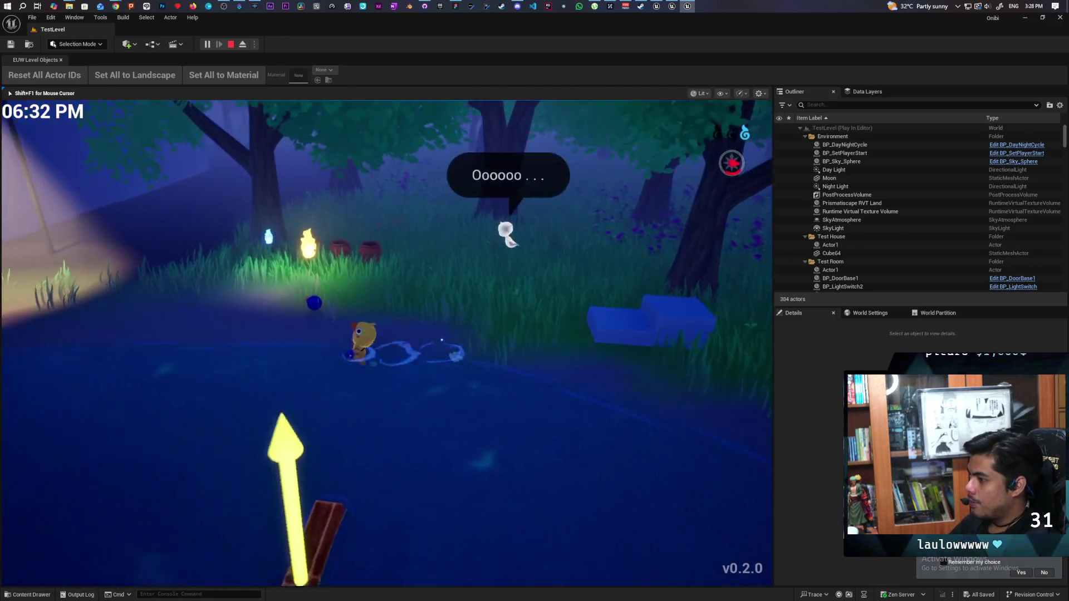
{"action": "key", "text": "d"}
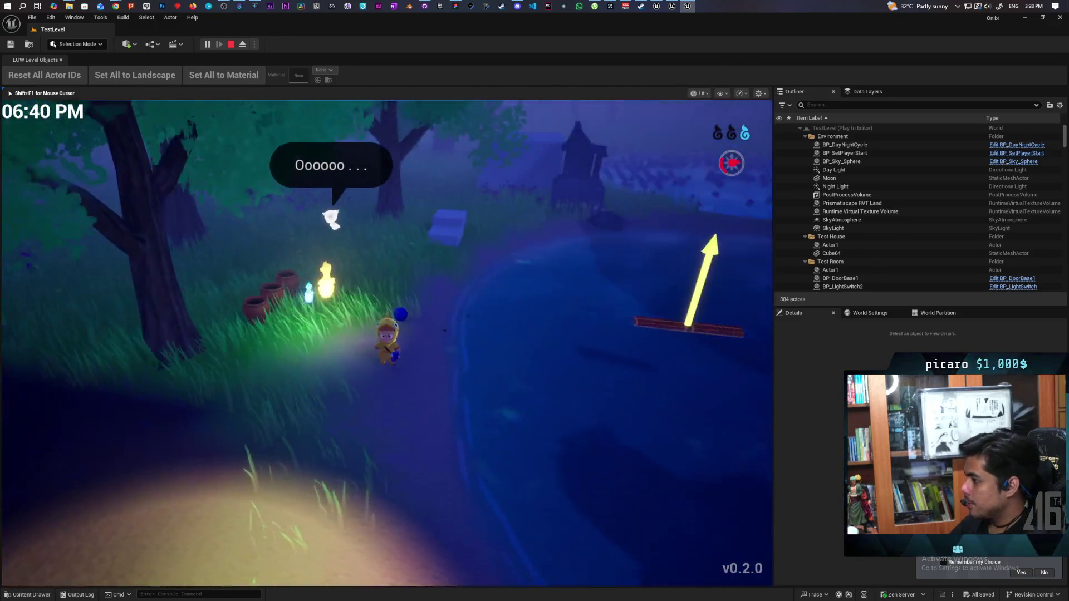
{"action": "key", "text": "w"}
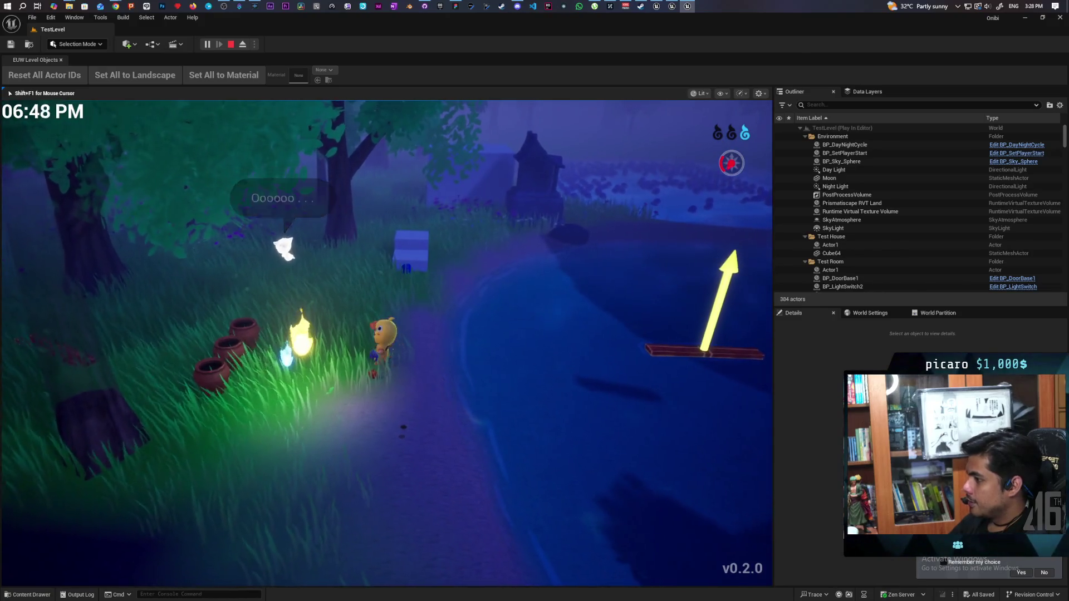
{"action": "key", "text": "w"}
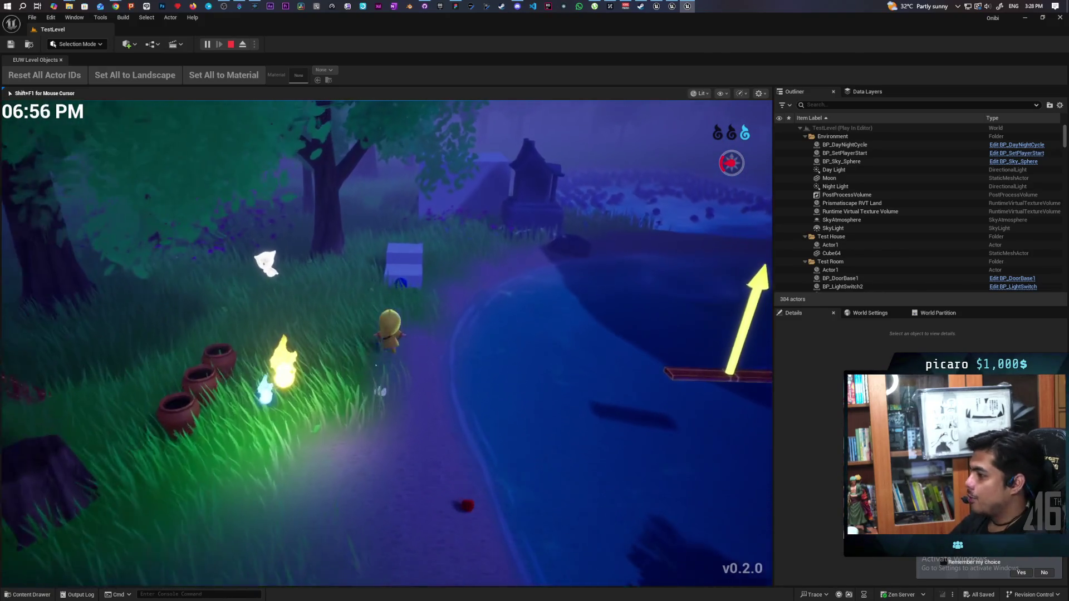
- Get past the blue cube and steps, reach the ghost Bob, and start talking to him
{"action": "key", "text": "w"}
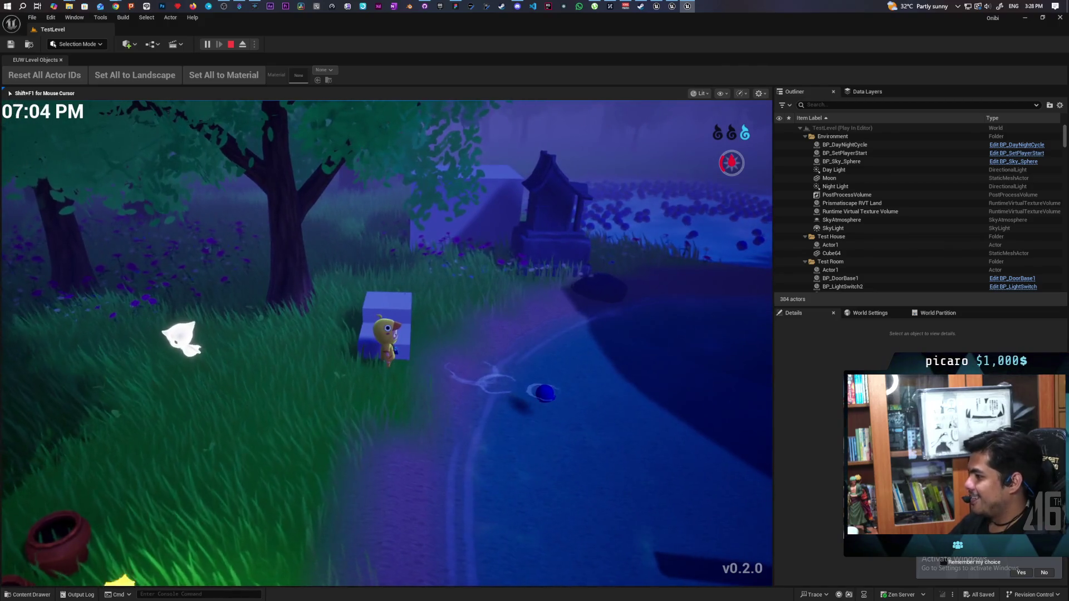
{"action": "key", "text": "s"}
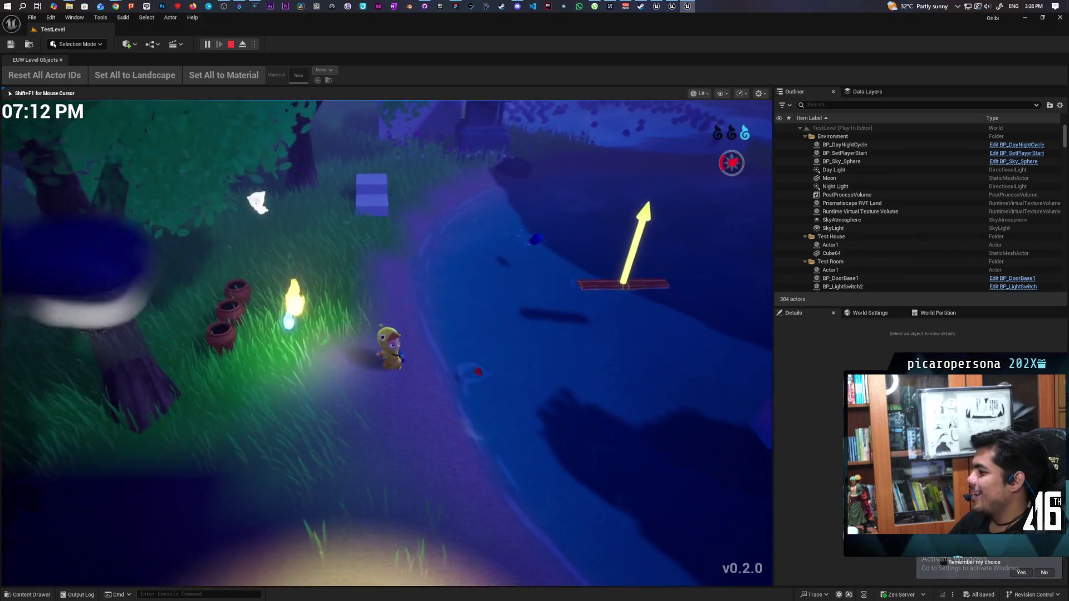
{"action": "key", "text": "w"}
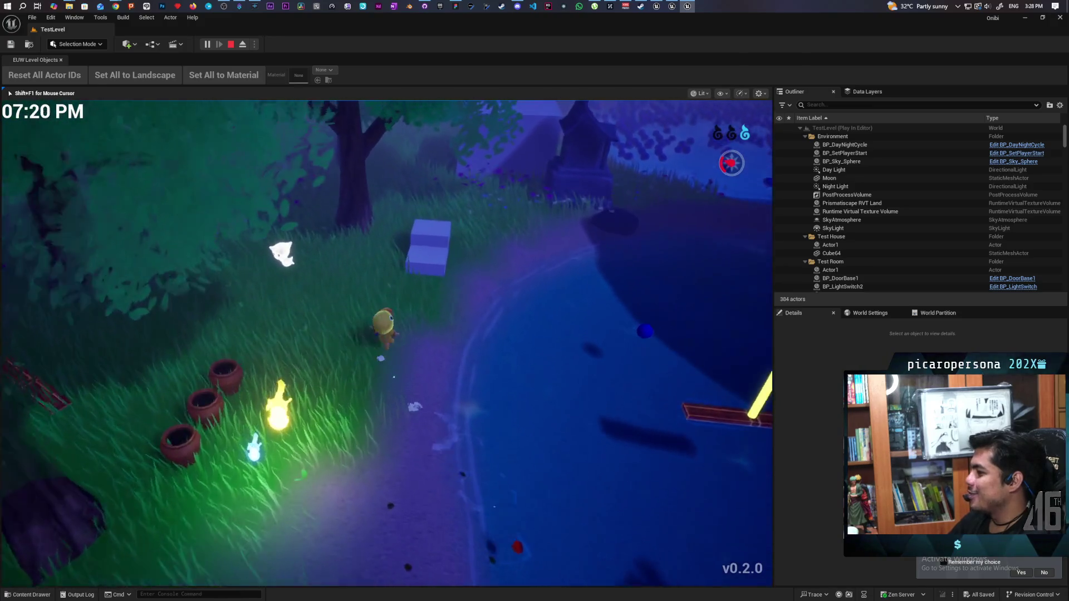
{"action": "key", "text": "w"}
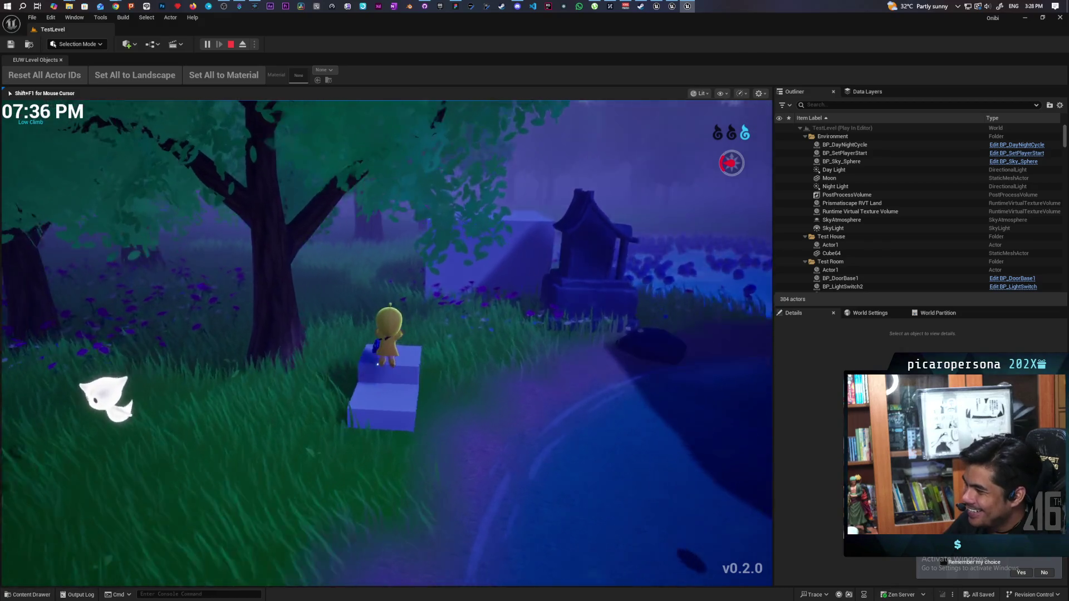
{"action": "key", "text": "s"}
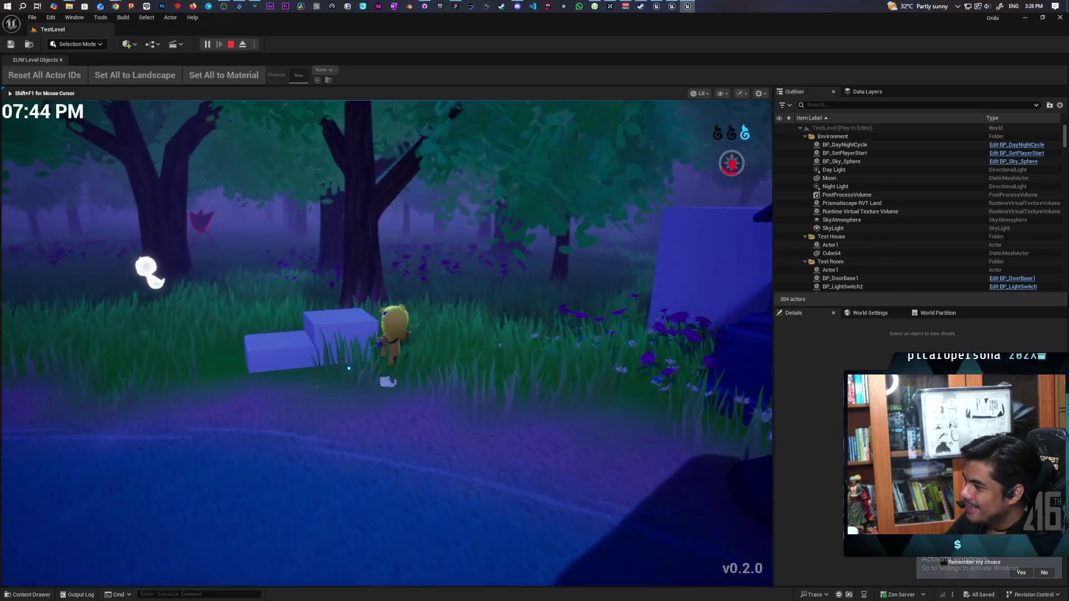
{"action": "key", "text": "a"}
{"action": "key", "text": "a"}
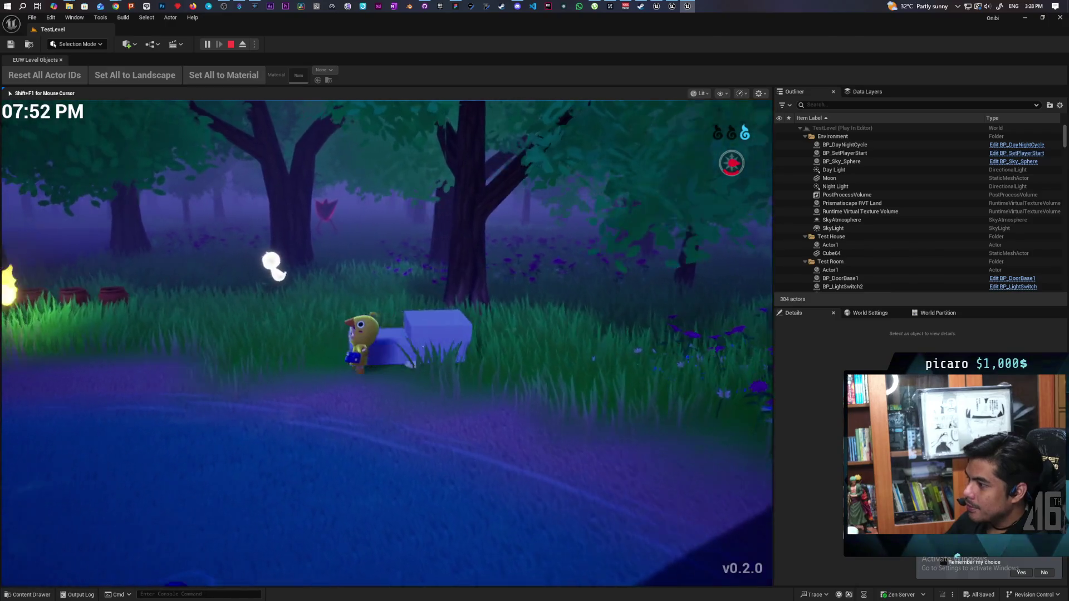
{"action": "key", "text": "w"}
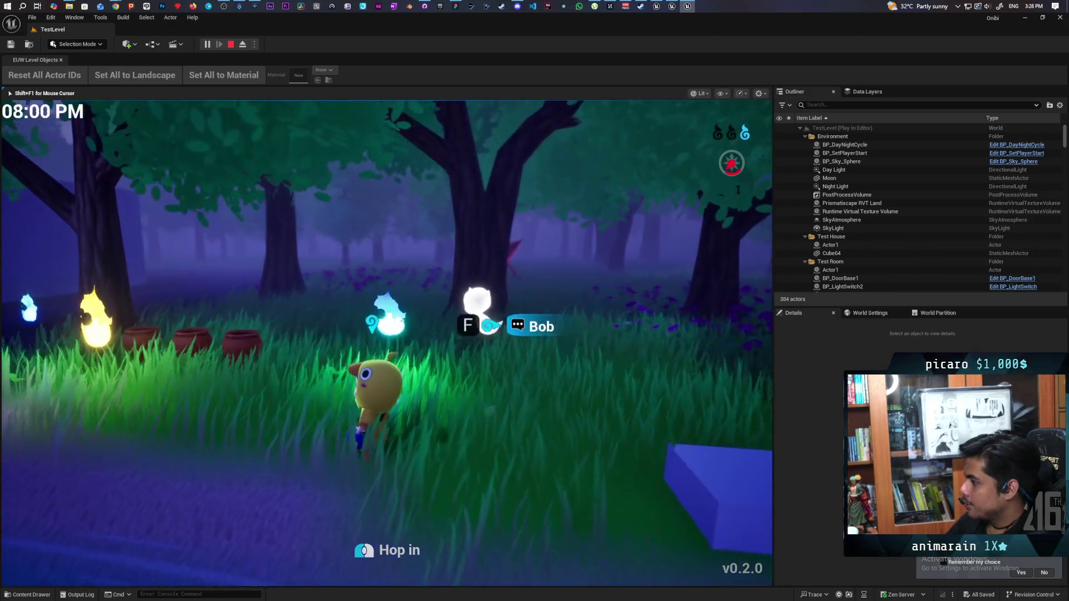
{"action": "key", "text": "f"}
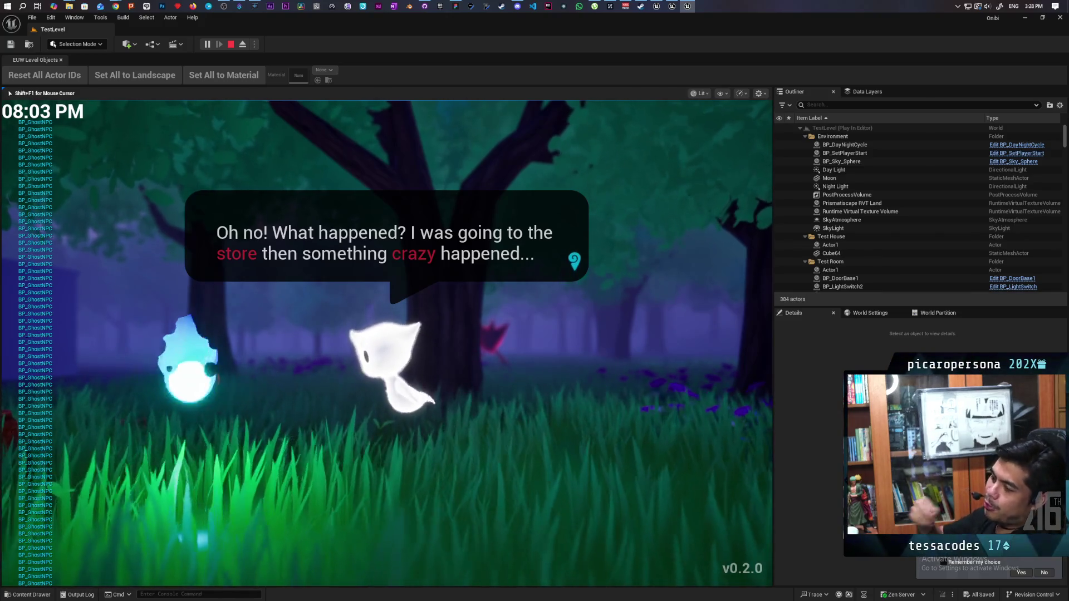
- Advance through Bob's two dialogue lines, step toward him, and end the play session
{"action": "key", "text": "e"}
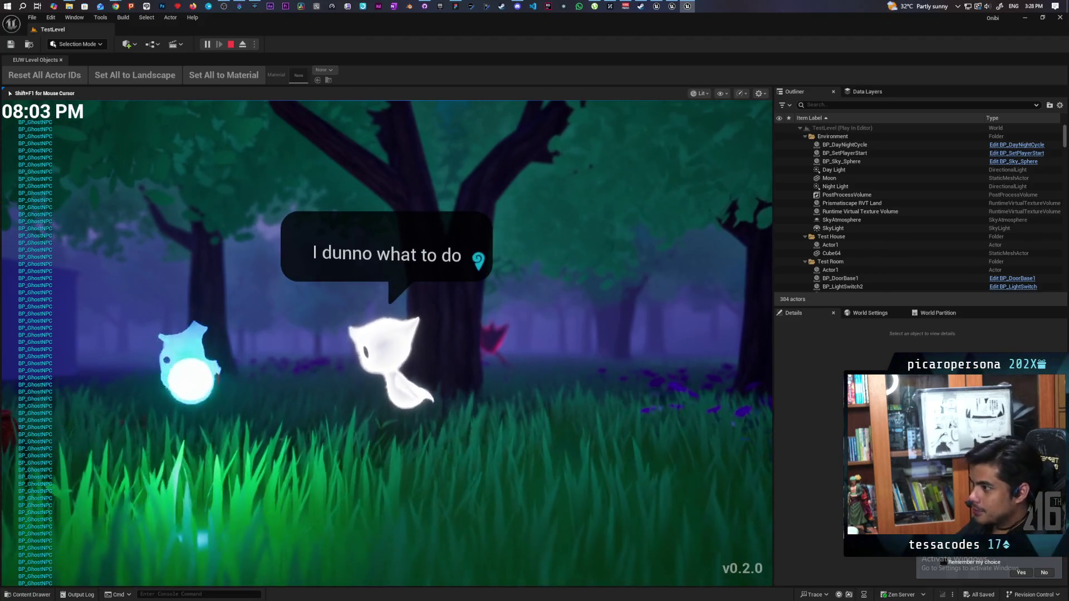
{"action": "key", "text": "e"}
{"action": "key", "text": "d"}
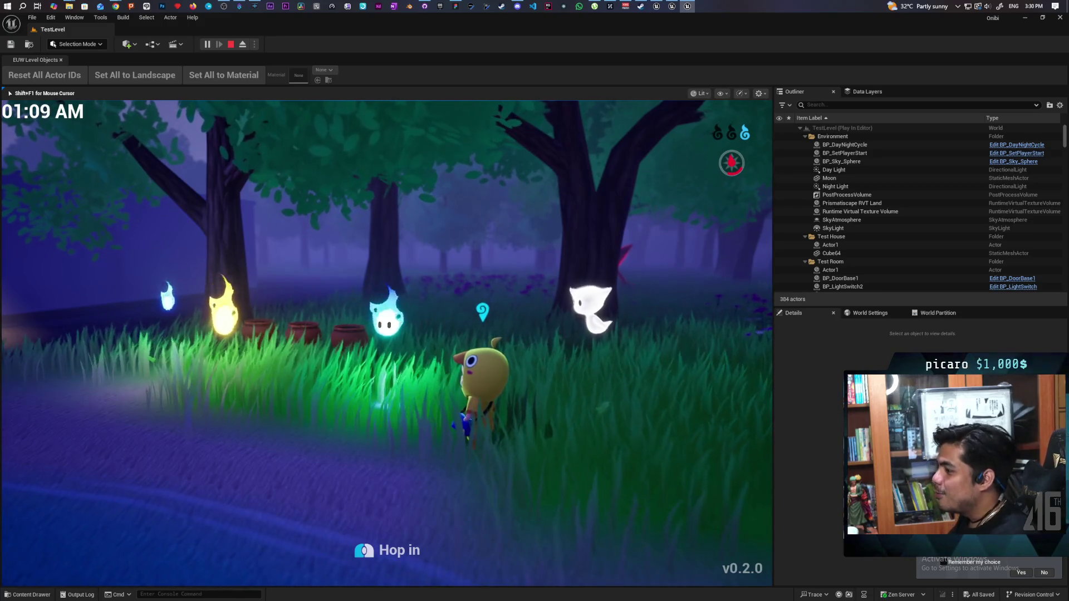
{"action": "key", "text": "Escape"}
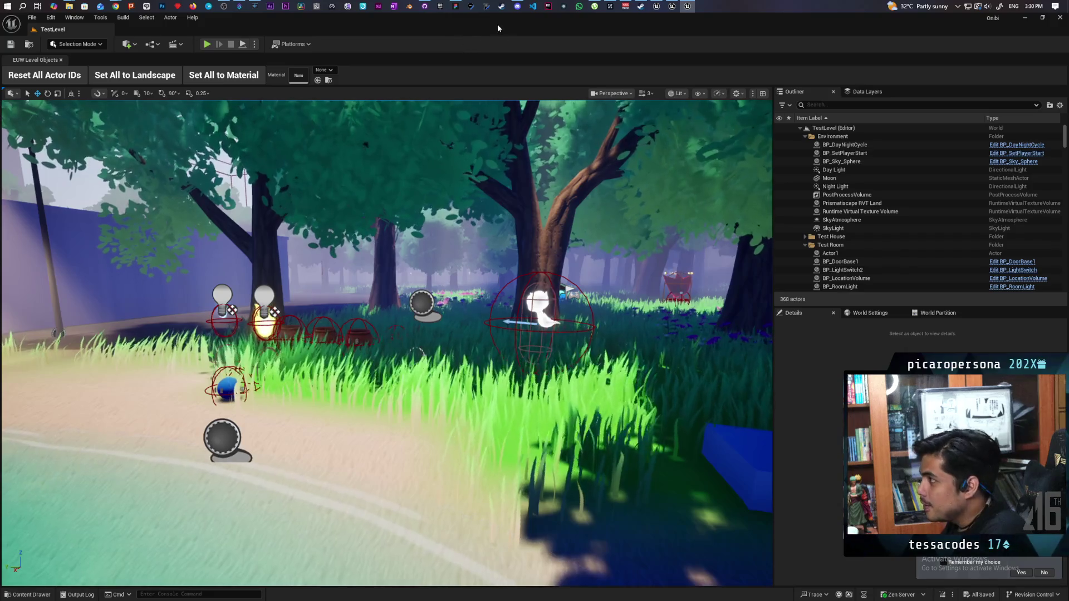
- Switch from Unreal Engine to Visual Studio Code
{"action": "key", "text": "alt+Tab"}
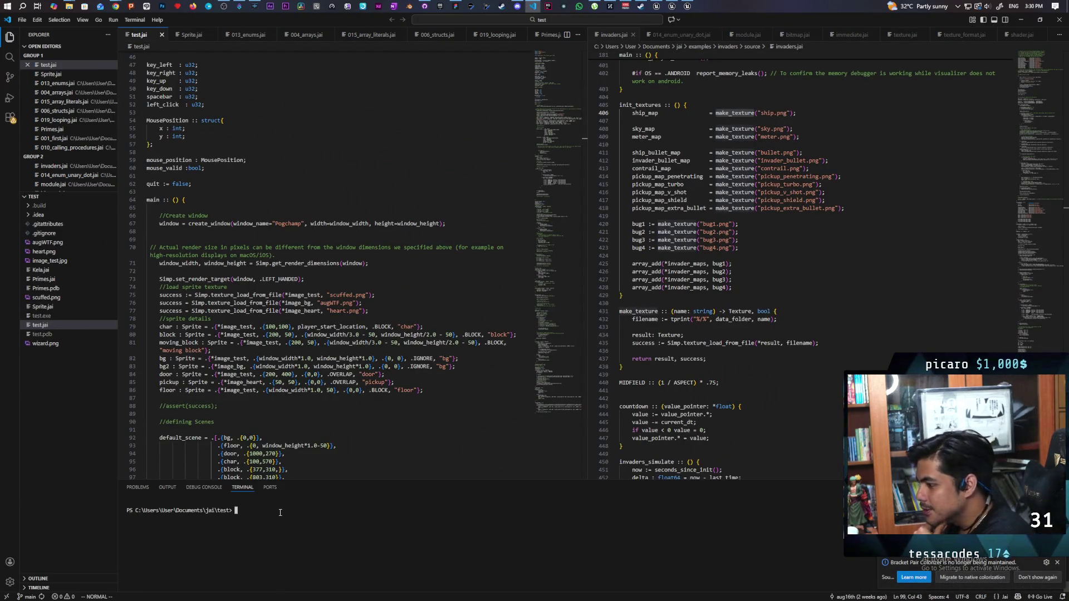
- Build and run test.jai with +Autorun, then run and jump to collect the floor heart
{"action": "type", "text": "jai .\test.jai +Autorun"}
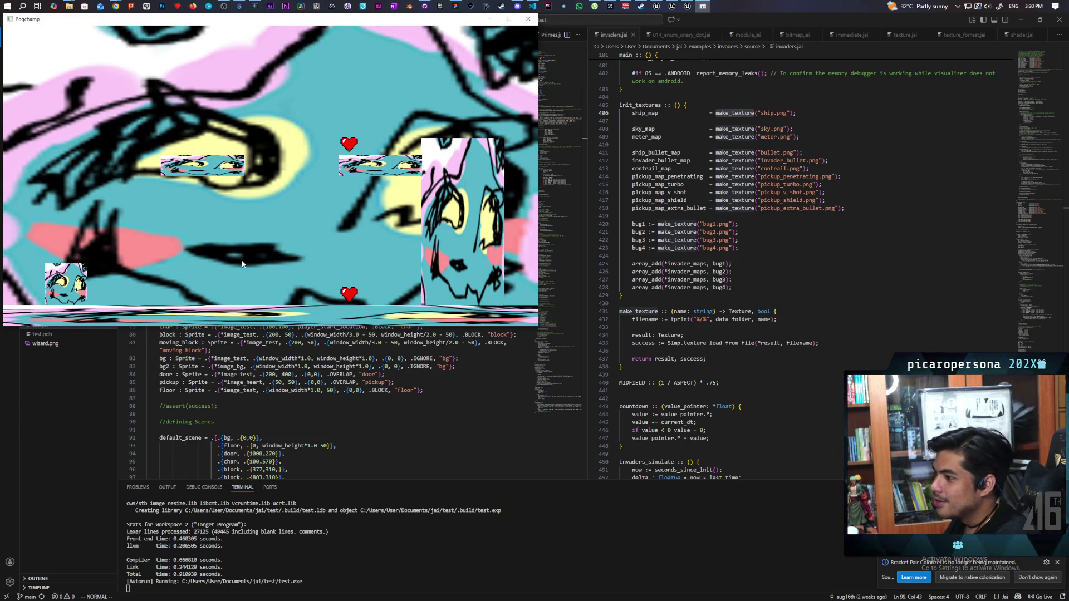
{"action": "key", "text": "Right"}
{"action": "key", "text": "space"}
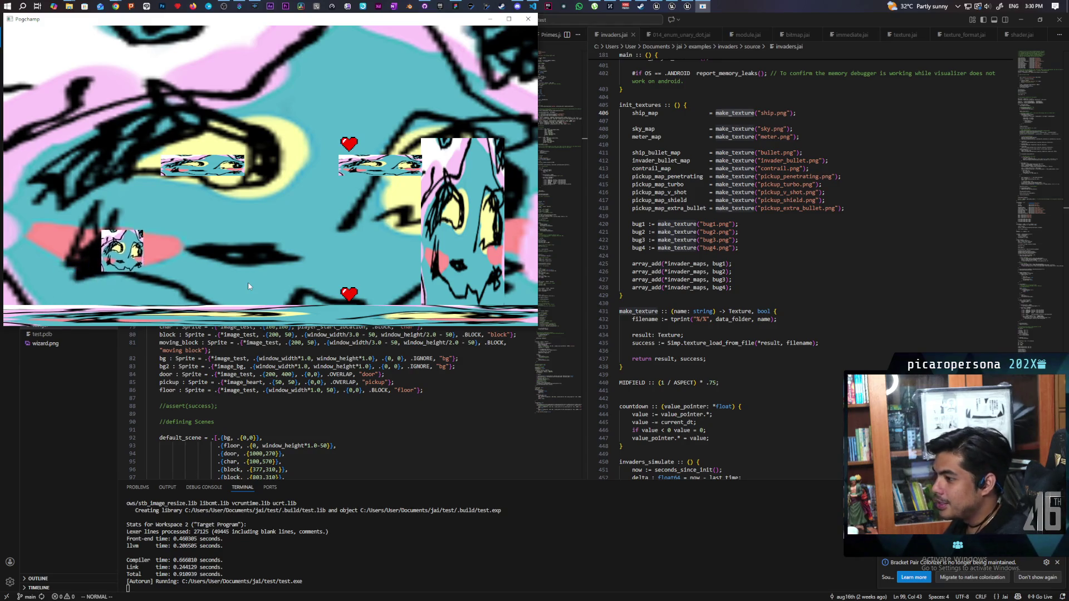
{"action": "key", "text": "Left"}
{"action": "key", "text": "space"}
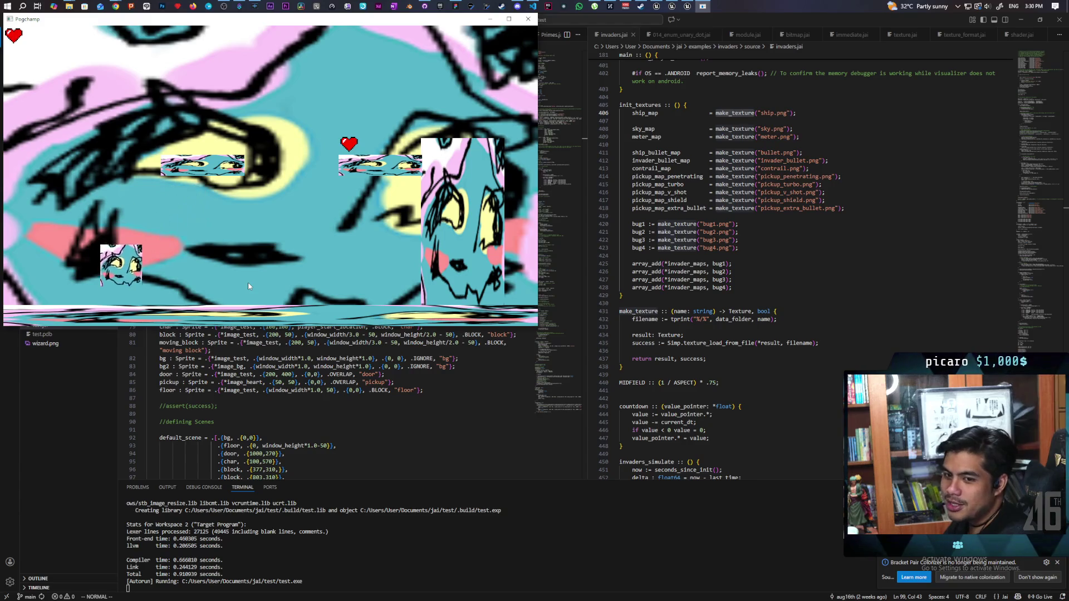
{"action": "key", "text": "Right"}
{"action": "key", "text": "space"}
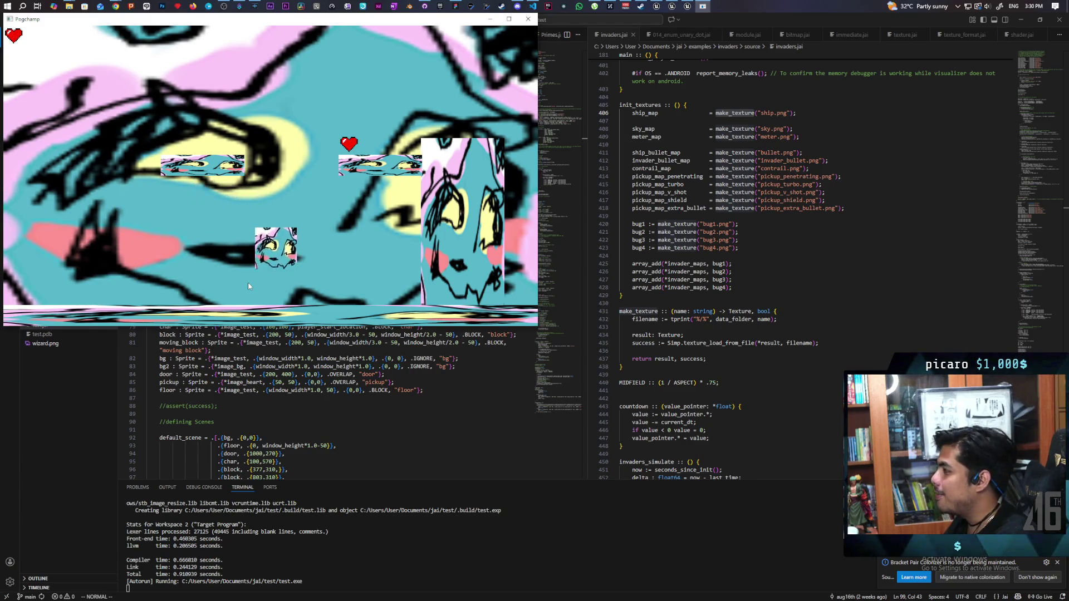
{"action": "key", "text": "Left"}
{"action": "key", "text": "space"}
{"action": "key", "text": "Left"}
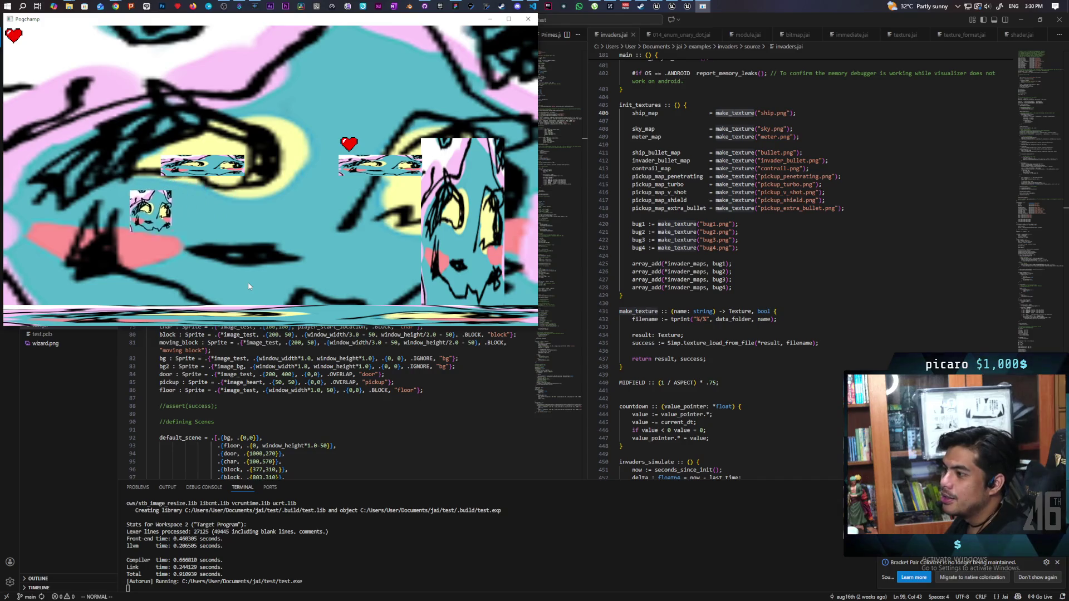
{"action": "key", "text": "space"}
{"action": "key", "text": "Right"}
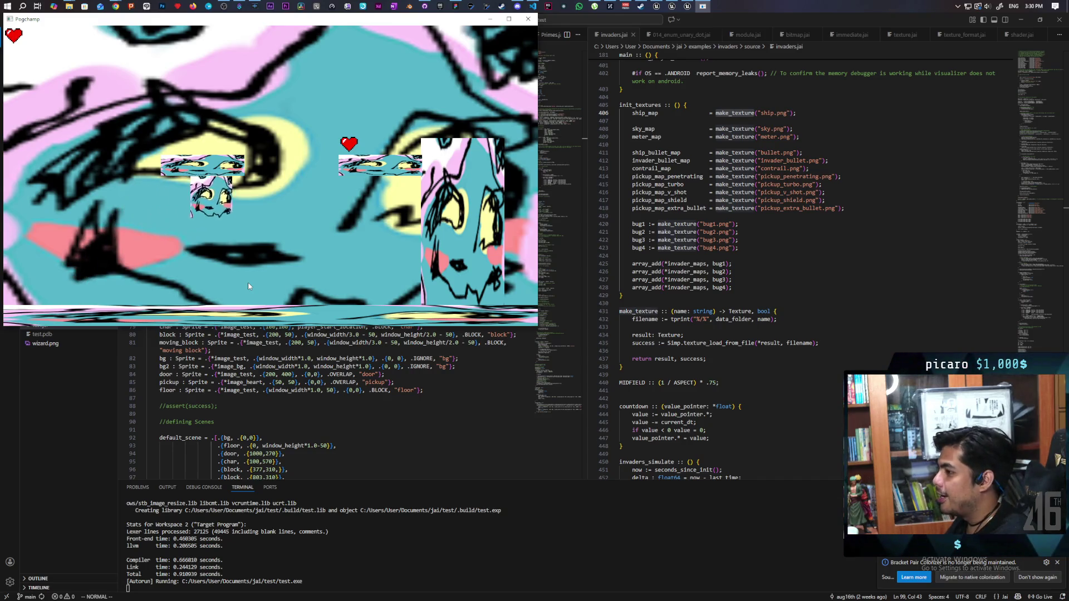
- Go through the door into the next scene and try jumping toward the moving block
{"action": "key", "text": "Right"}
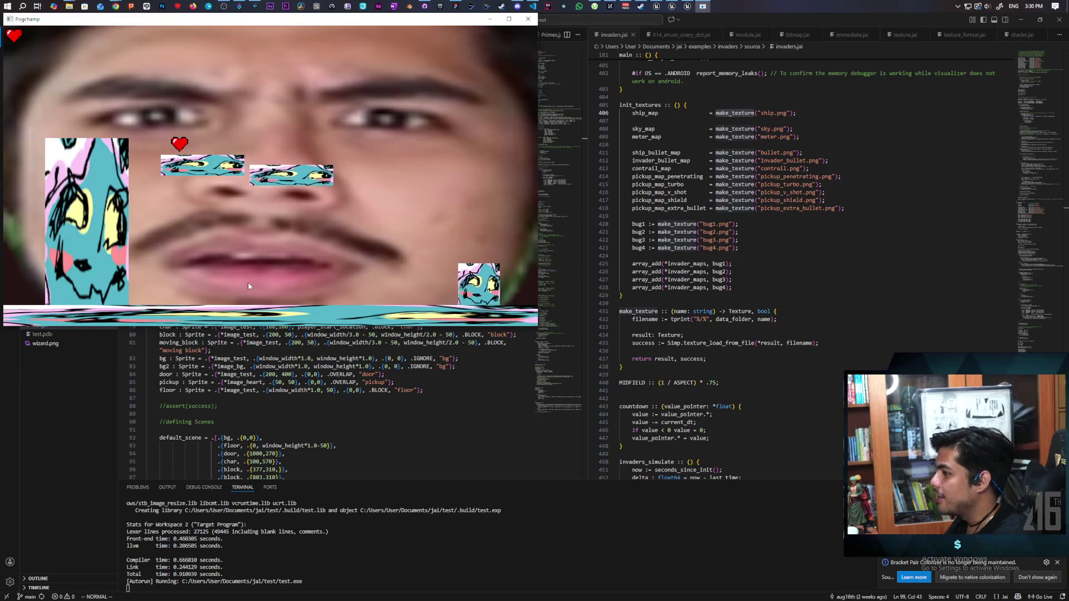
{"action": "key", "text": "Left"}
{"action": "key", "text": "Right"}
{"action": "key", "text": "Left"}
{"action": "key", "text": "Right"}
{"action": "key", "text": "Left"}
{"action": "key", "text": "space"}
{"action": "key", "text": "Left"}
{"action": "key", "text": "Right"}
{"action": "key", "text": "Right"}
{"action": "key", "text": "Left"}
{"action": "key", "text": "Right"}
- Land on the moving block and collect the second heart pickup
{"action": "key", "text": "Left"}
{"action": "key", "text": "space"}
{"action": "key", "text": "Left"}
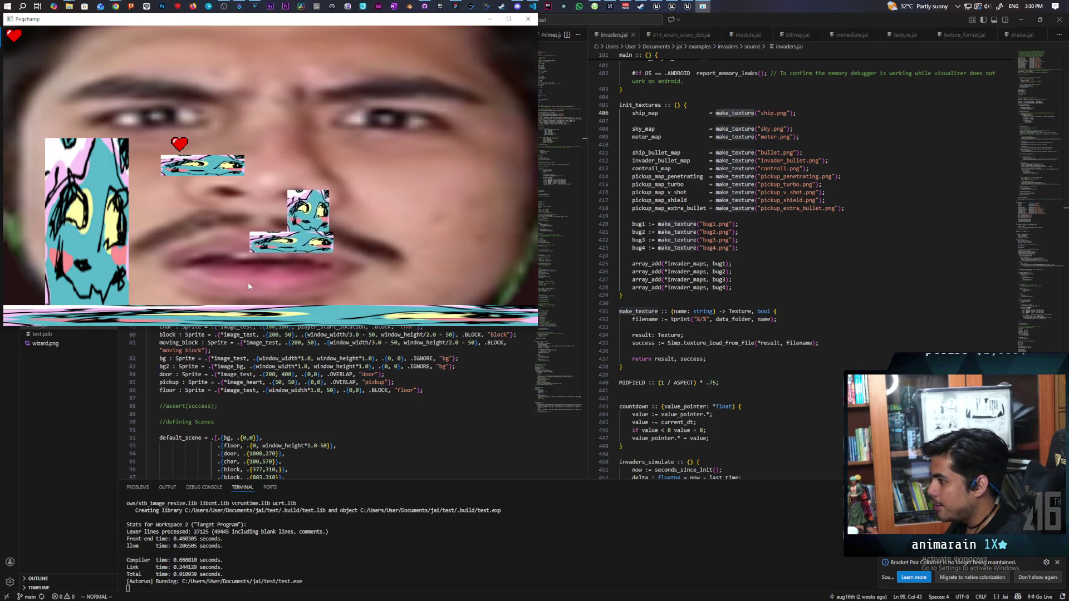
{"action": "key", "text": "space"}
{"action": "key", "text": "Left"}
{"action": "key", "text": "space"}
{"action": "key", "text": "Right"}
{"action": "key", "text": "Left"}
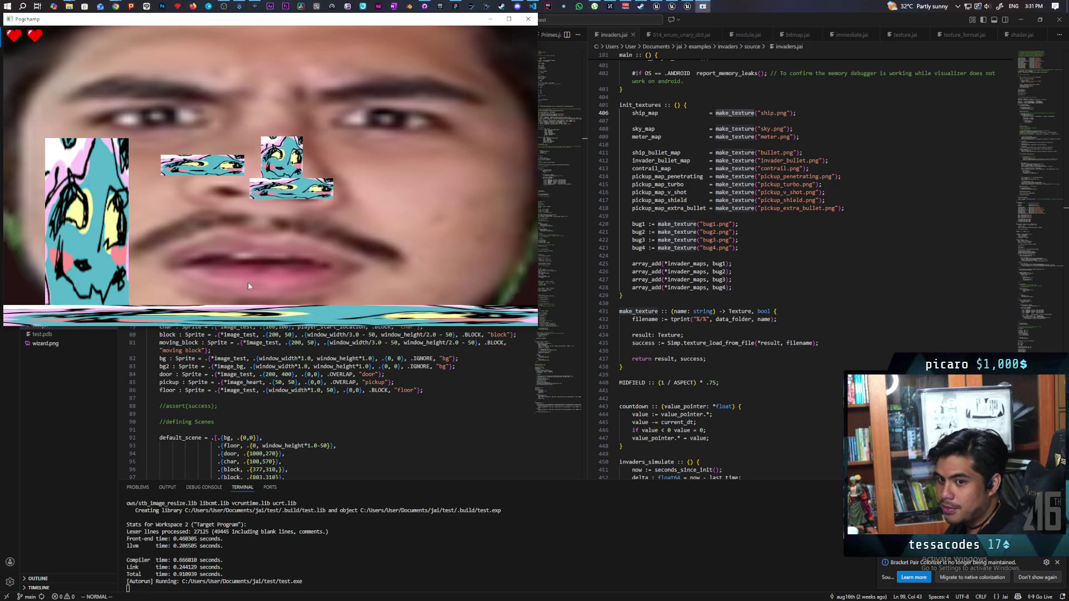
- Ride the moving block down and up, then jump off right and drop to the floor
{"action": "key", "text": "Right"}
{"action": "key", "text": "Left"}
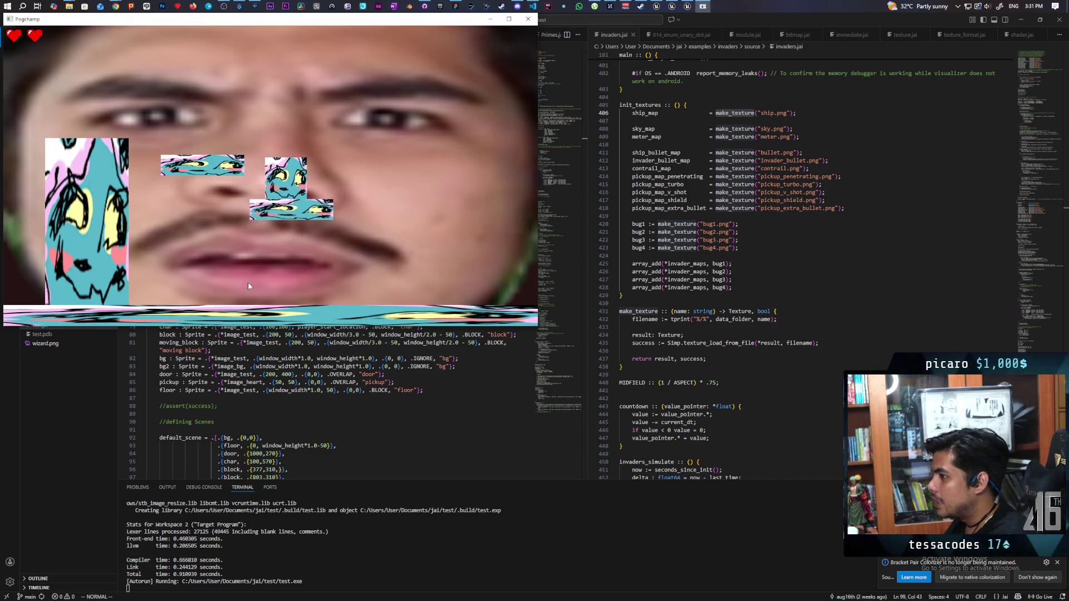
{"action": "key", "text": "Right"}
{"action": "key", "text": "Up"}
{"action": "key", "text": "Right"}
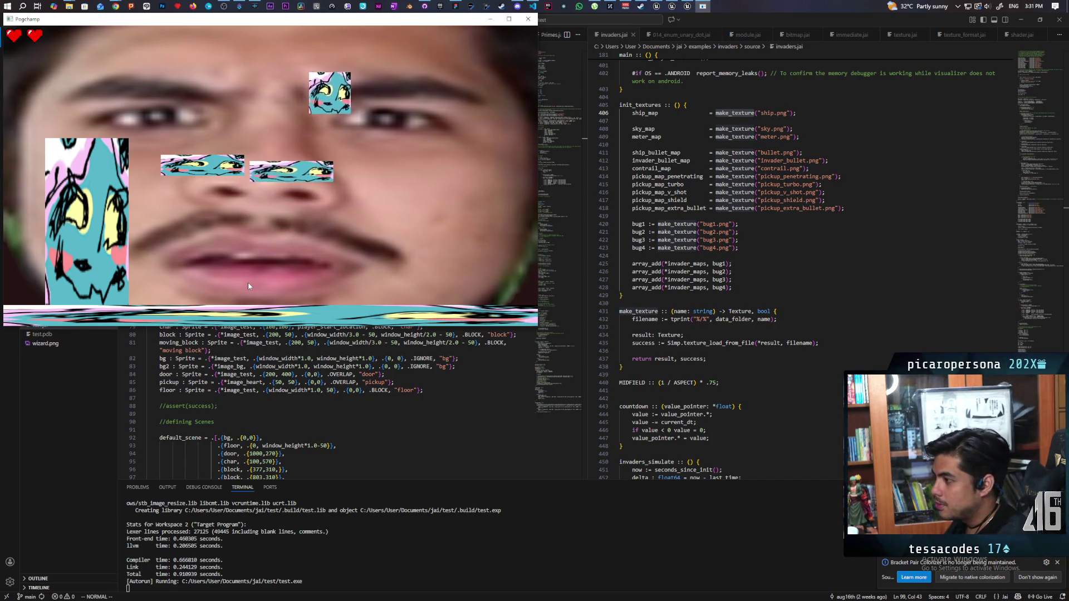
{"action": "key", "text": "Right"}
{"action": "key", "text": "Left"}
{"action": "key", "text": "Up"}
{"action": "key", "text": "Left"}
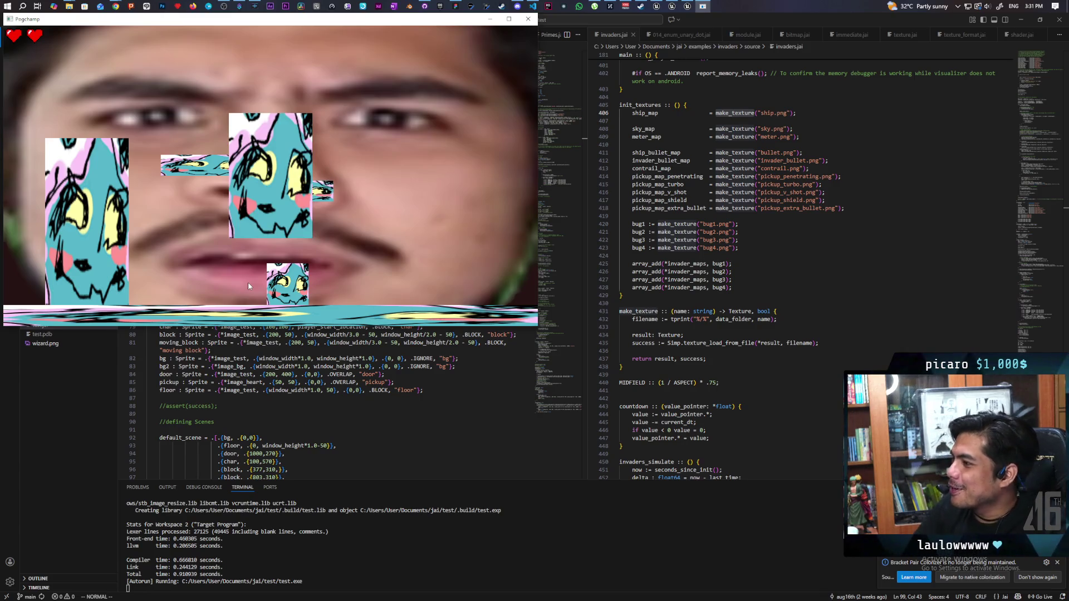
- Quit the running Pogchamp game and bring the Unreal Editor back to the front
{"action": "key", "text": "Escape"}
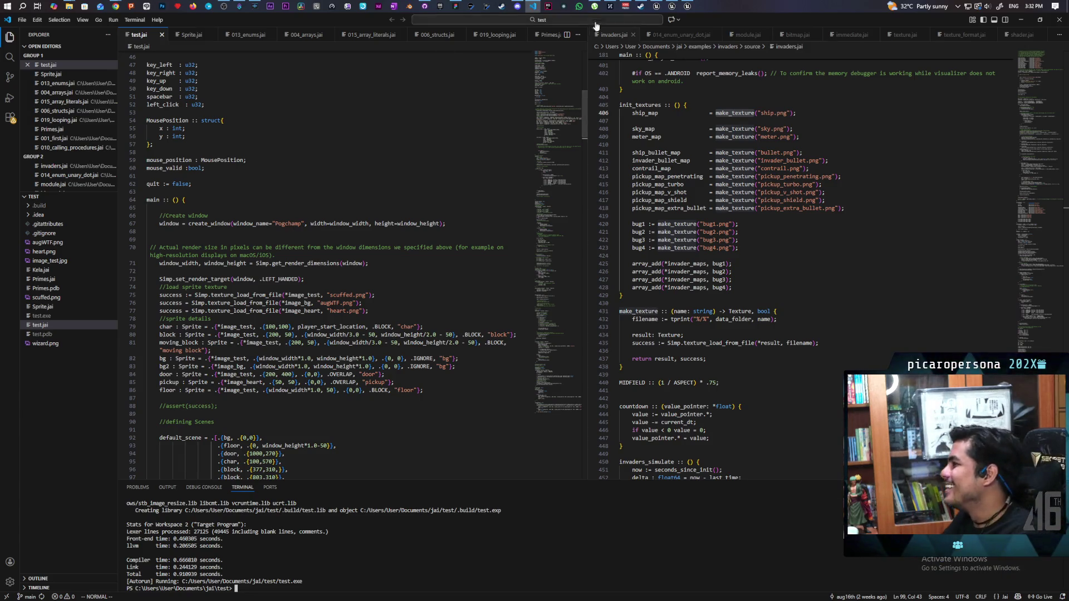
{"action": "left_click", "coordinate": [669, 6]}
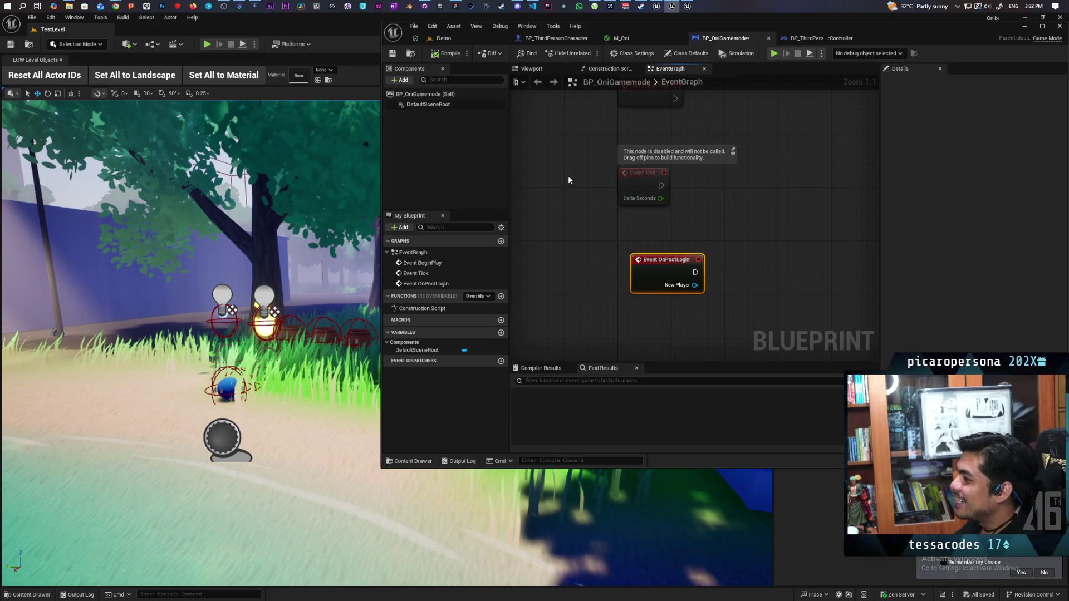
- Bring the browser showing the Onibi Steam store page to the front
{"action": "mouse_move", "coordinate": [193, 6]}
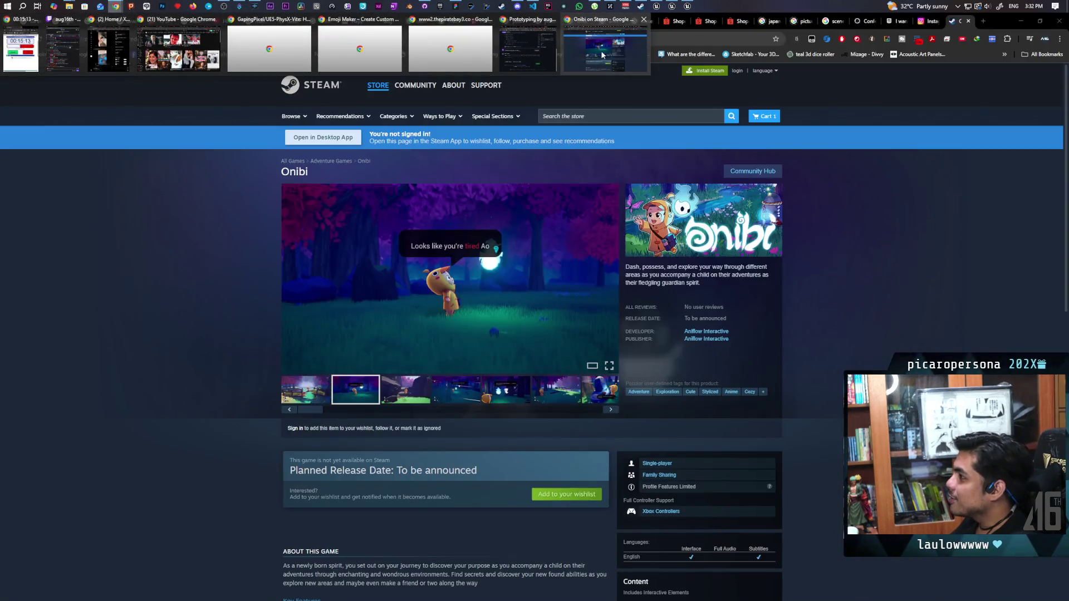
{"action": "left_click", "coordinate": [646, 50]}
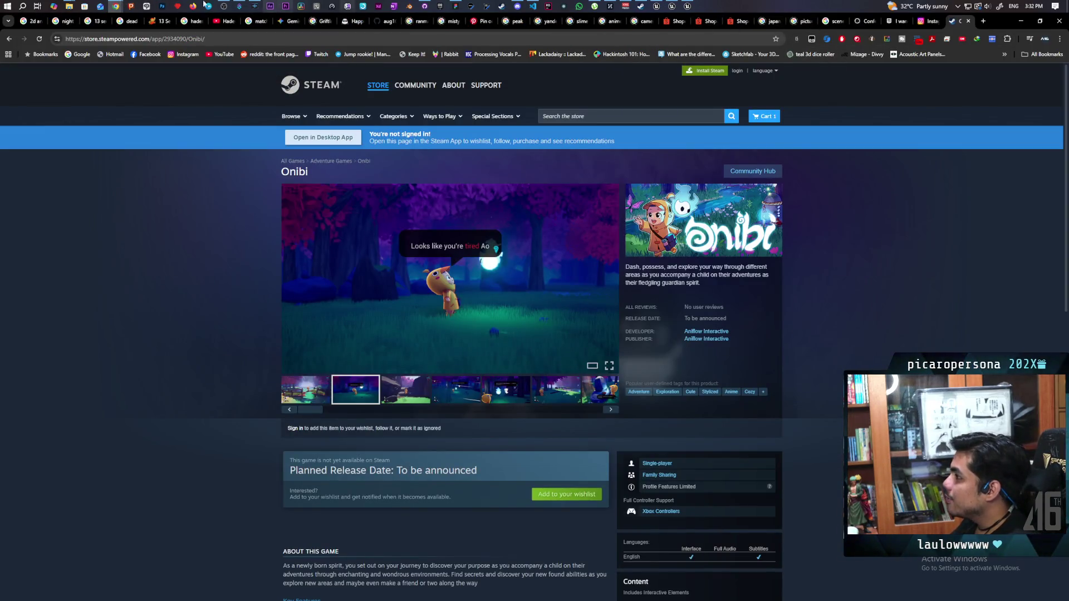
- Bring up Chrome, switch to the Gyazo sculpting clip tab and centre its window
{"action": "mouse_move", "coordinate": [117, 6]}
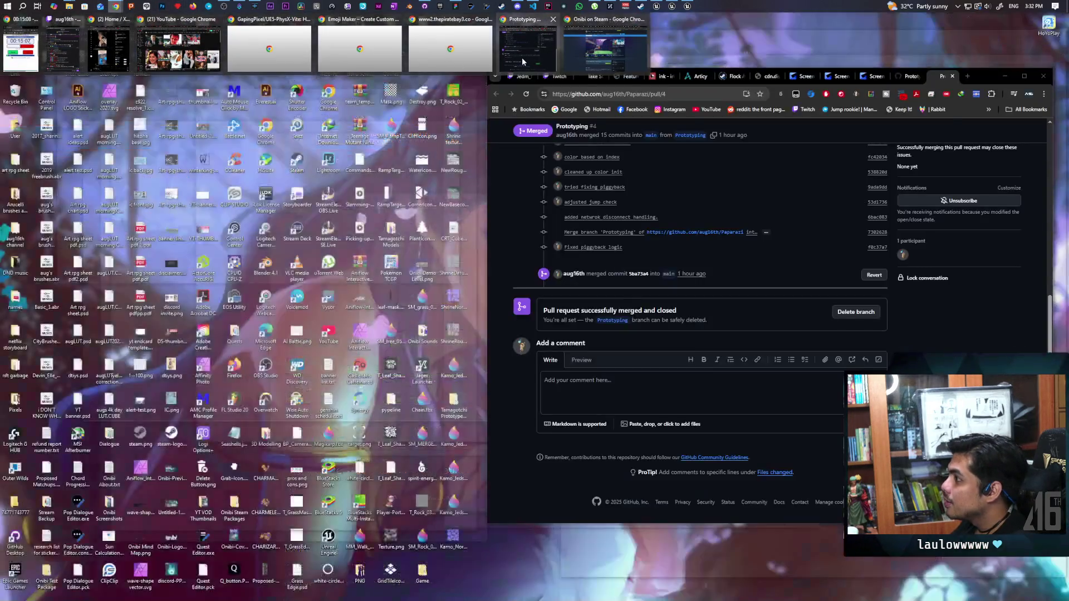
{"action": "left_click", "coordinate": [522, 57]}
{"action": "left_click", "coordinate": [873, 79]}
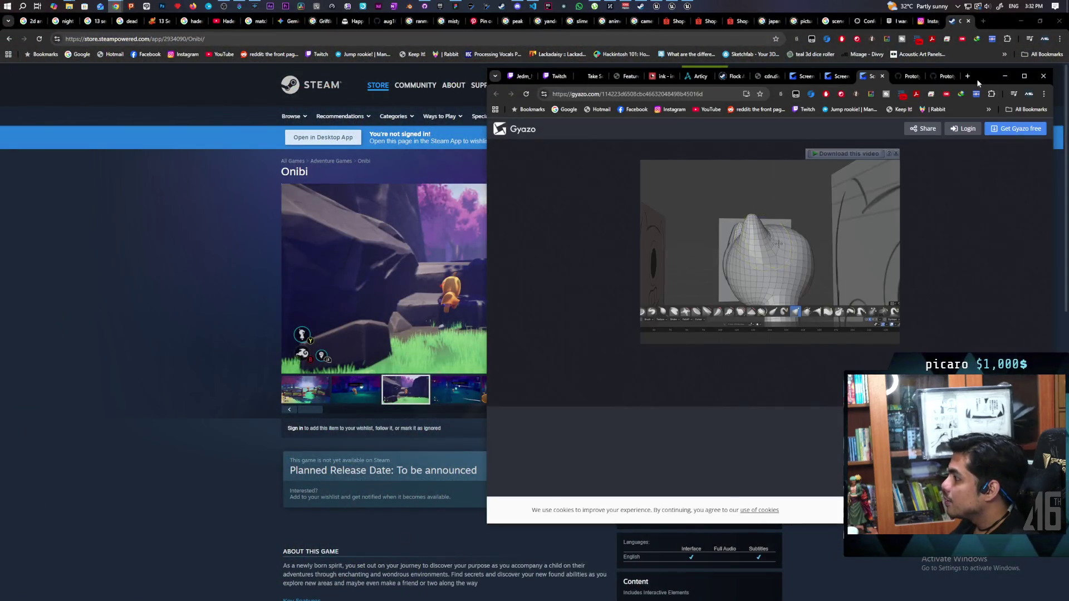
{"action": "left_click_drag", "start_coordinate": [973, 82], "coordinate": [759, 107]}
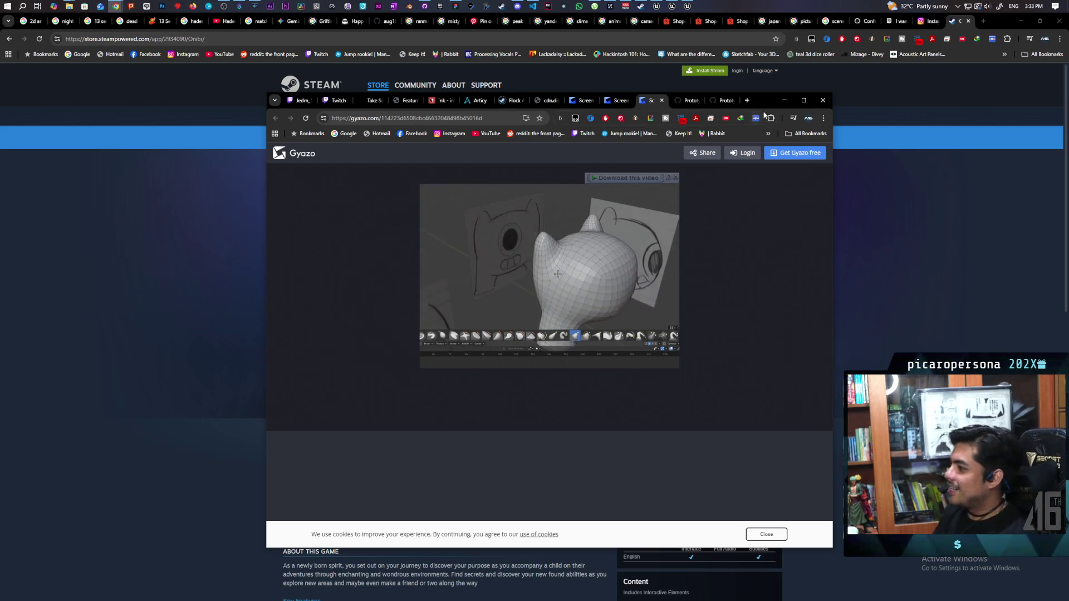
{"action": "mouse_move", "coordinate": [678, 235]}
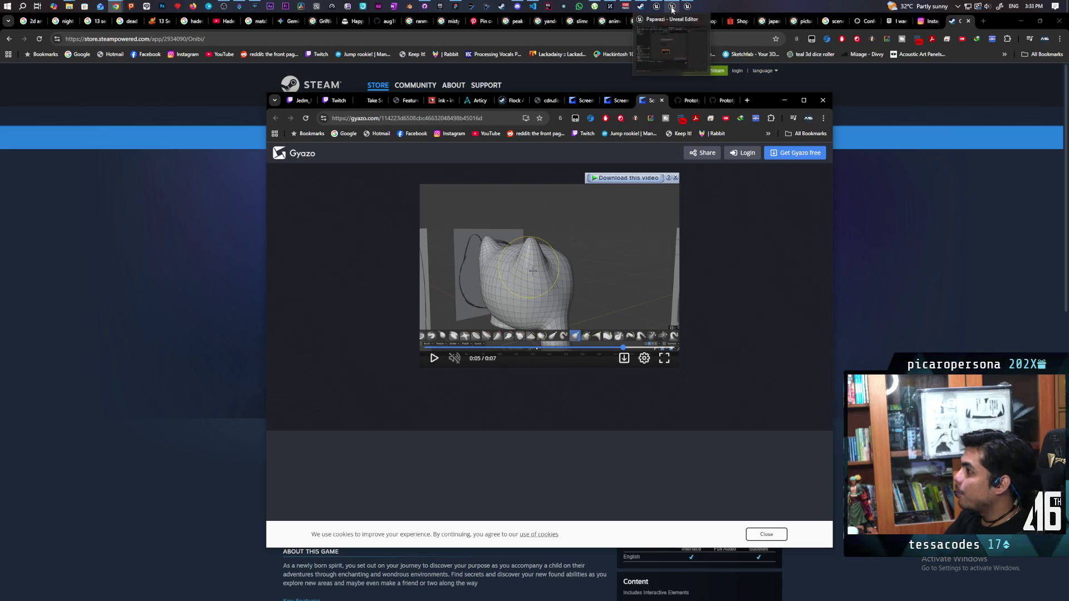
- Return to the Unreal Editor and switch to the Demo level tab
{"action": "mouse_move", "coordinate": [653, 9]}
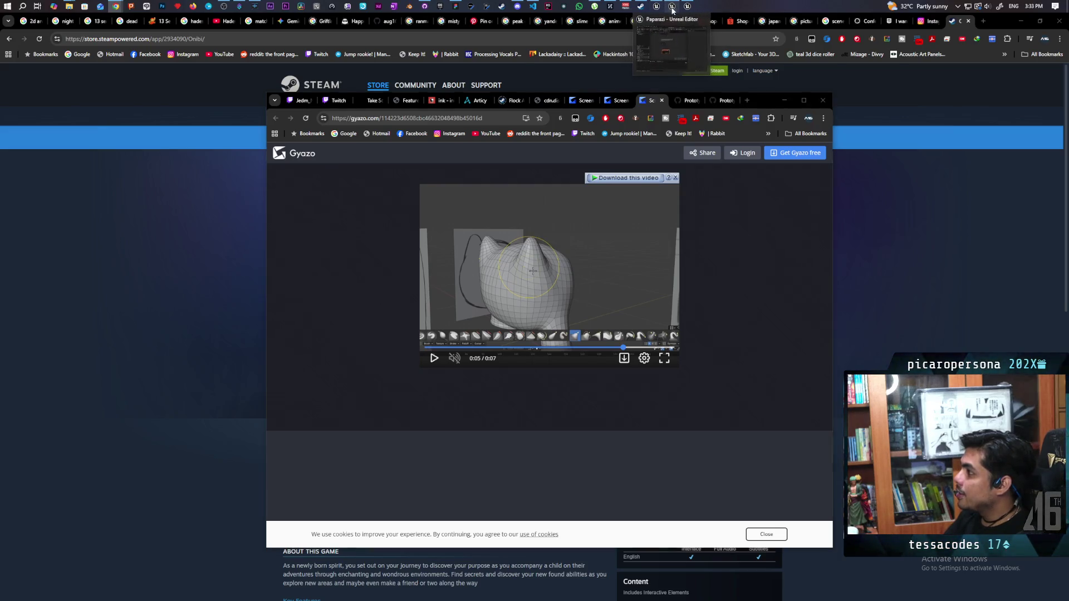
{"action": "left_click", "coordinate": [672, 6]}
{"action": "left_click", "coordinate": [444, 38]}
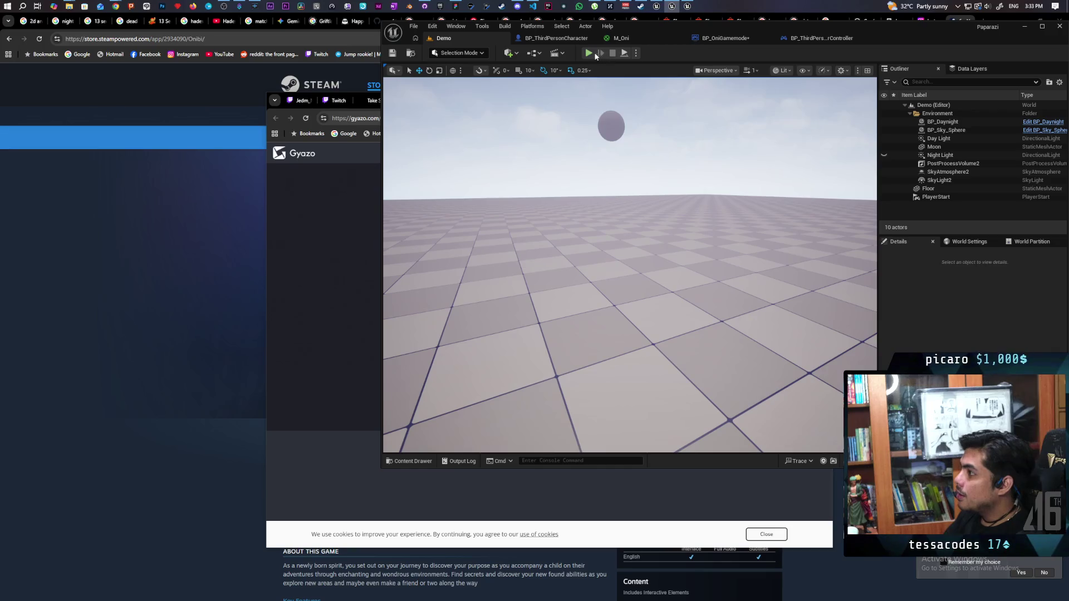
- Start a multiplayer playtest, roll the yellow ball forward, then restart after dismissing the error log
{"action": "key", "text": "alt+p"}
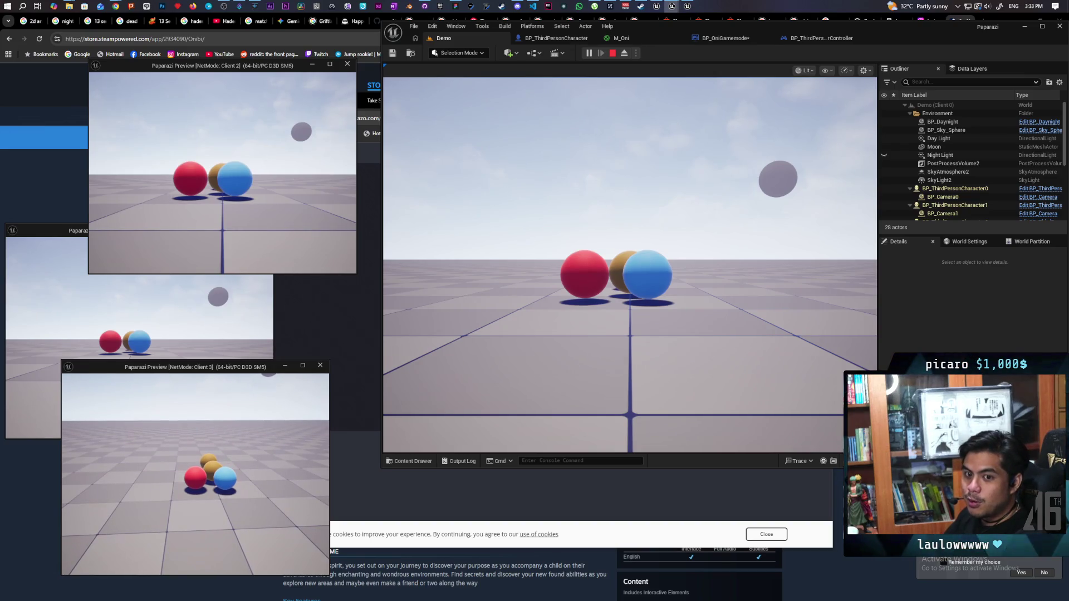
{"action": "key", "text": "w"}
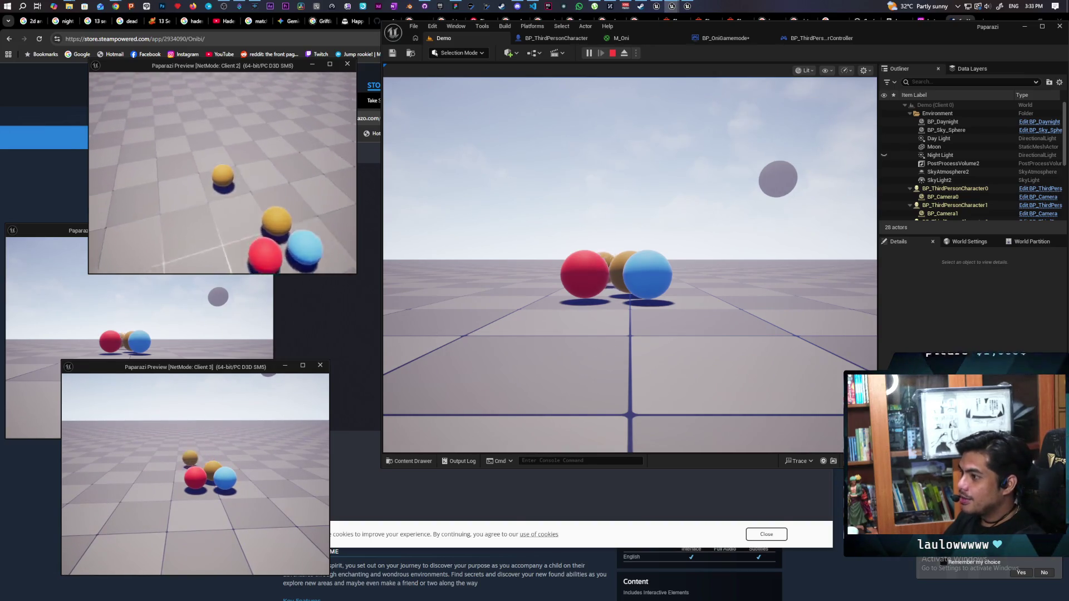
{"action": "key", "text": "w"}
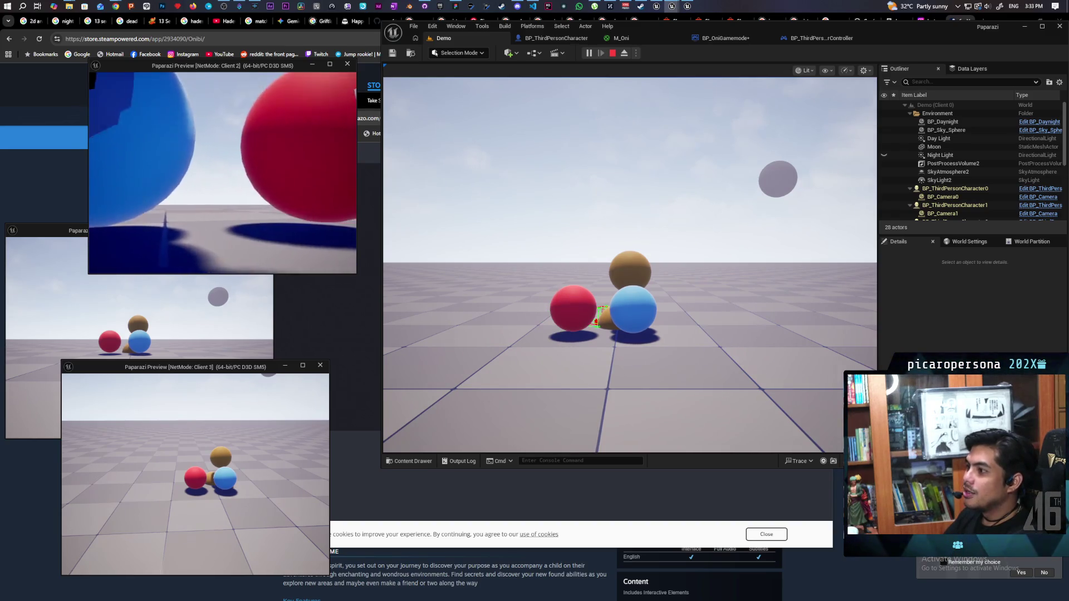
{"action": "key", "text": "Escape"}
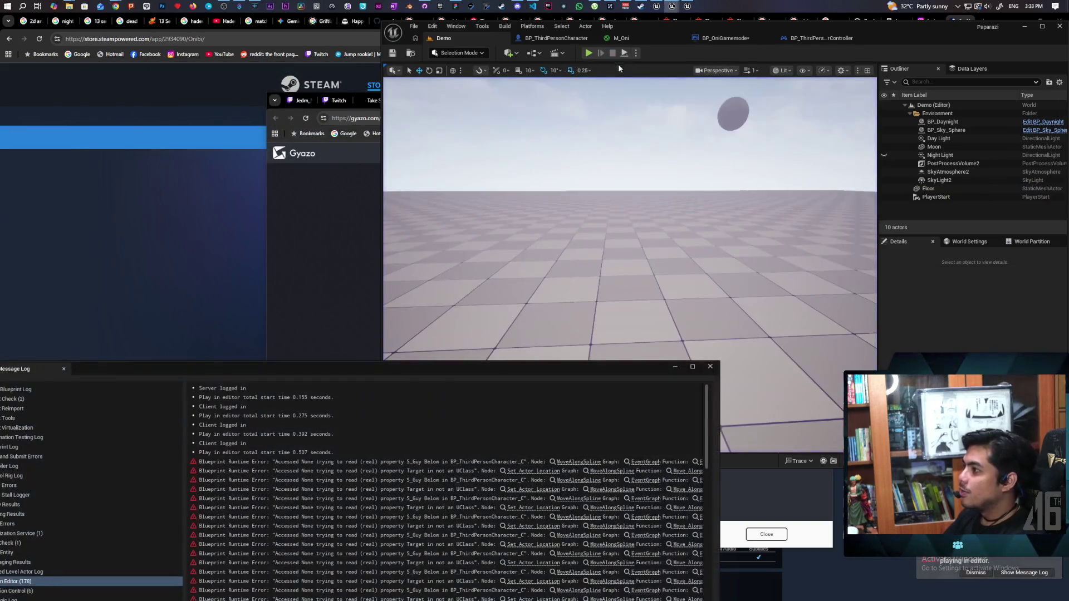
{"action": "left_click", "coordinate": [702, 369]}
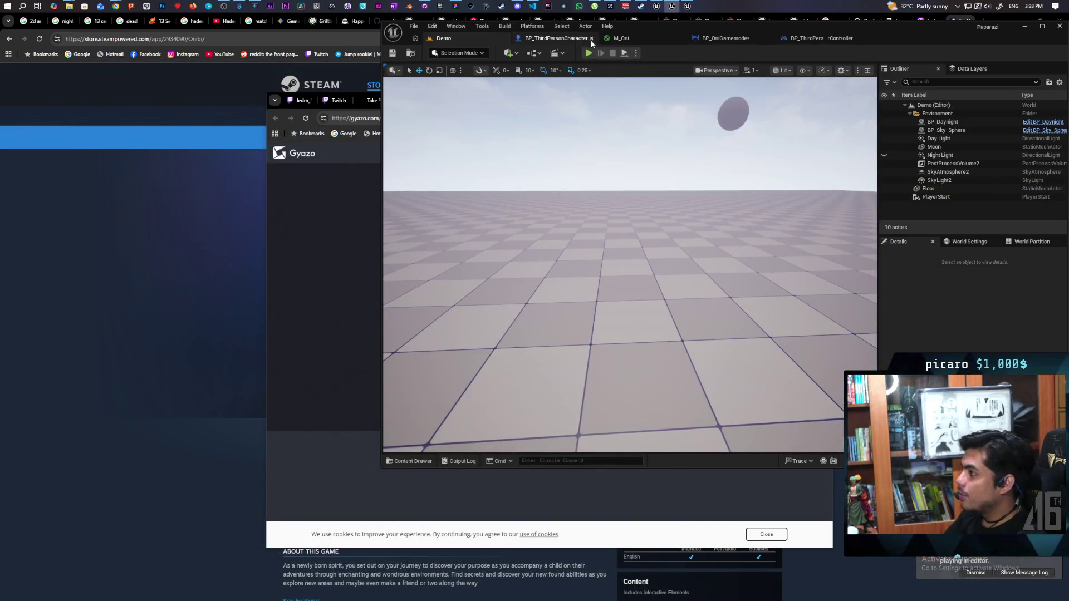
{"action": "left_click", "coordinate": [588, 53]}
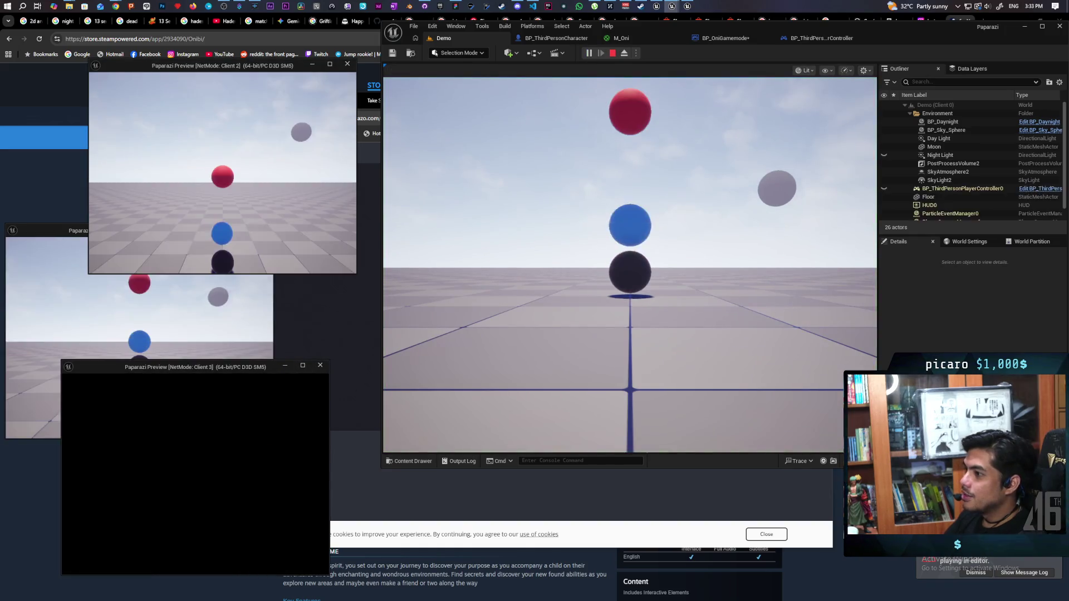
- Jump the red sphere onto the blue sphere and move the dark sphere onto the stack
{"action": "key", "text": "alt+Tab"}
{"action": "key", "text": "w"}
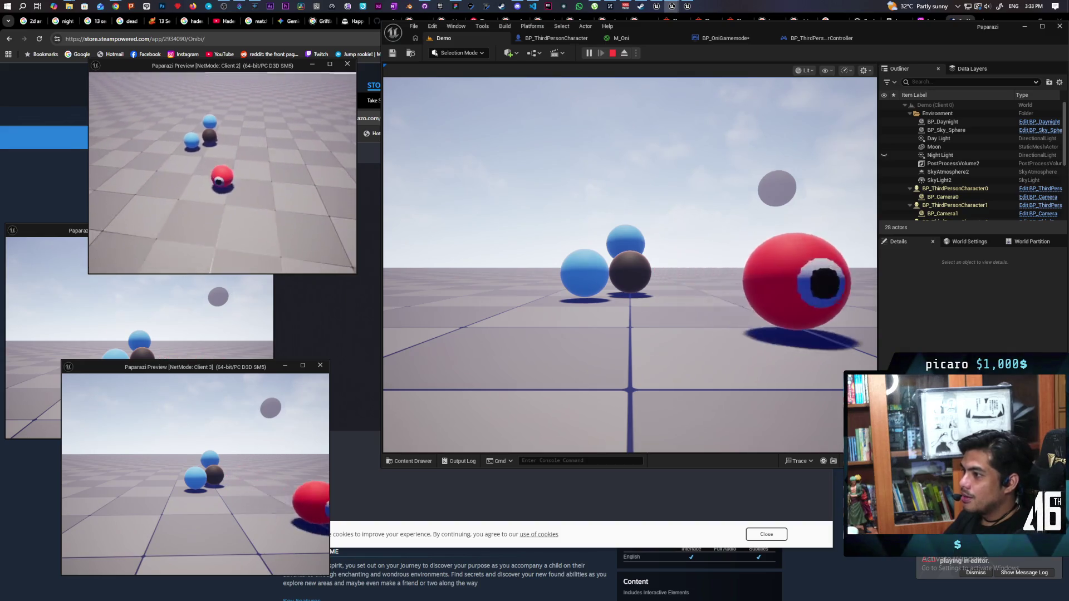
{"action": "key", "text": "space"}
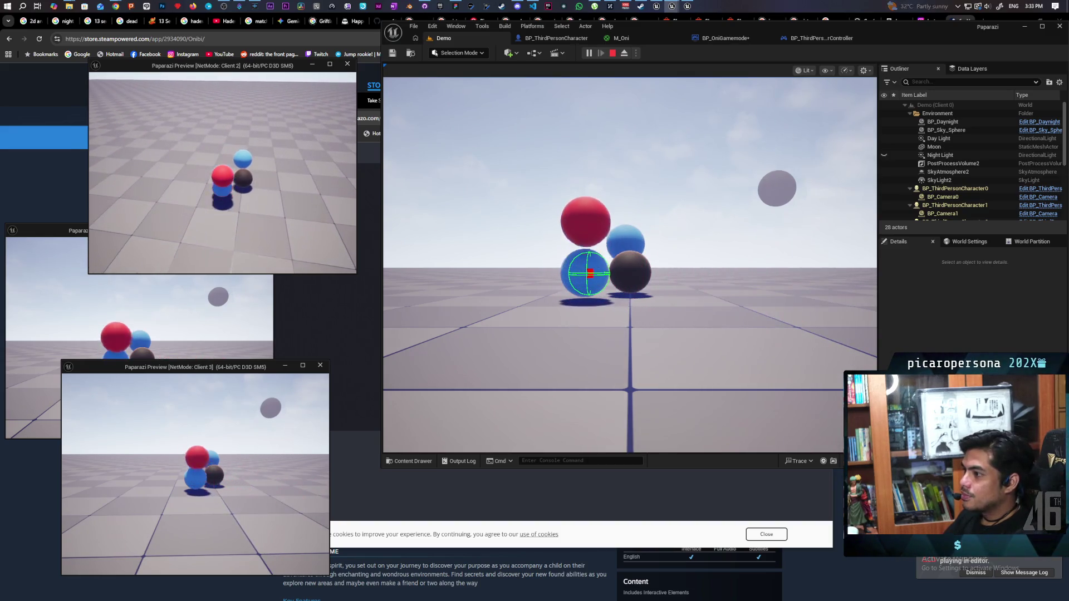
{"action": "left_click", "coordinate": [629, 334]}
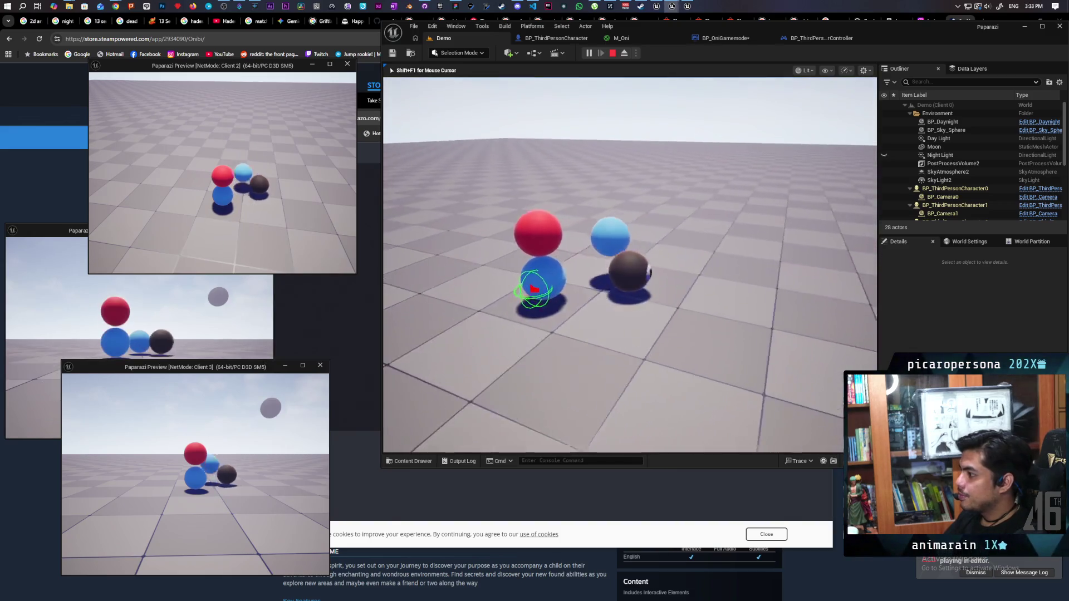
{"action": "key", "text": "w"}
{"action": "key", "text": "space"}
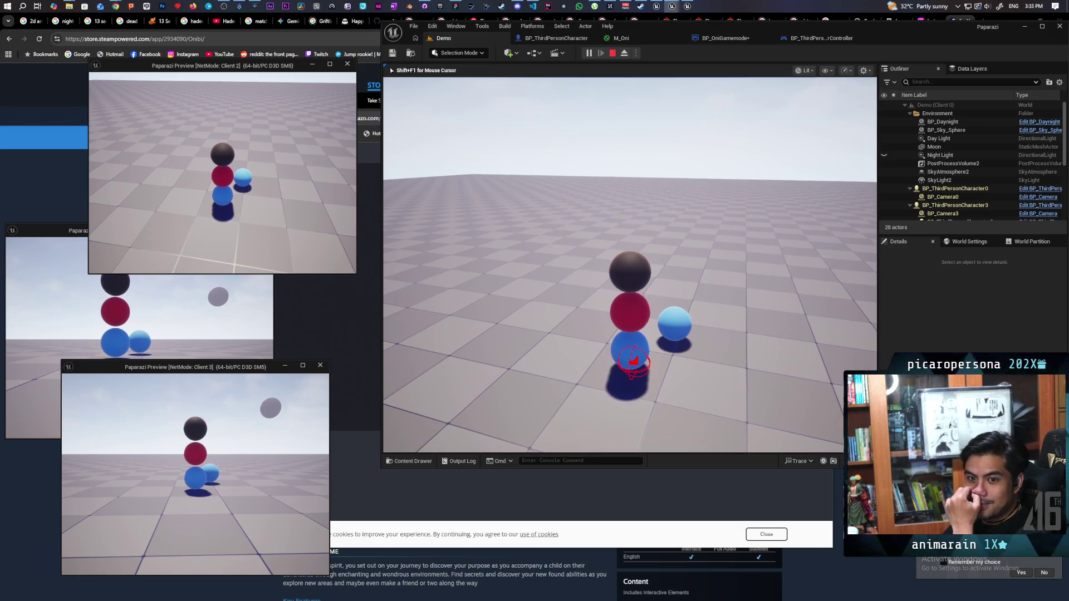
- Raise and lower the handheld camera, then switch between Client 1 and the server player
{"action": "key", "text": "e"}
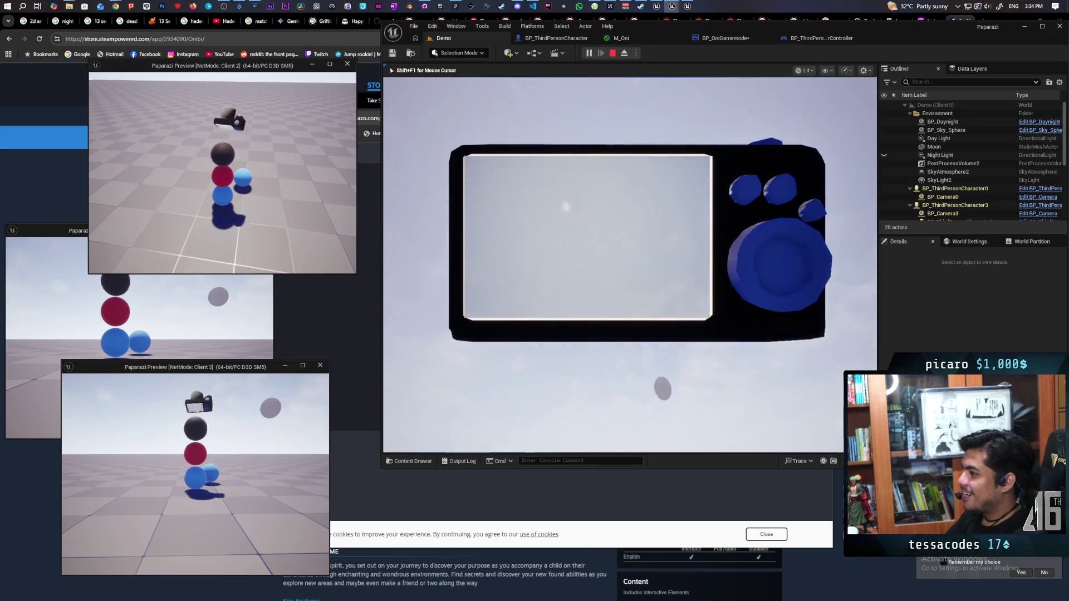
{"action": "key", "text": "shift+F1"}
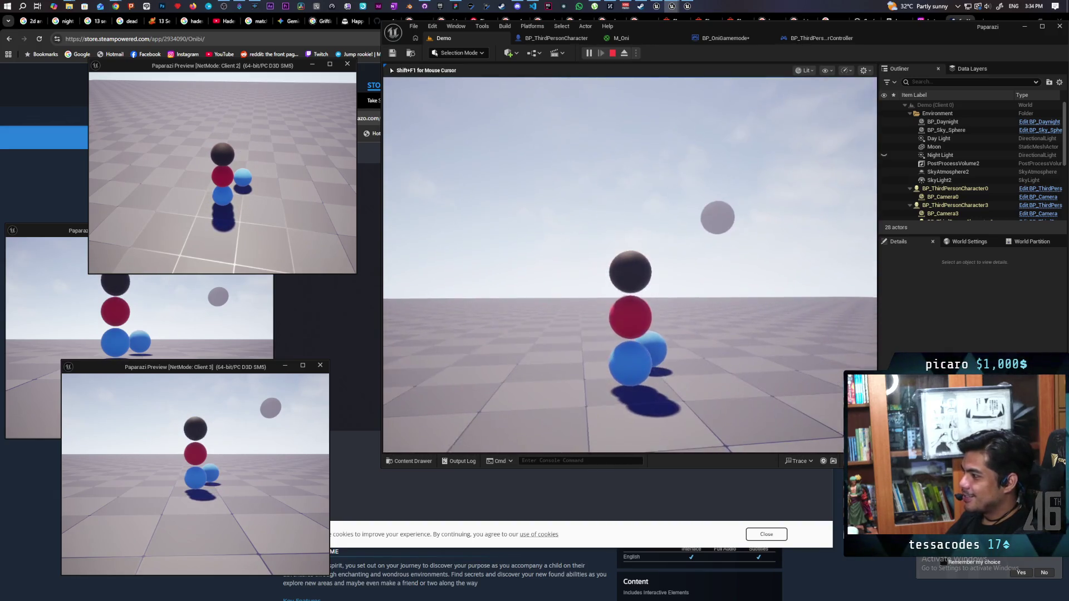
{"action": "left_click", "coordinate": [420, 421]}
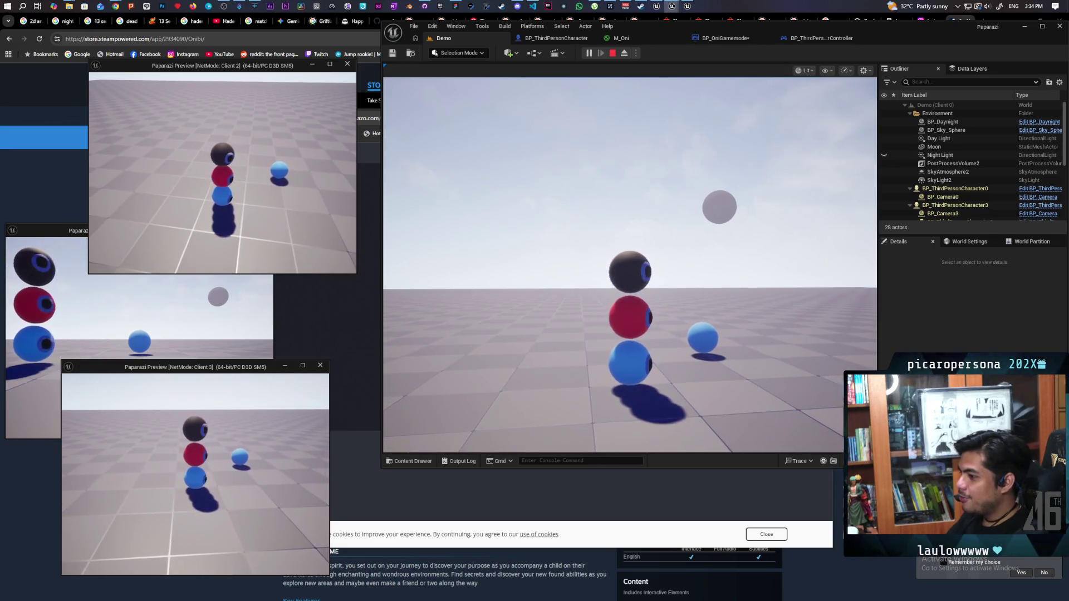
{"action": "key", "text": "shift+F1"}
{"action": "left_click", "coordinate": [159, 323]}
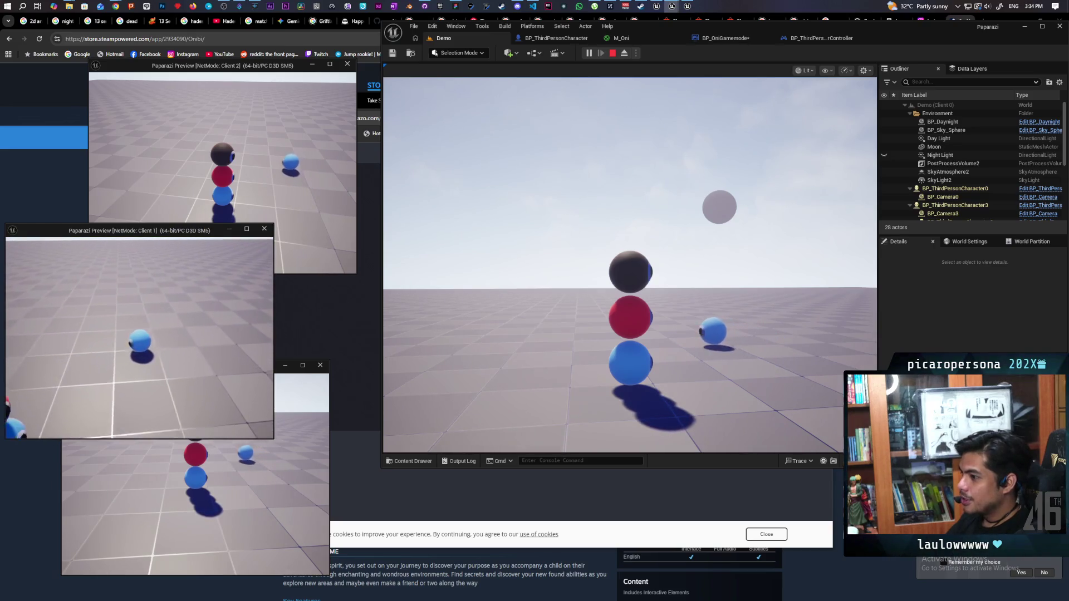
{"action": "left_click", "coordinate": [629, 264]}
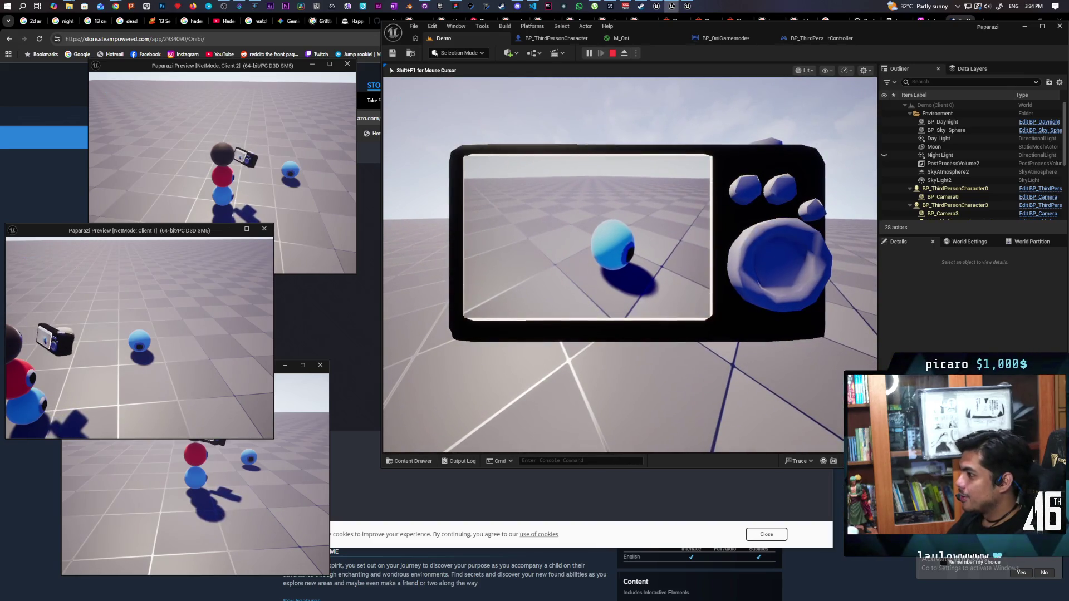
- Snap a photo of the blue ball, dismiss it, and raise the handheld camera again
{"action": "left_click", "coordinate": [731, 300]}
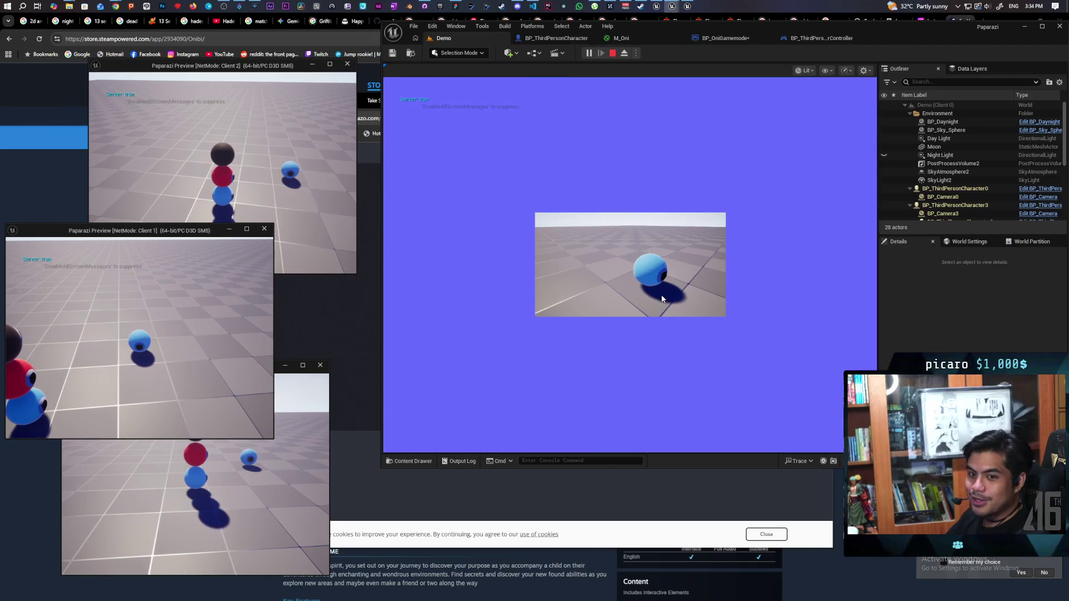
{"action": "left_click", "coordinate": [661, 293]}
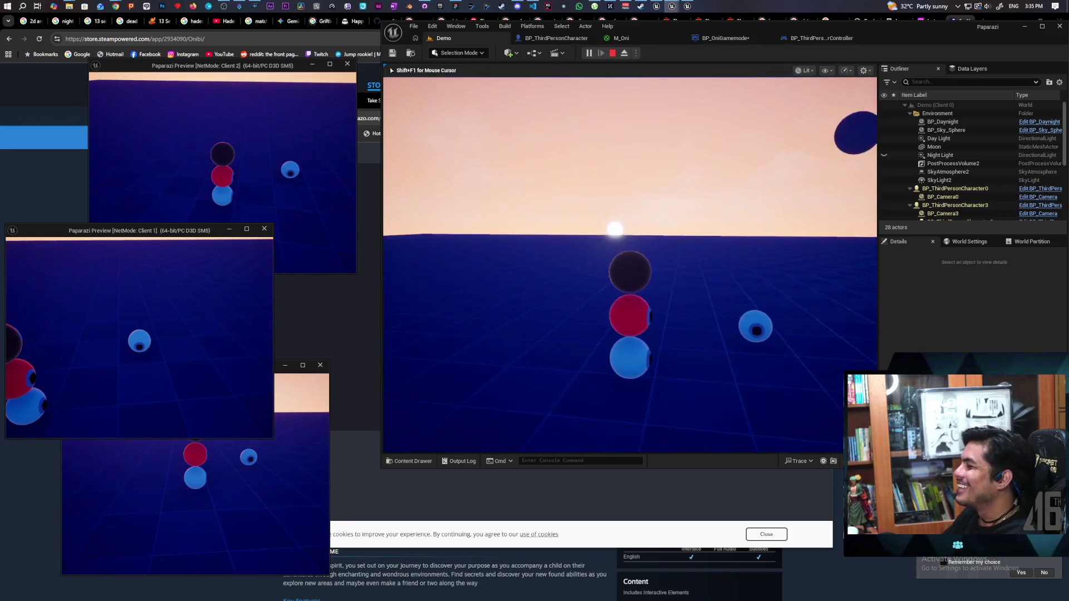
{"action": "key", "text": "e"}
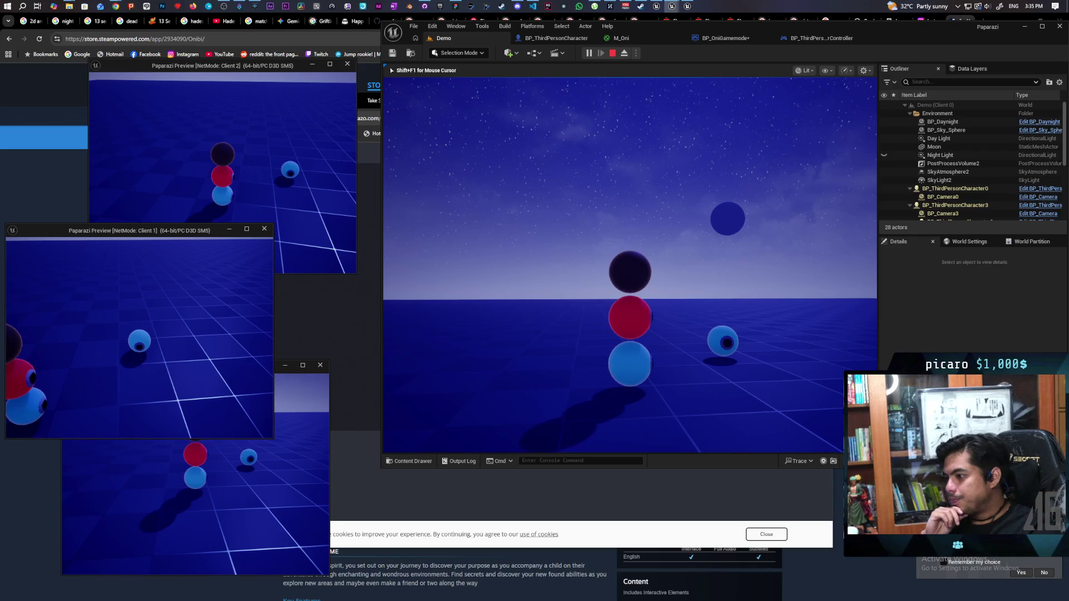
- Release the server game view and switch to playing as Client 2
{"action": "mouse_move", "coordinate": [629, 264]}
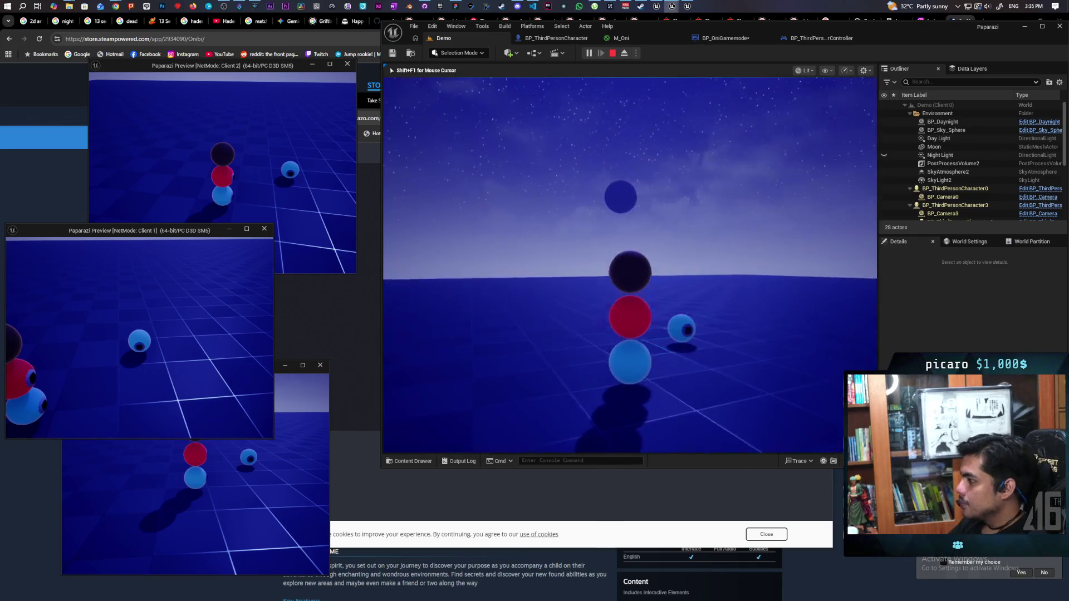
{"action": "key", "text": "shift+F1"}
{"action": "left_click", "coordinate": [222, 167]}
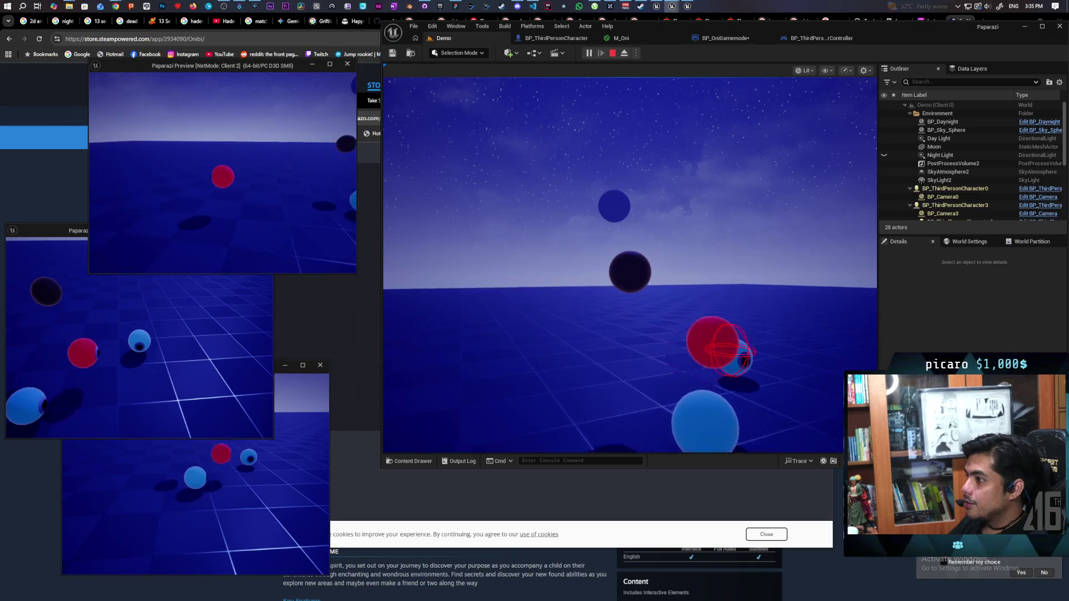
- Stop the multiplayer play session from the Client 2 window
{"action": "mouse_move", "coordinate": [223, 176]}
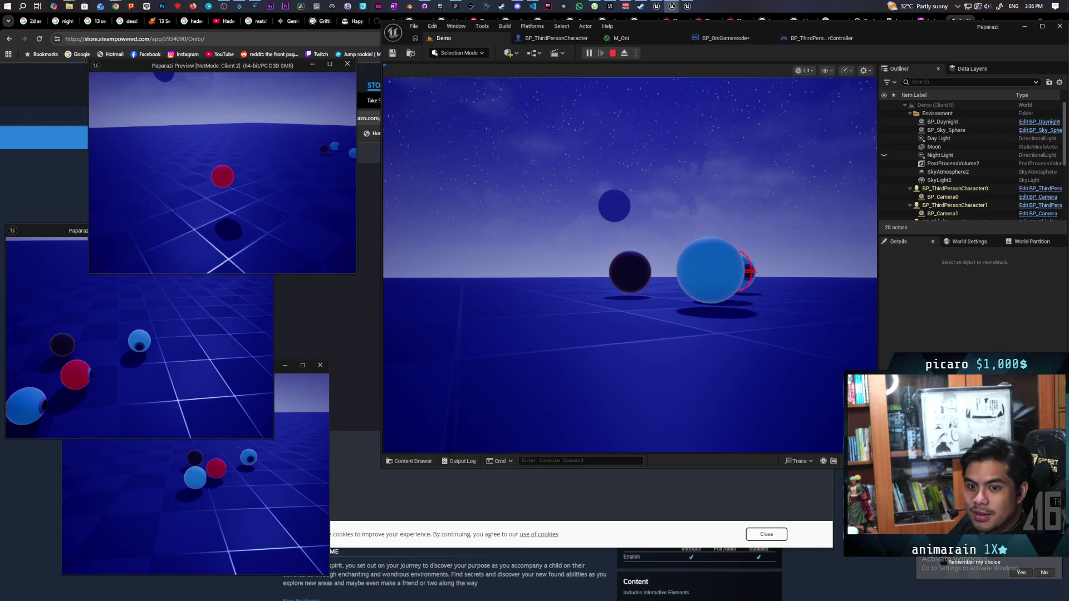
{"action": "key", "text": "Escape"}
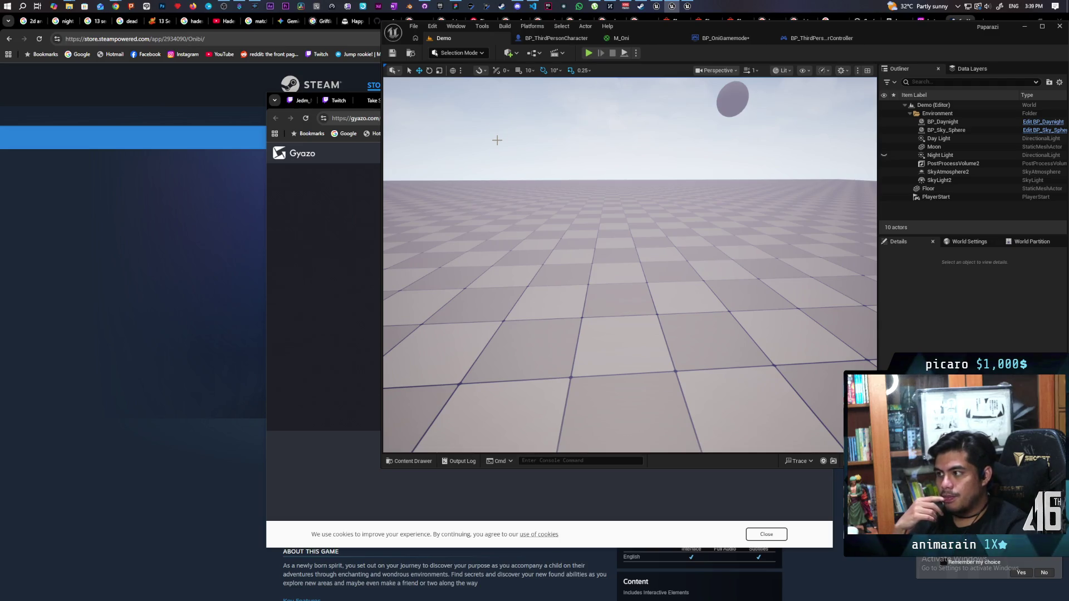
- Start a new multiplayer playtest and steer the player's ball toward the eyed ball cluster
{"action": "left_click", "coordinate": [589, 52]}
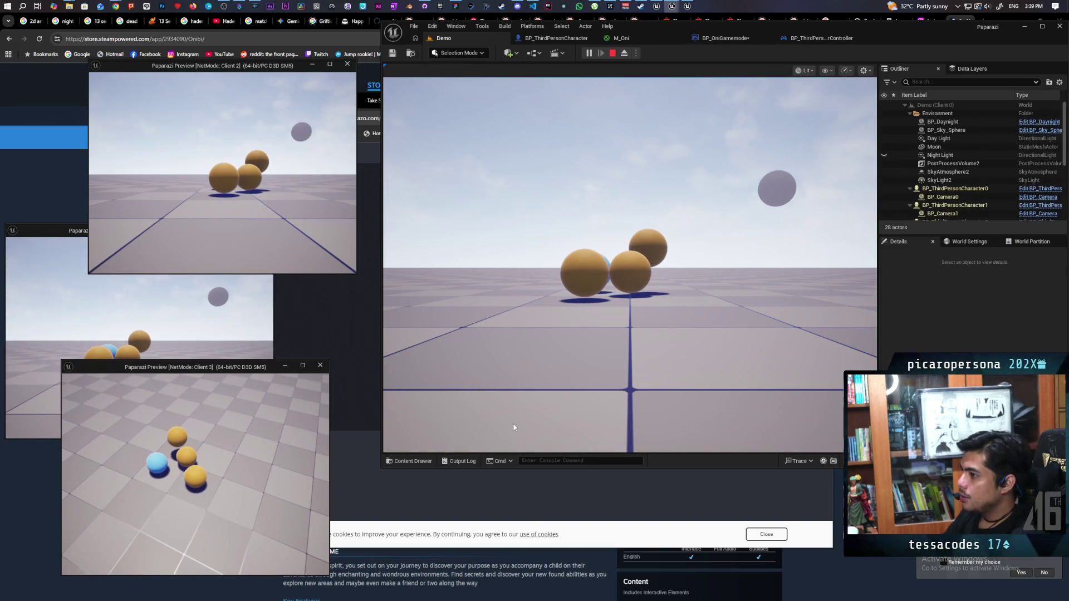
{"action": "left_click", "coordinate": [629, 268]}
{"action": "key", "text": "d"}
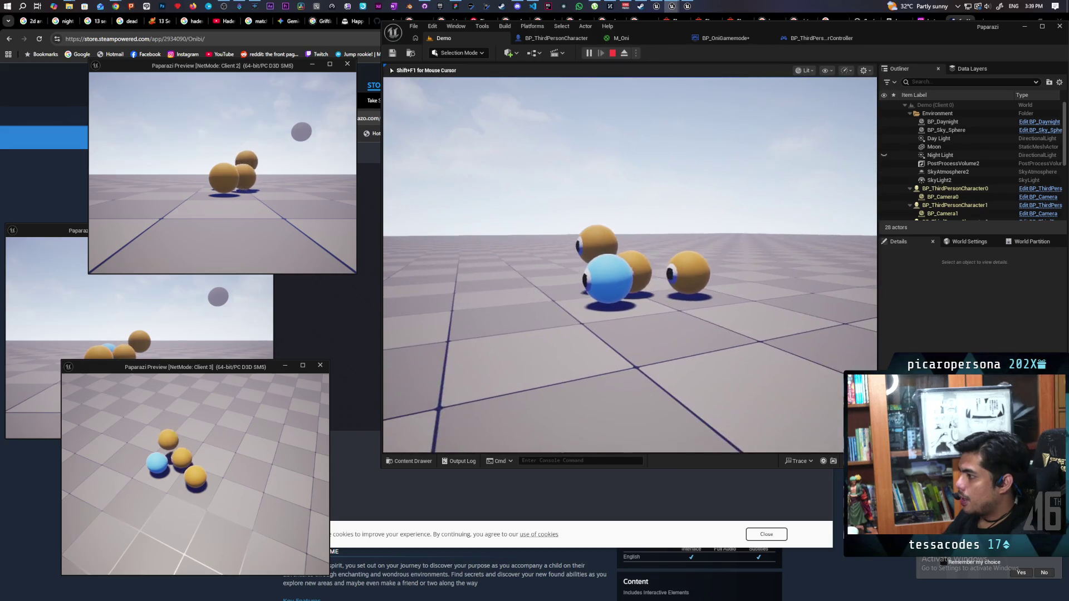
{"action": "key", "text": "a"}
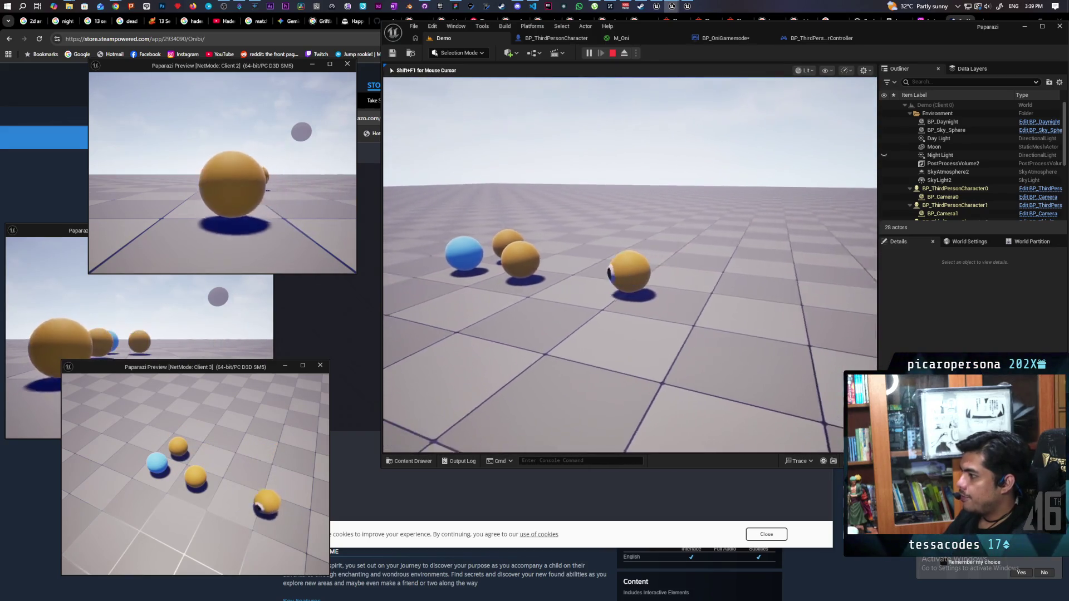
{"action": "key", "text": "d"}
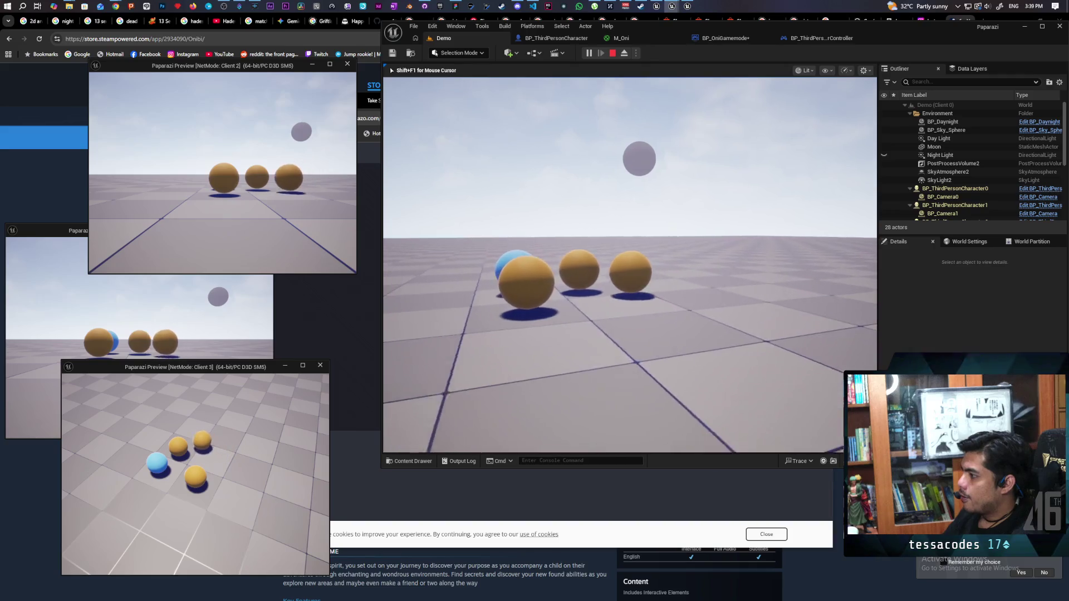
{"action": "key", "text": "d"}
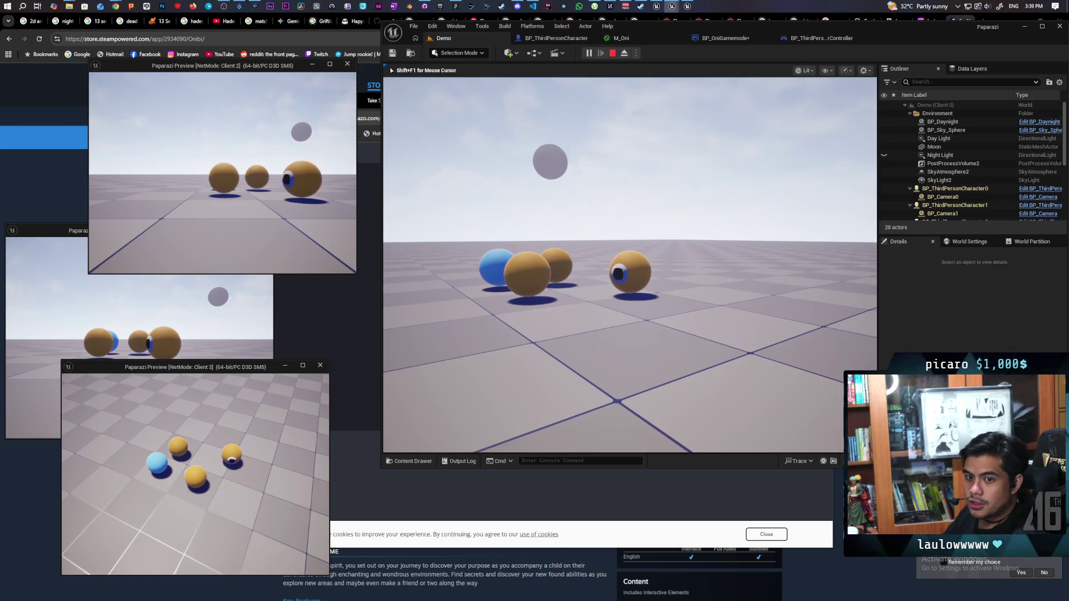
{"action": "key", "text": "w"}
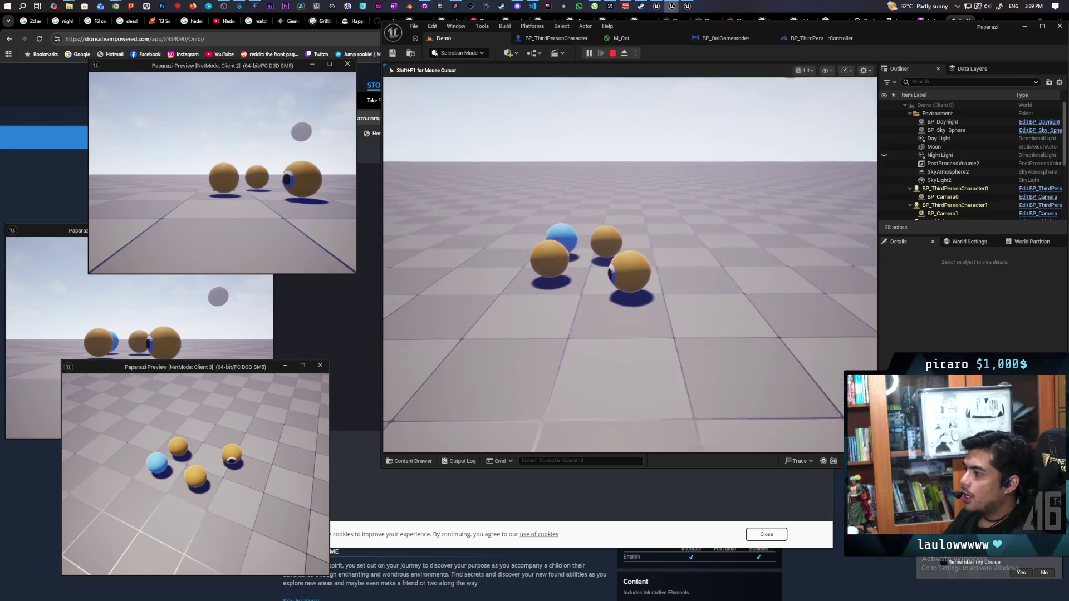
- Move the player's ball around the eyed balls to view them from different sides
{"action": "key", "text": "d"}
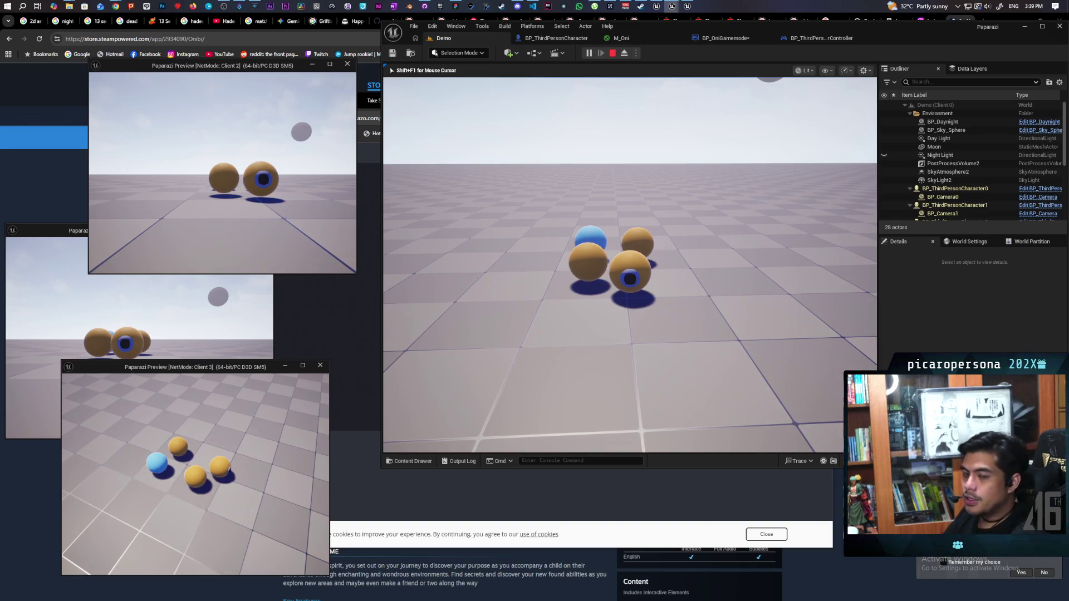
{"action": "key", "text": "s"}
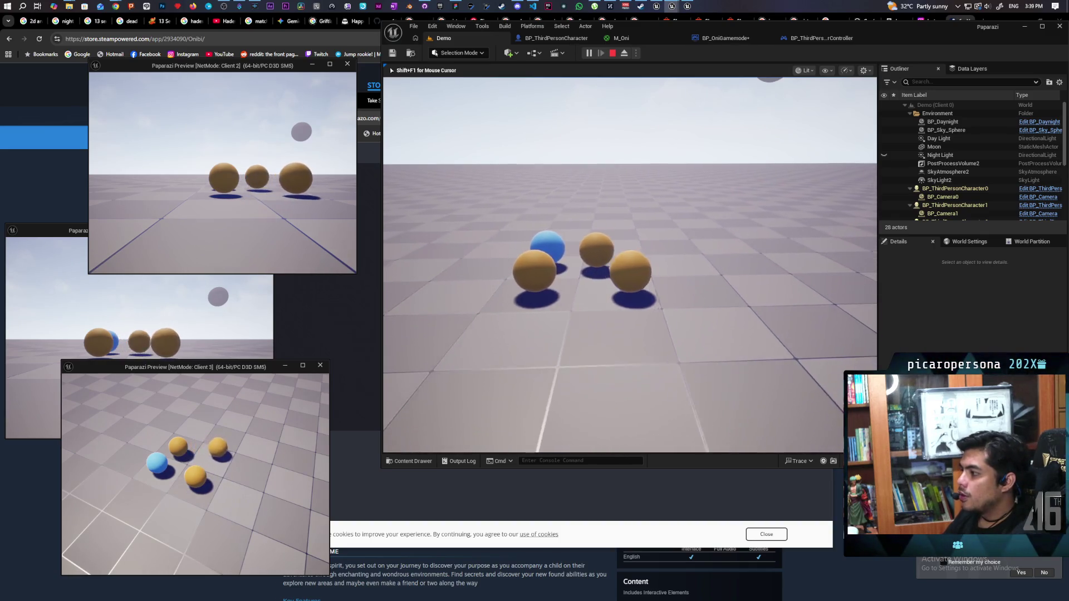
{"action": "key", "text": "w"}
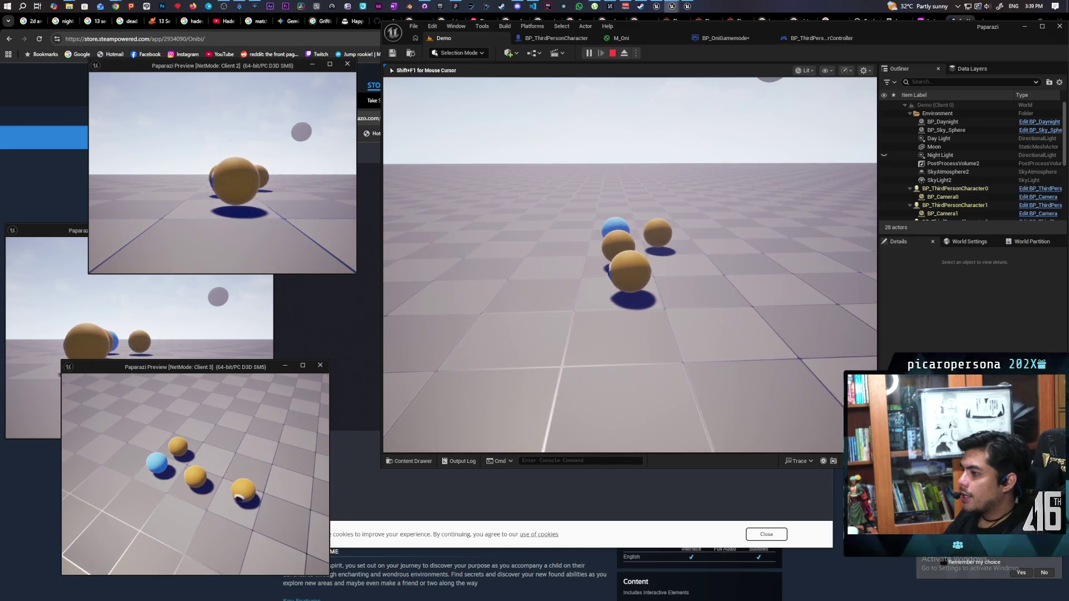
{"action": "key", "text": "w"}
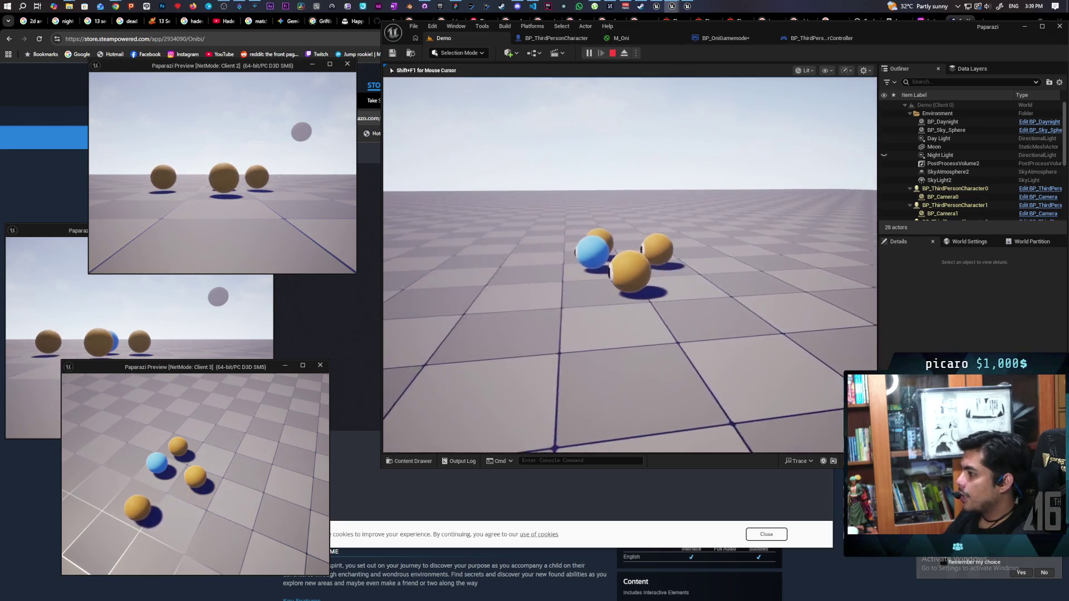
{"action": "key", "text": "w"}
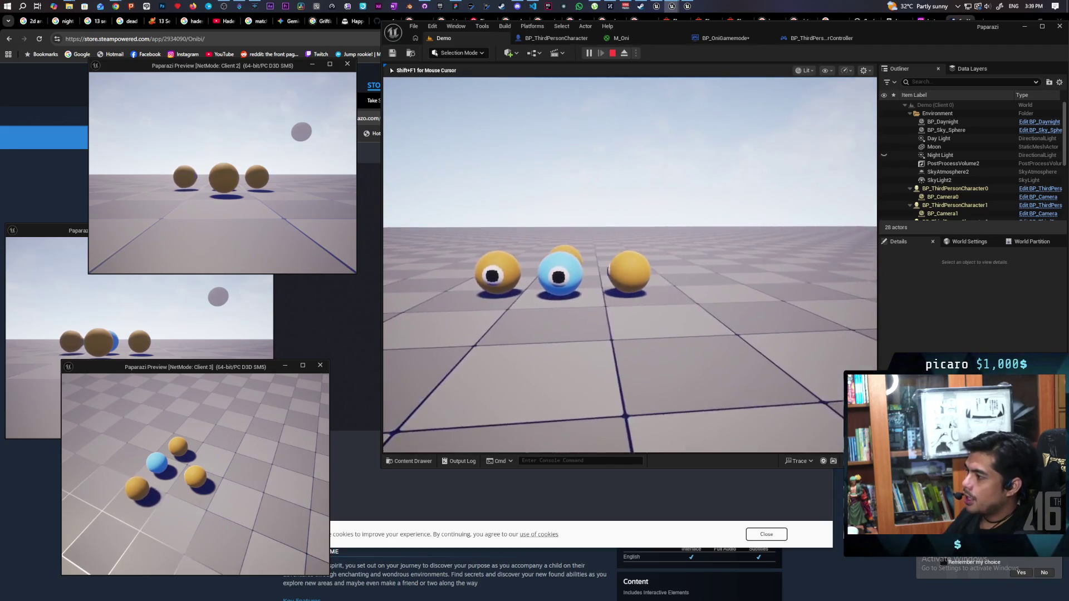
{"action": "key", "text": "s"}
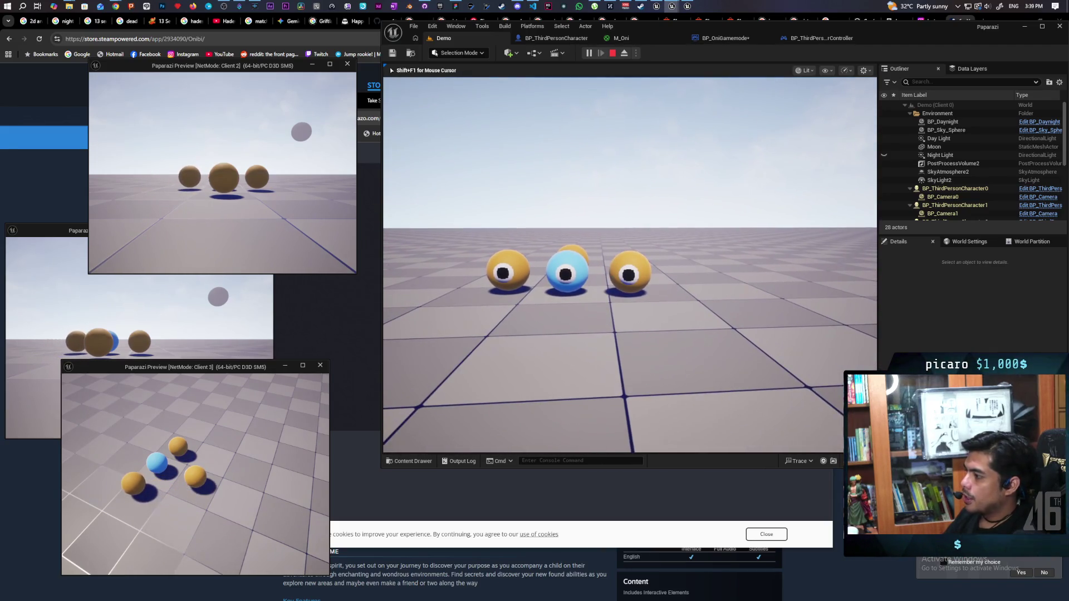
{"action": "key", "text": "d"}
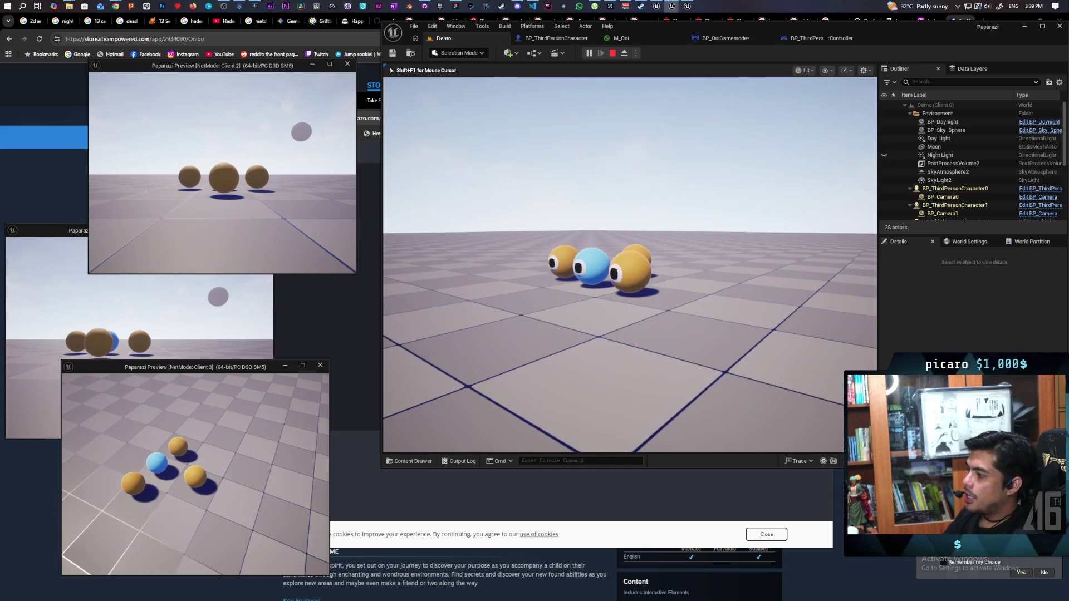
{"action": "mouse_move", "coordinate": [630, 264]}
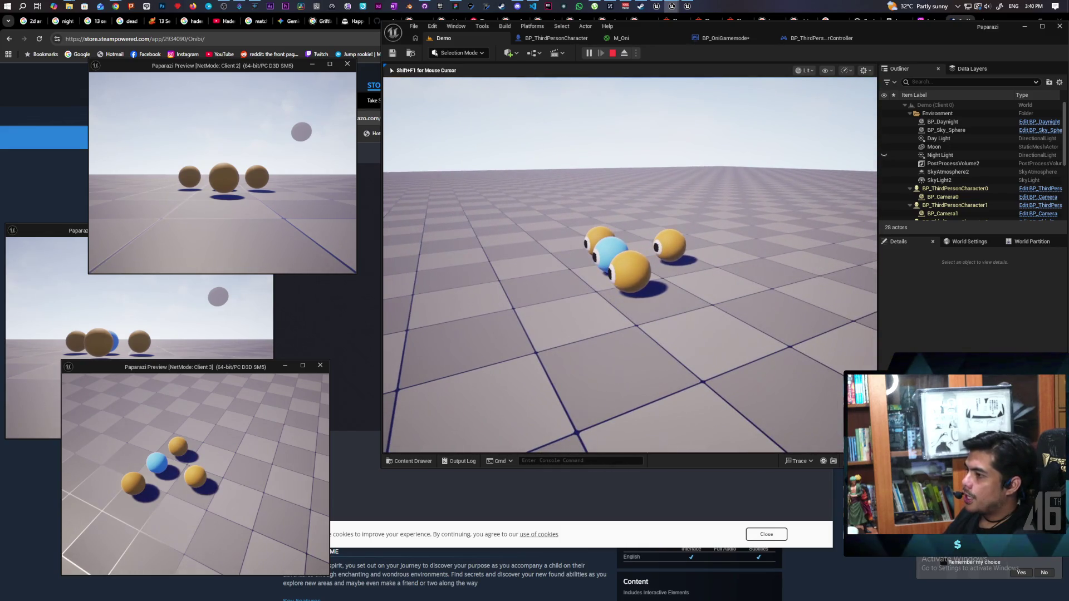
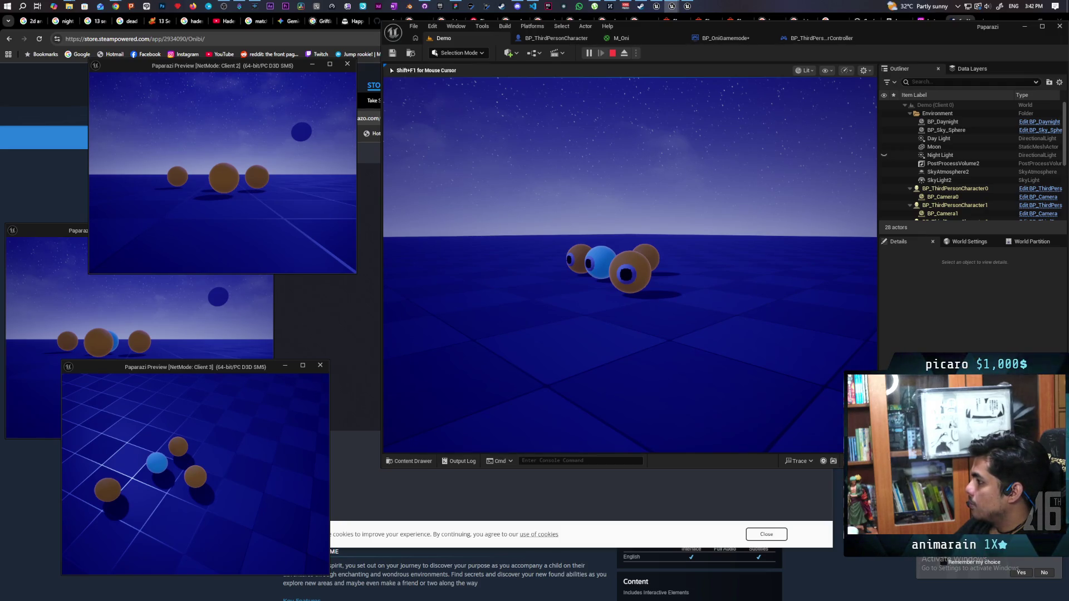
- Walk the character around the orbs with WASD to view them from different angles
{"action": "key", "text": "a"}
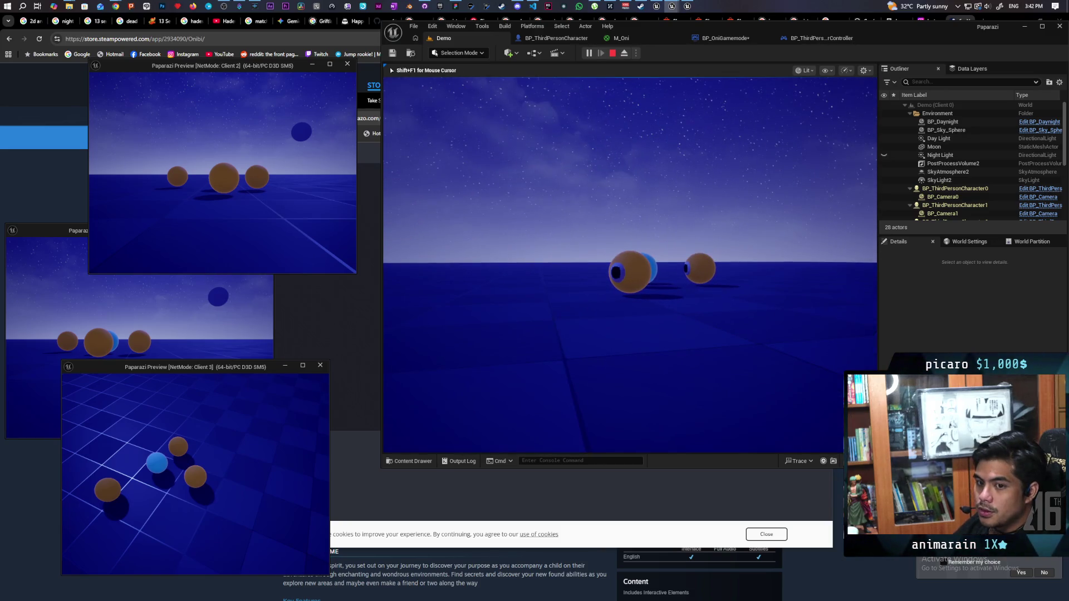
{"action": "key", "text": "a"}
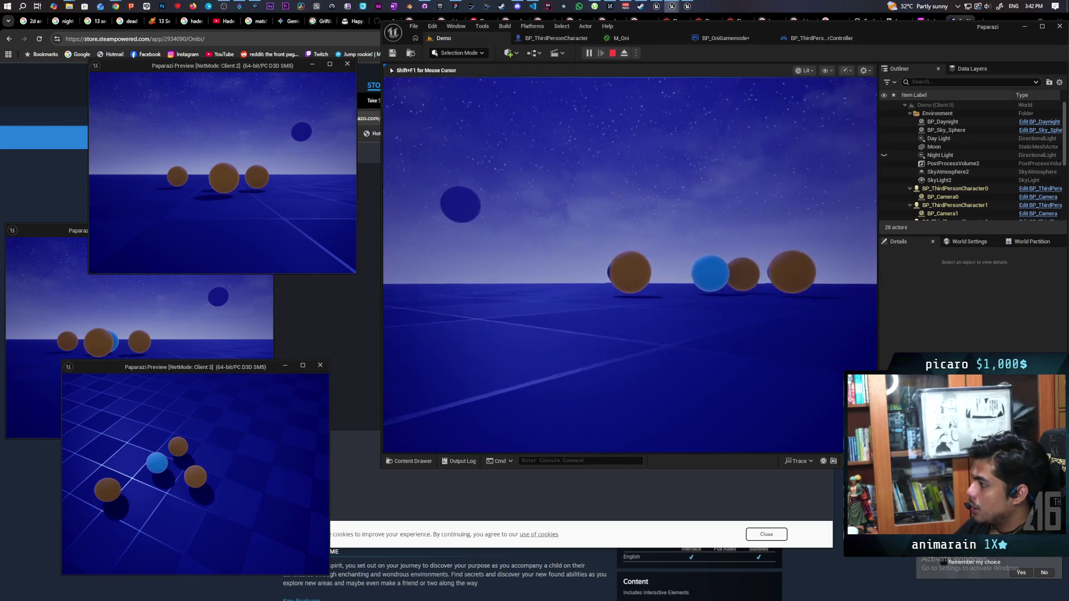
{"action": "key", "text": "w"}
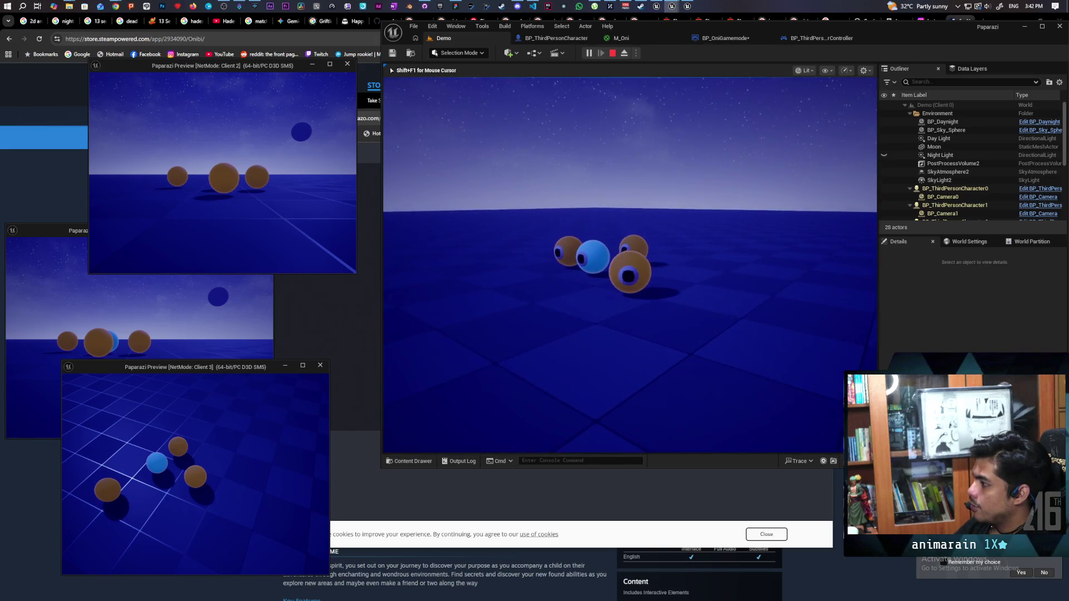
{"action": "key", "text": "a"}
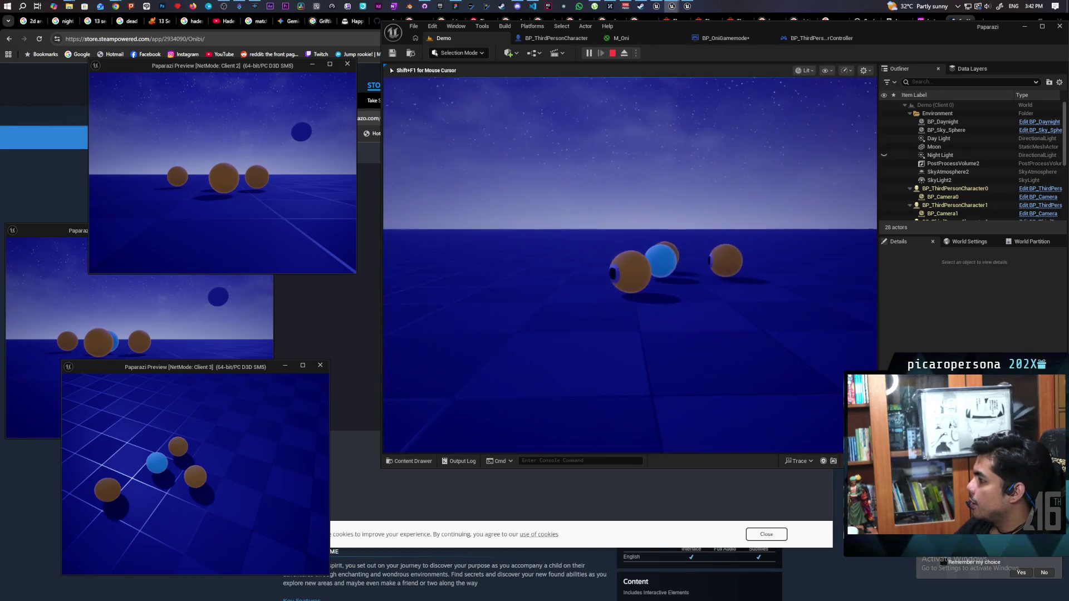
{"action": "key", "text": "d"}
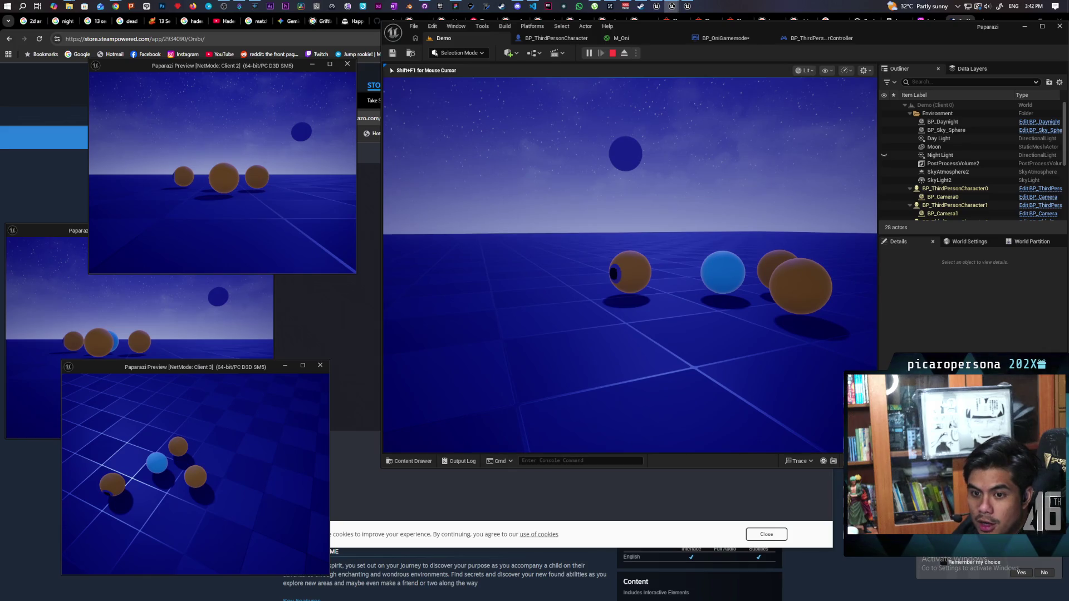
- Raise the handheld camera and take photos through the viewfinder
{"action": "key", "text": "e"}
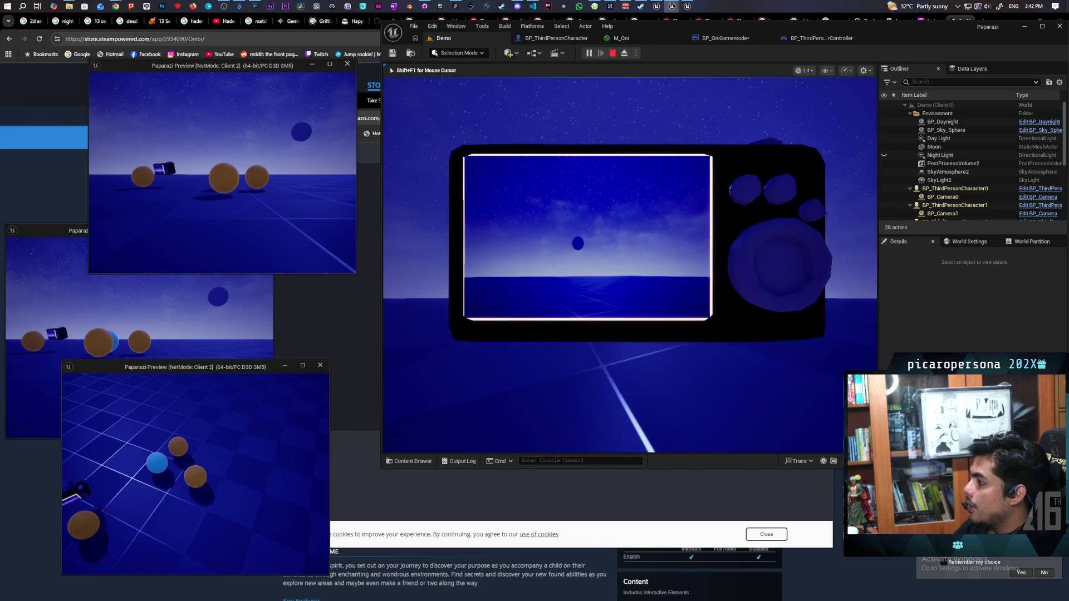
{"action": "key", "text": "e"}
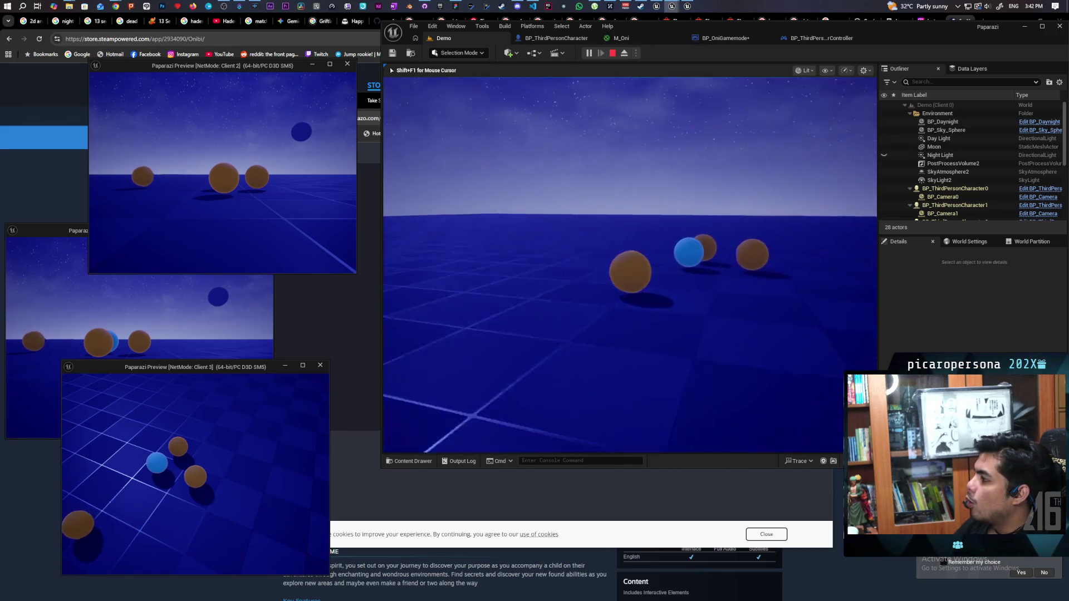
{"action": "key", "text": "e"}
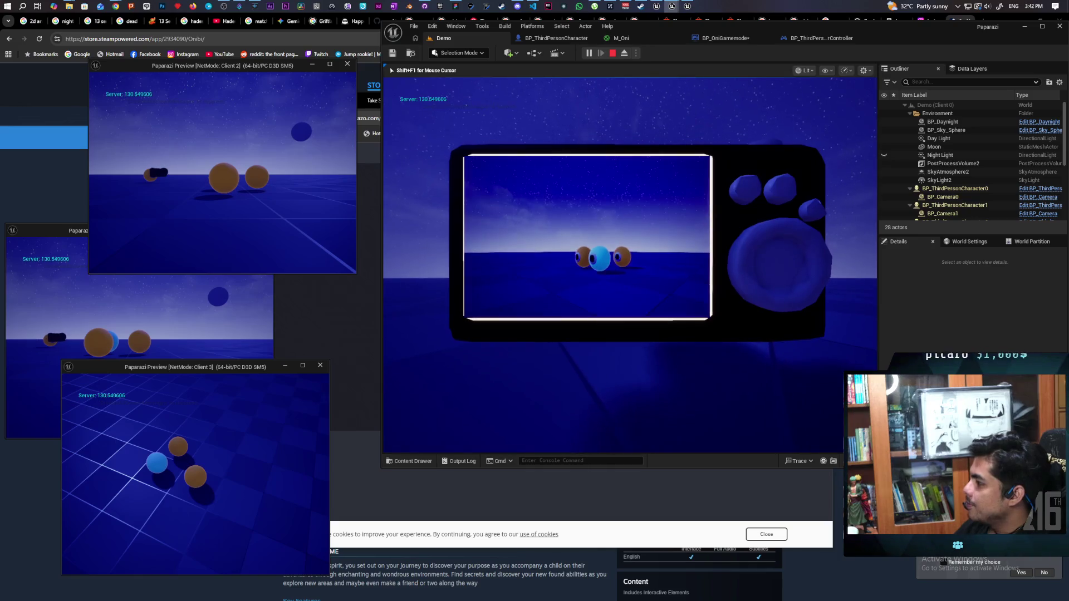
{"action": "key", "text": "e"}
{"action": "key", "text": "e"}
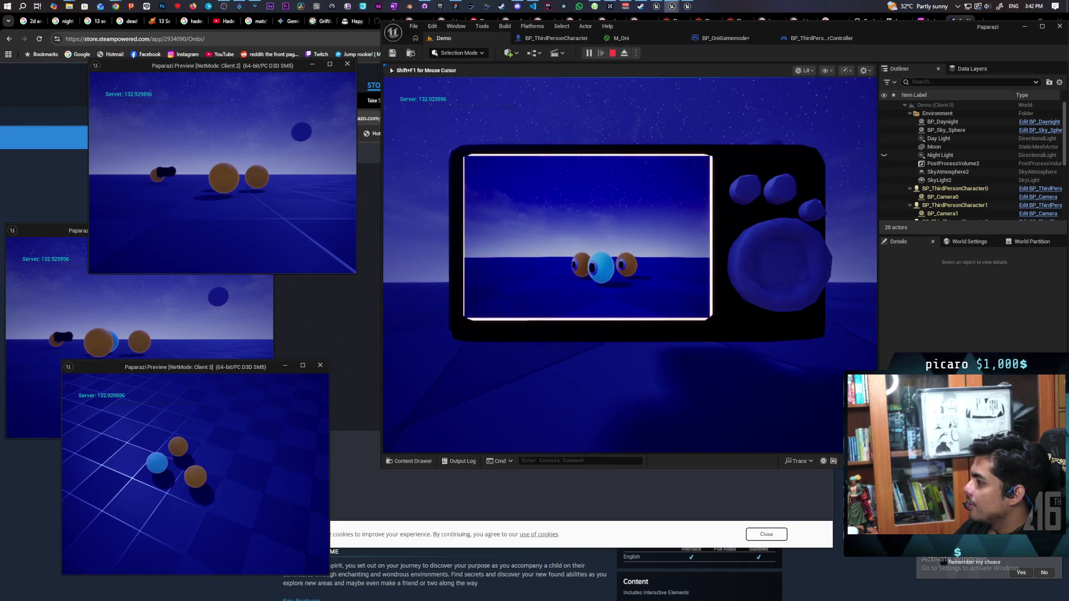
{"action": "key", "text": "e"}
{"action": "key", "text": "e"}
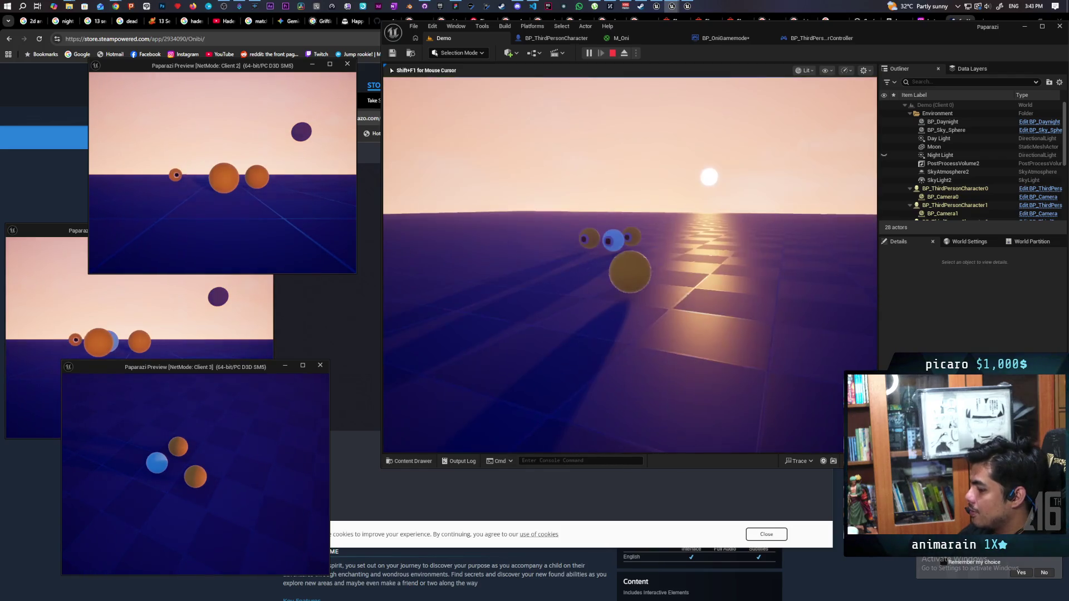
- Review the captured photos in the gallery, close it, and stop Play-in-Editor
{"action": "key", "text": "Tab"}
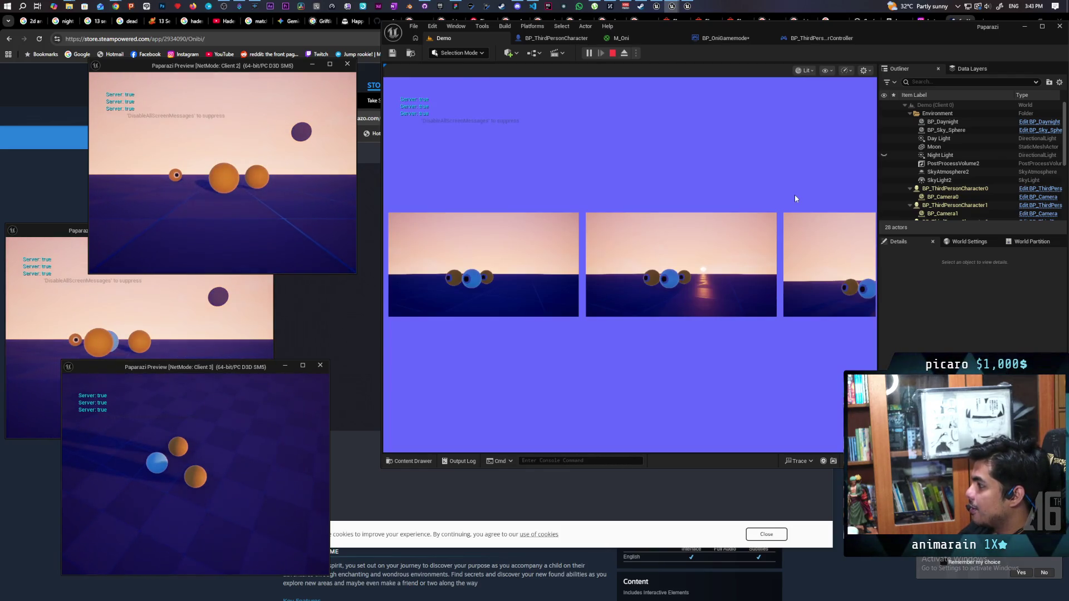
{"action": "left_click", "coordinate": [793, 198]}
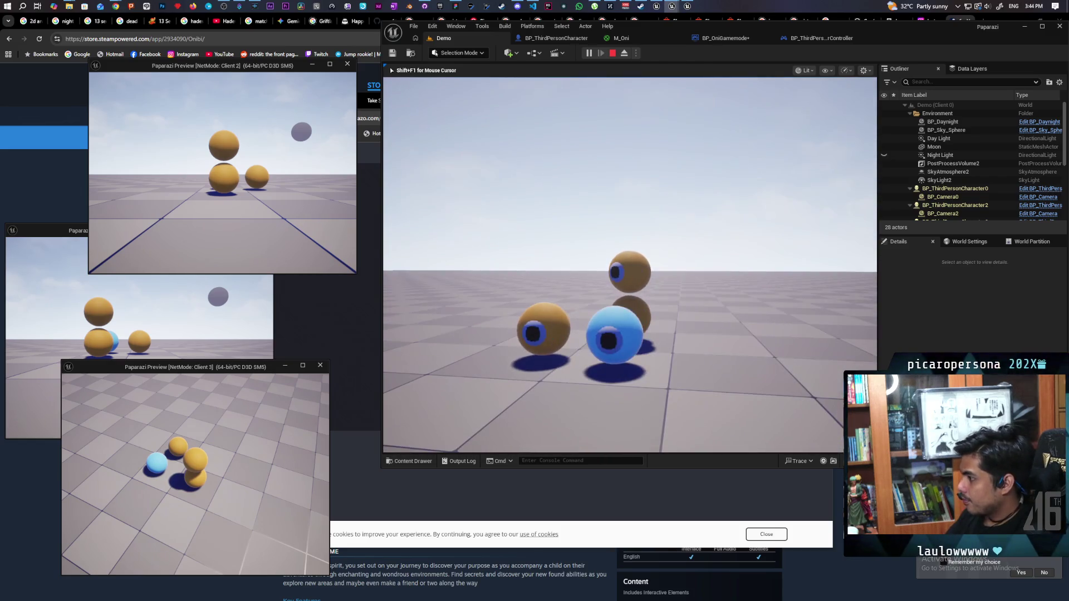
{"action": "key", "text": "Escape"}
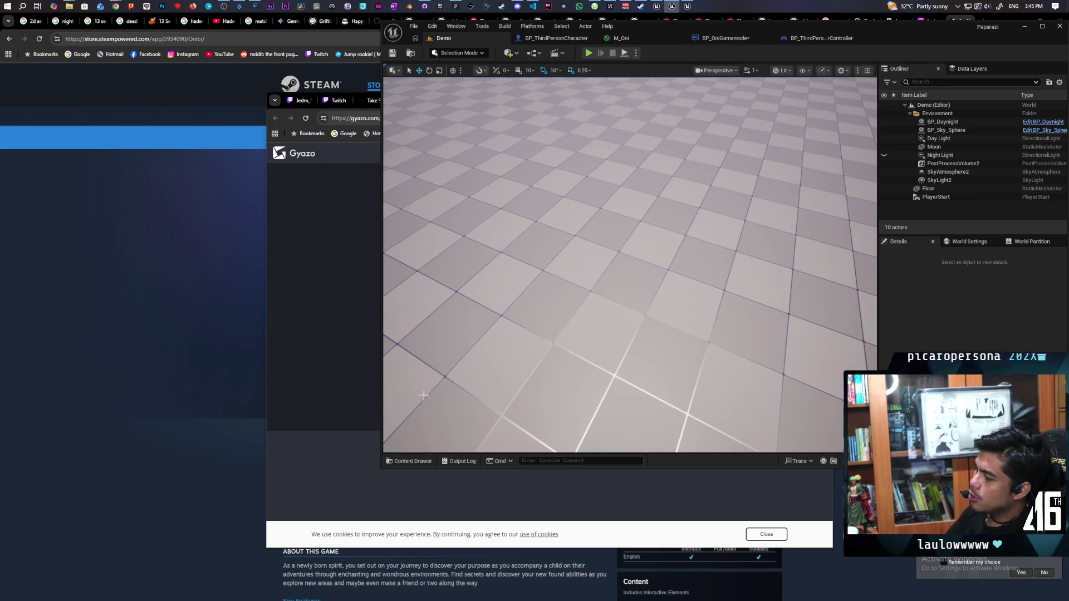
- Open the BP_Daynight Blueprint and edit its C_InGameClock component
{"action": "left_click", "coordinate": [655, 7]}
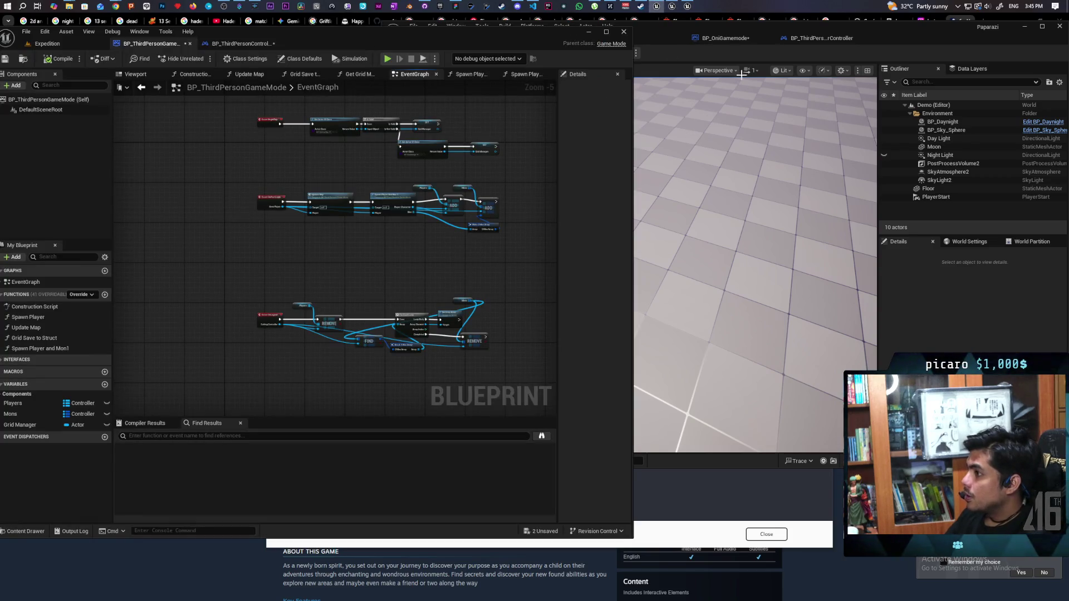
{"action": "left_click", "coordinate": [898, 35]}
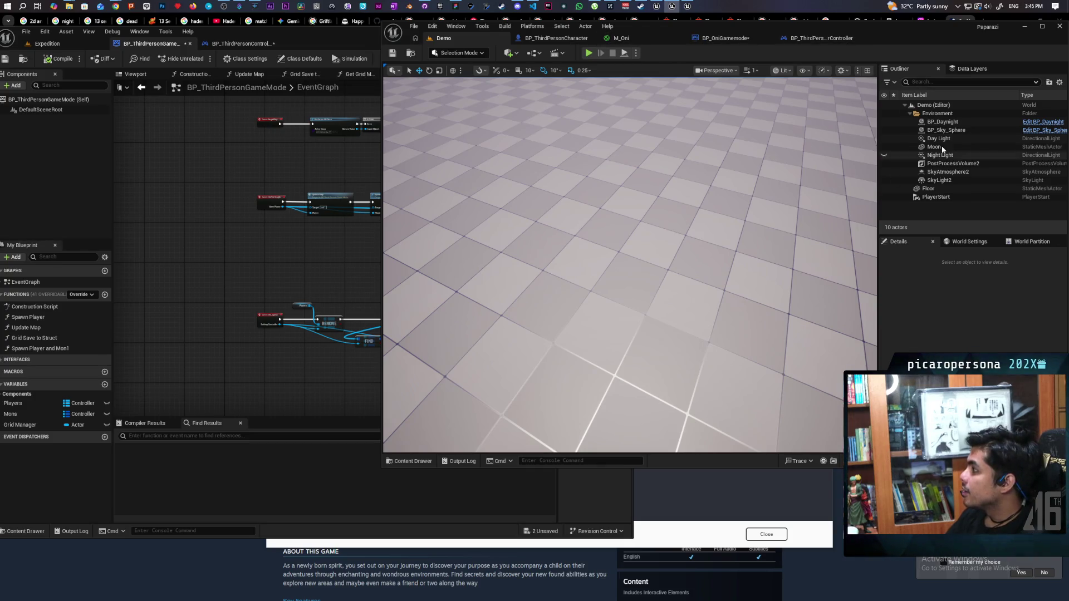
{"action": "left_click", "coordinate": [967, 122]}
{"action": "left_click", "coordinate": [1029, 122]}
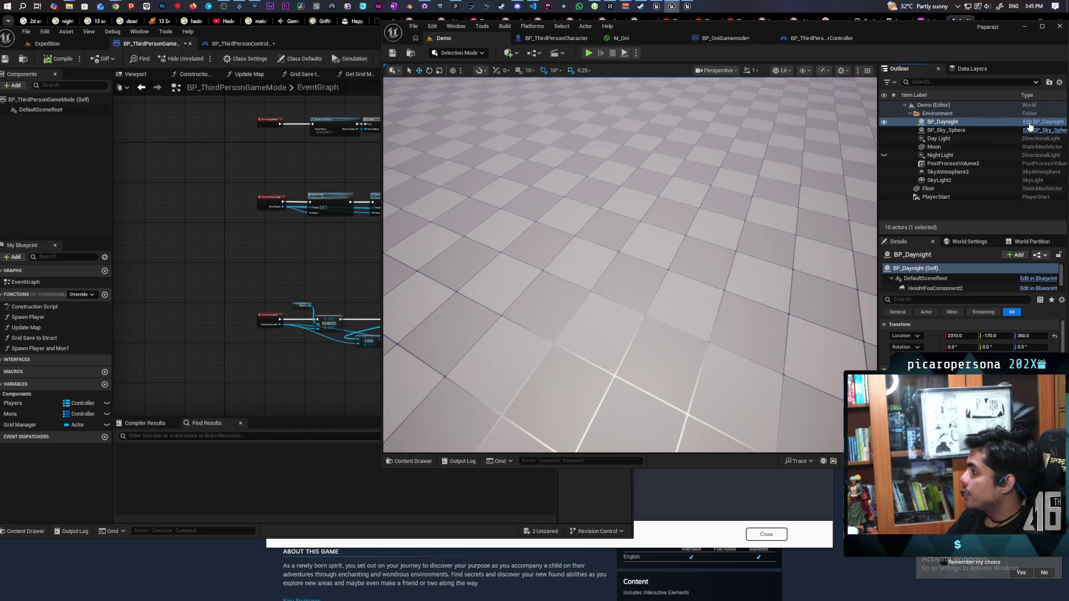
{"action": "left_click", "coordinate": [423, 114]}
{"action": "right_click", "coordinate": [423, 114]}
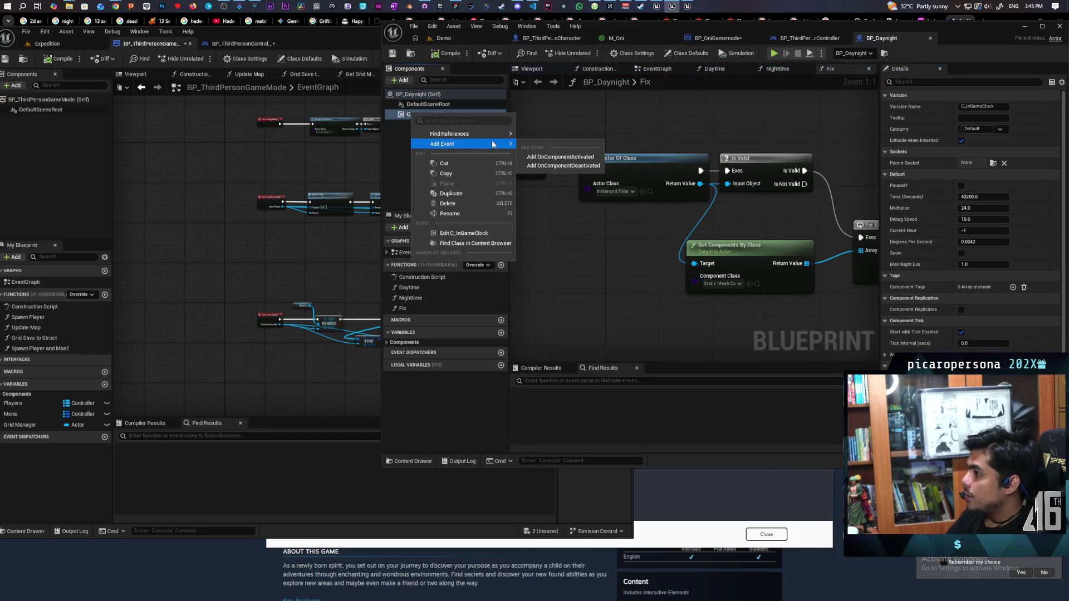
{"action": "left_click", "coordinate": [471, 233]}
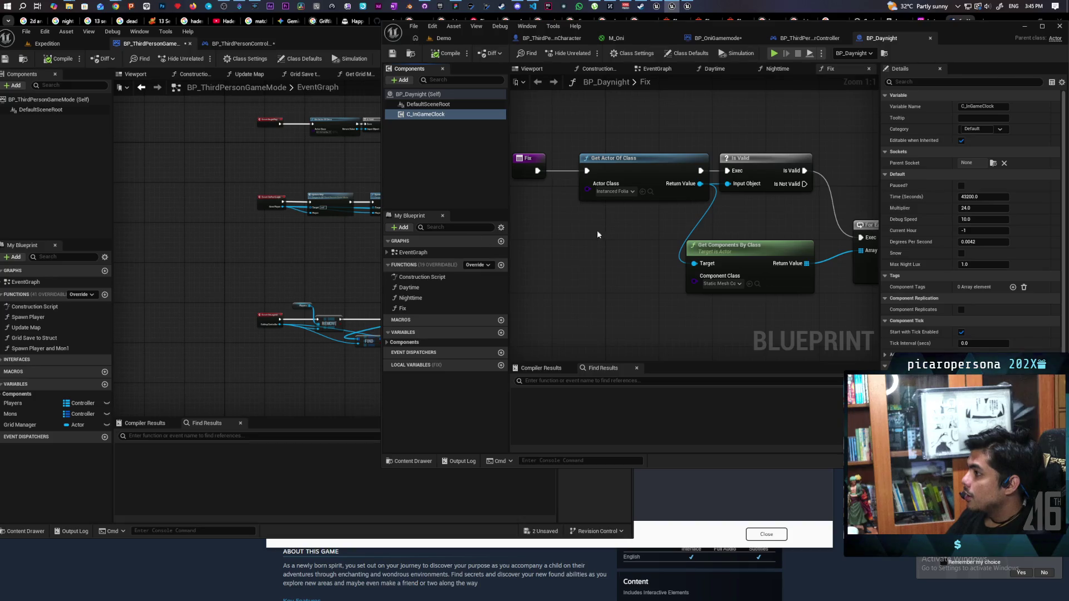
- Inspect C_InGameClock's Update Sky, Make Rotator, parameter, Lerp and light colour nodes, then return to Demo
{"action": "scroll", "coordinate": [596, 240], "scroll_direction": "down", "scroll_amount": 8}
{"action": "scroll", "coordinate": [729, 254], "scroll_direction": "up", "scroll_amount": 5}
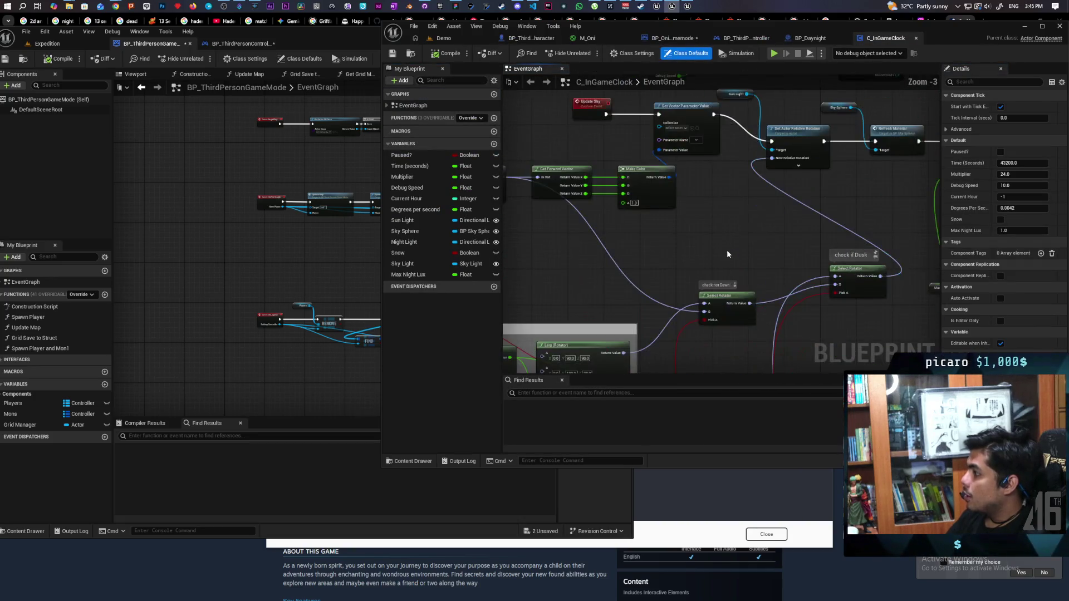
{"action": "scroll", "coordinate": [724, 265], "scroll_direction": "up", "scroll_amount": 3}
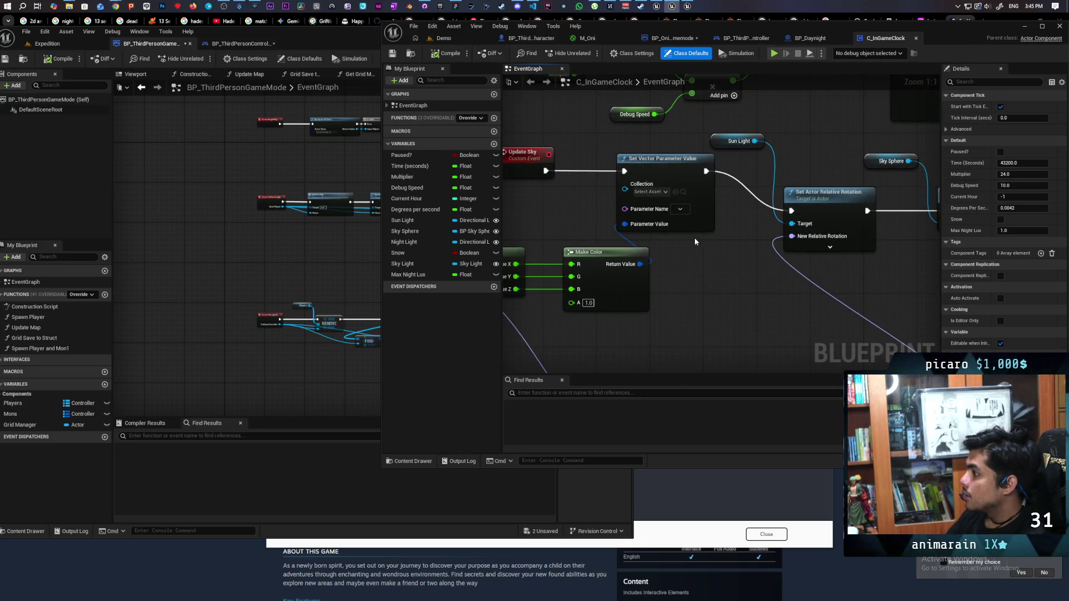
{"action": "mouse_move", "coordinate": [694, 246]}
{"action": "left_mouse_down"}
{"action": "mouse_move", "coordinate": [794, 262]}
{"action": "mouse_move", "coordinate": [870, 253]}
{"action": "left_mouse_up"}
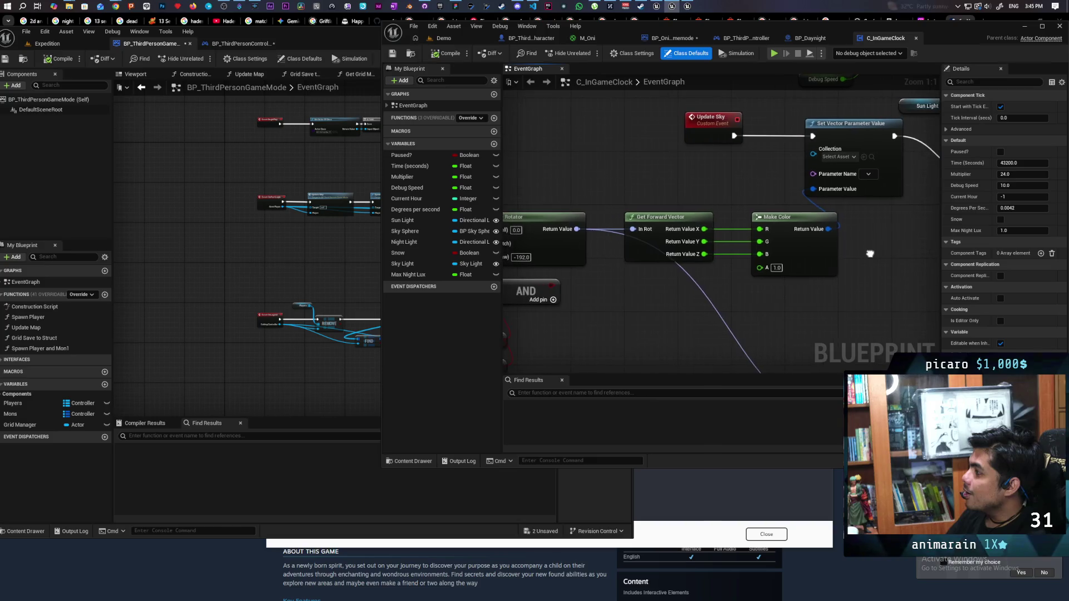
{"action": "left_click_drag", "start_coordinate": [695, 203], "coordinate": [838, 177]}
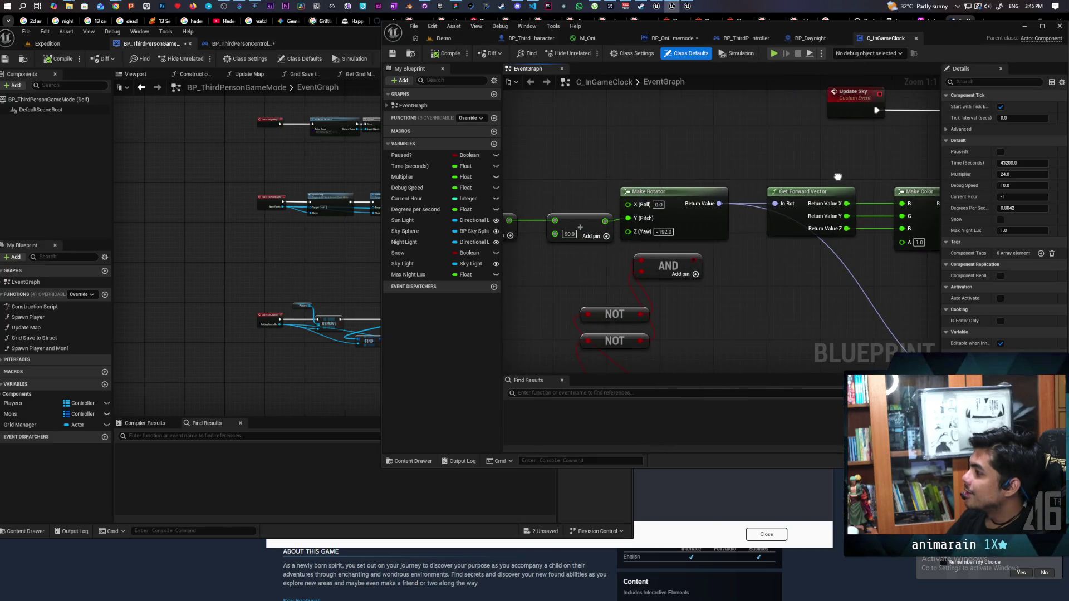
{"action": "scroll", "coordinate": [837, 177], "scroll_direction": "down", "scroll_amount": 2}
{"action": "left_click_drag", "start_coordinate": [690, 174], "coordinate": [595, 174]}
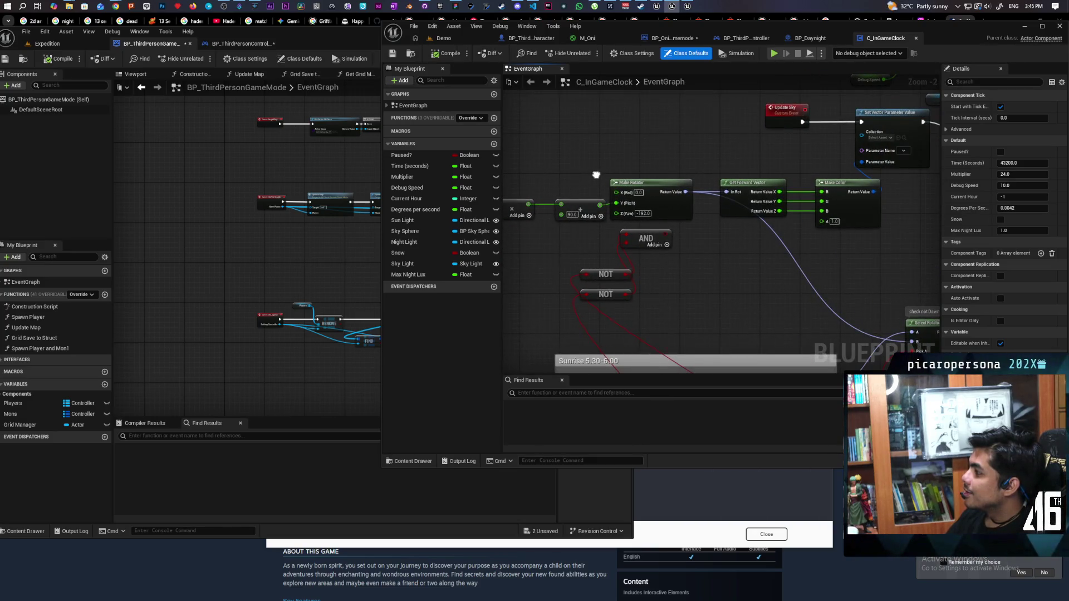
{"action": "mouse_move", "coordinate": [718, 257]}
{"action": "left_mouse_down"}
{"action": "mouse_move", "coordinate": [756, 241]}
{"action": "mouse_move", "coordinate": [742, 262]}
{"action": "mouse_move", "coordinate": [665, 290]}
{"action": "mouse_move", "coordinate": [830, 265]}
{"action": "mouse_move", "coordinate": [508, 273]}
{"action": "mouse_move", "coordinate": [556, 267]}
{"action": "left_mouse_up"}
{"action": "mouse_move", "coordinate": [658, 265]}
{"action": "left_mouse_down"}
{"action": "mouse_move", "coordinate": [627, 136]}
{"action": "mouse_move", "coordinate": [642, 118]}
{"action": "mouse_move", "coordinate": [624, 282]}
{"action": "mouse_move", "coordinate": [606, 278]}
{"action": "mouse_move", "coordinate": [679, 279]}
{"action": "mouse_move", "coordinate": [652, 281]}
{"action": "mouse_move", "coordinate": [630, 252]}
{"action": "mouse_move", "coordinate": [561, 246]}
{"action": "left_mouse_up"}
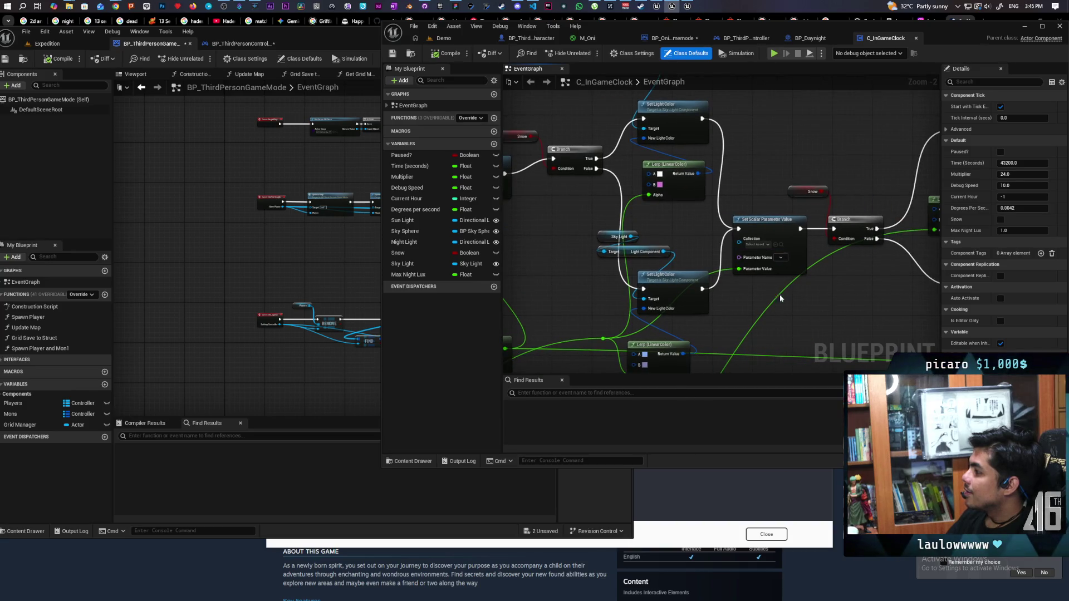
{"action": "left_click_drag", "start_coordinate": [780, 298], "coordinate": [615, 294]}
{"action": "mouse_move", "coordinate": [815, 205]}
{"action": "left_mouse_down"}
{"action": "mouse_move", "coordinate": [767, 146]}
{"action": "mouse_move", "coordinate": [687, 265]}
{"action": "mouse_move", "coordinate": [823, 236]}
{"action": "mouse_move", "coordinate": [815, 301]}
{"action": "mouse_move", "coordinate": [640, 251]}
{"action": "mouse_move", "coordinate": [849, 297]}
{"action": "left_mouse_up"}
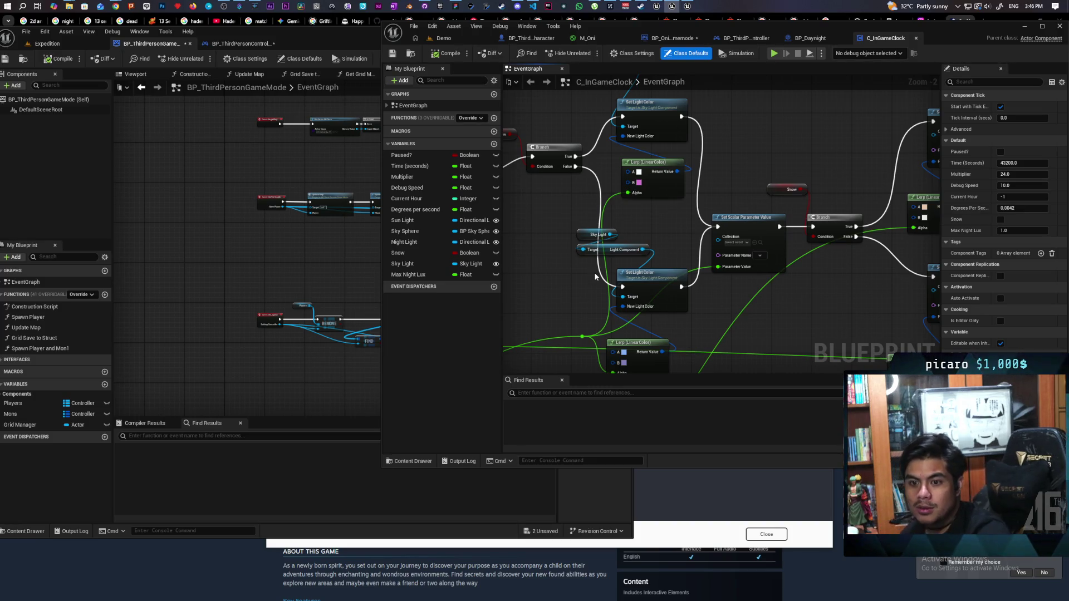
{"action": "left_click", "coordinate": [444, 38]}
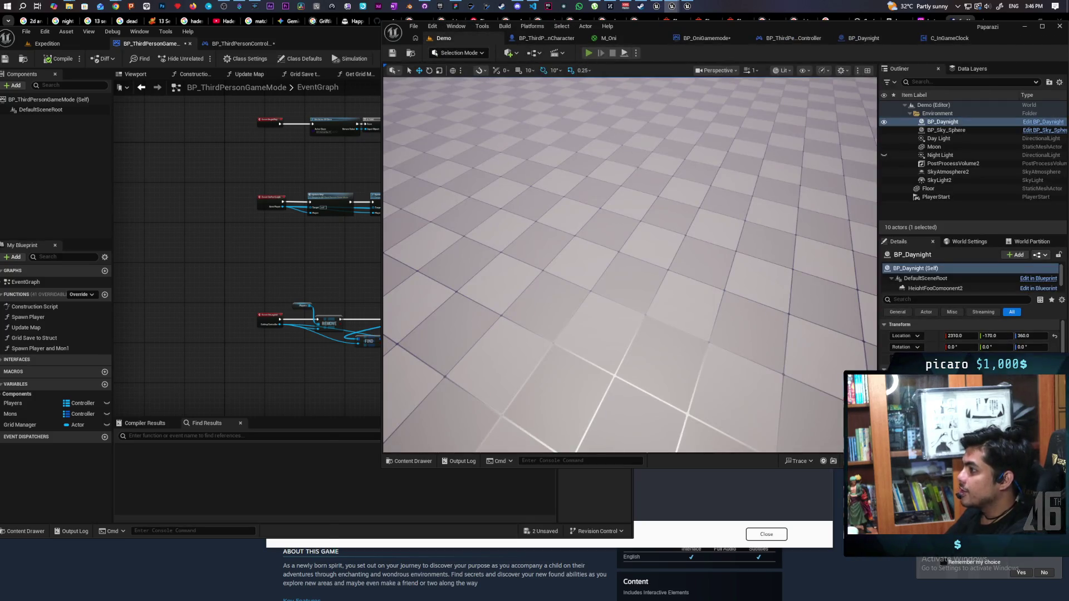
{"action": "key", "text": "alt+p"}
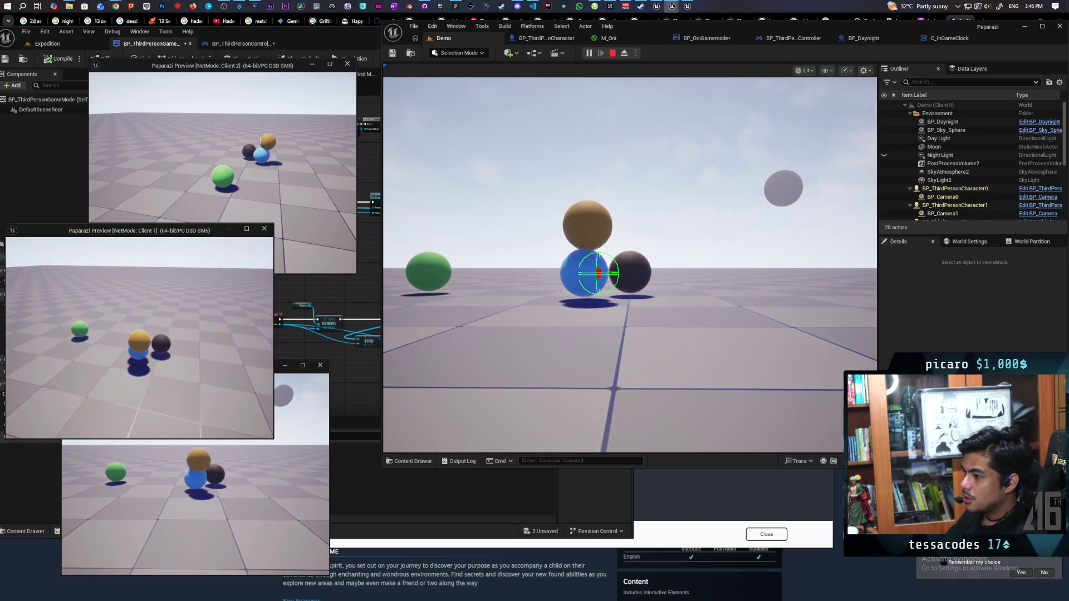
{"action": "key", "text": "e"}
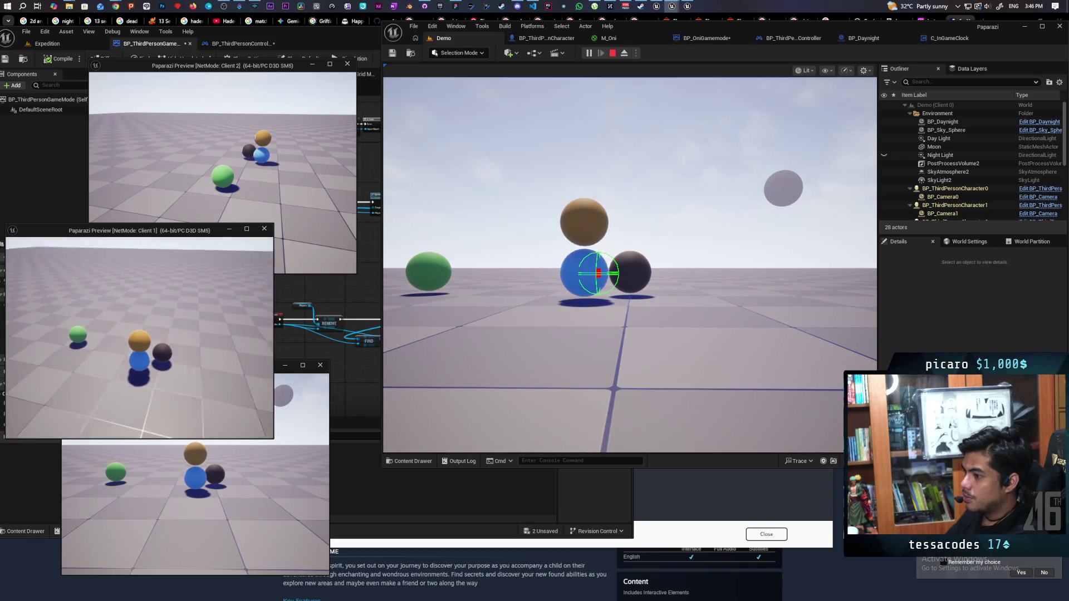
{"action": "key", "text": "a"}
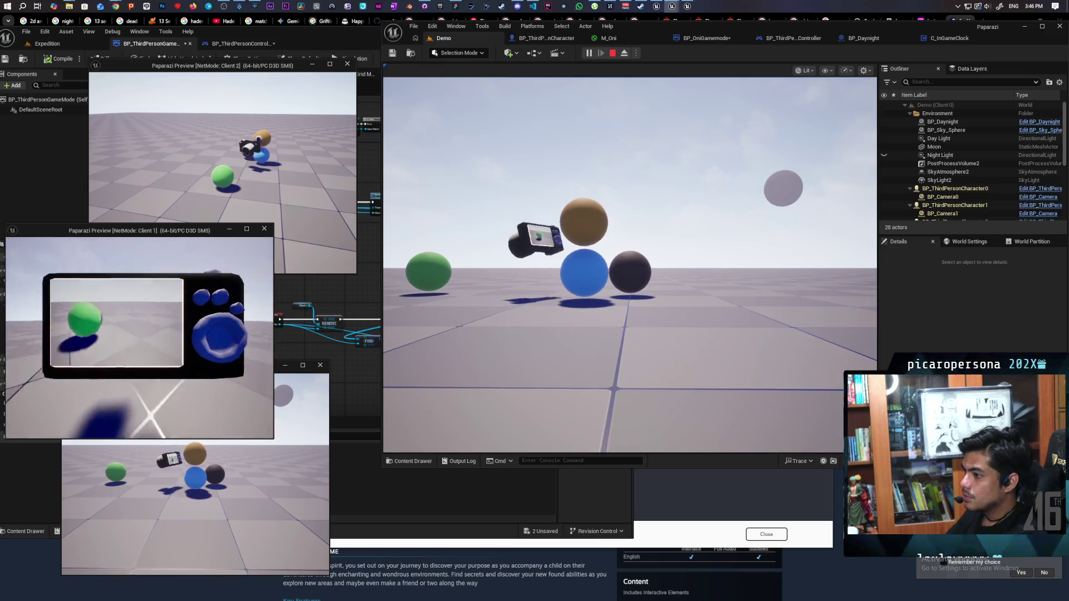
{"action": "key", "text": "w"}
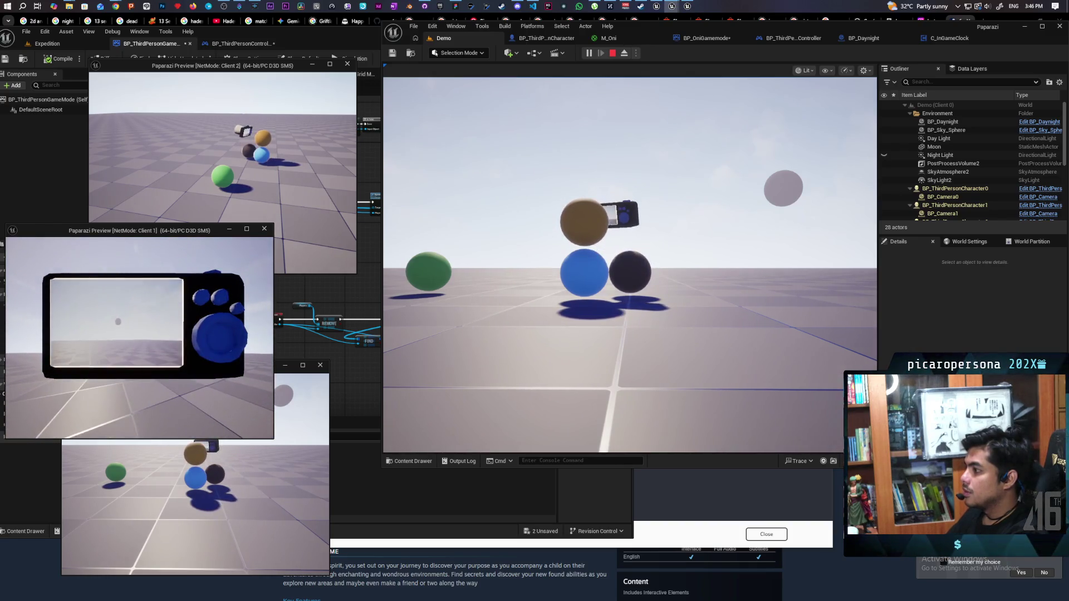
{"action": "key", "text": "Escape"}
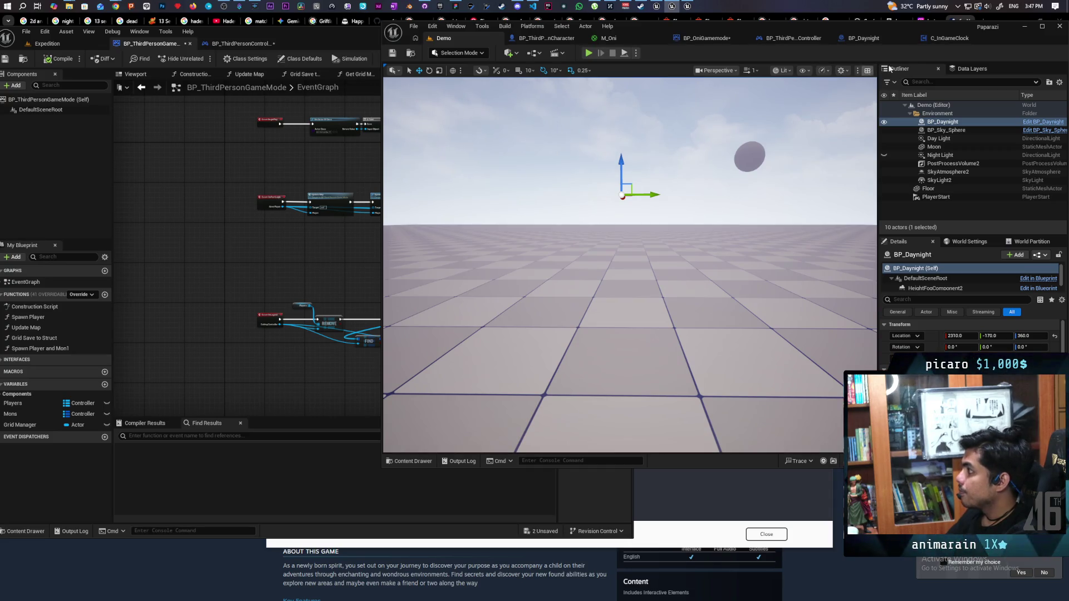
- Select the Sky Light colour nodes and Lerp in C_InGameClock, then drag its window lower
{"action": "left_click", "coordinate": [956, 39]}
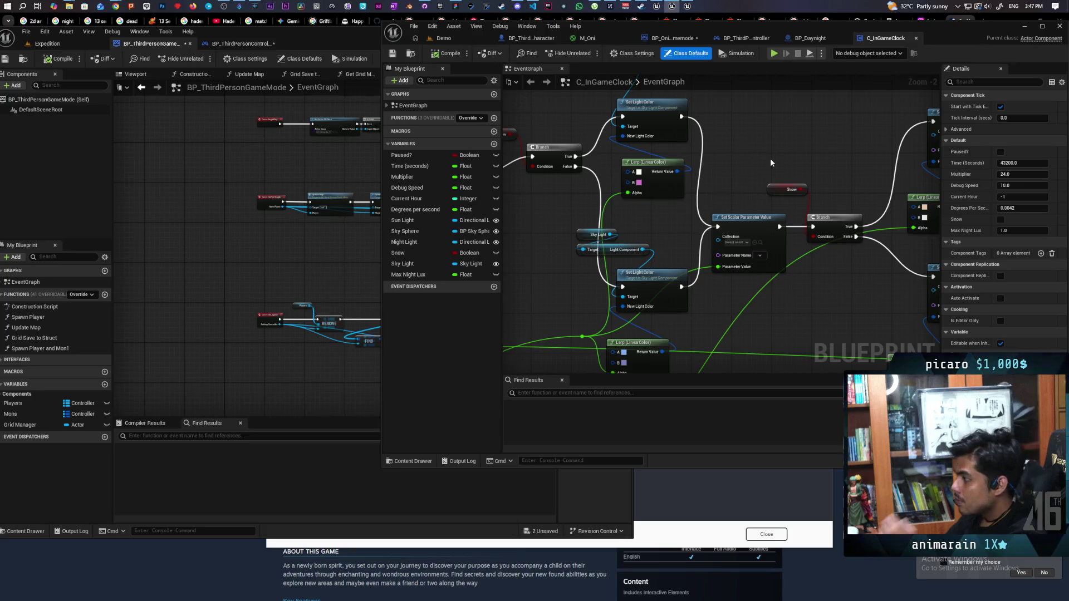
{"action": "mouse_move", "coordinate": [744, 145]}
{"action": "left_mouse_down"}
{"action": "mouse_move", "coordinate": [736, 121]}
{"action": "mouse_move", "coordinate": [735, 149]}
{"action": "left_mouse_up"}
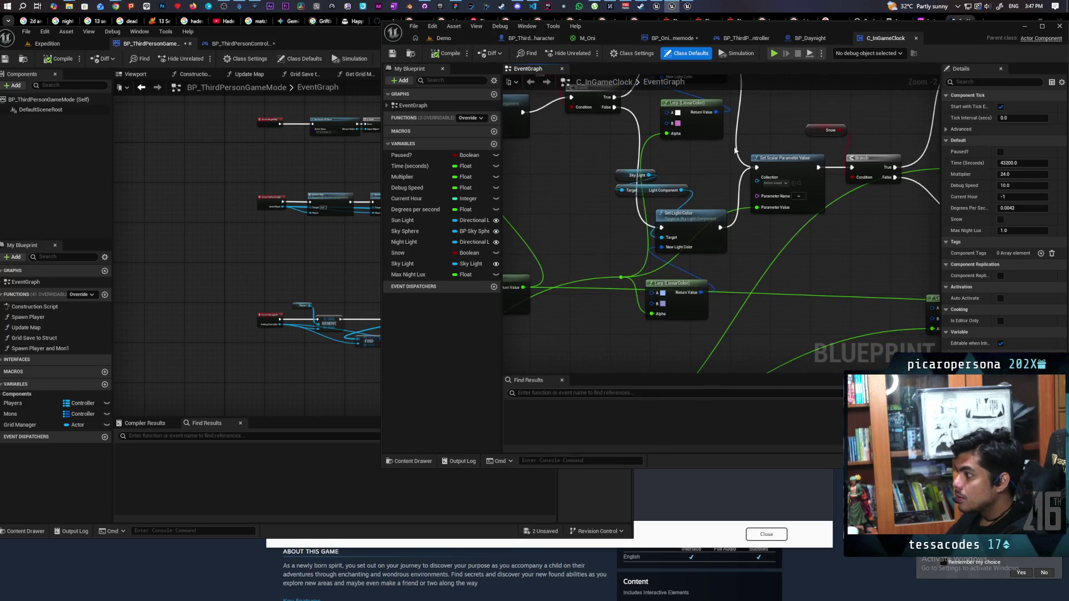
{"action": "left_click_drag", "start_coordinate": [618, 350], "coordinate": [724, 169]}
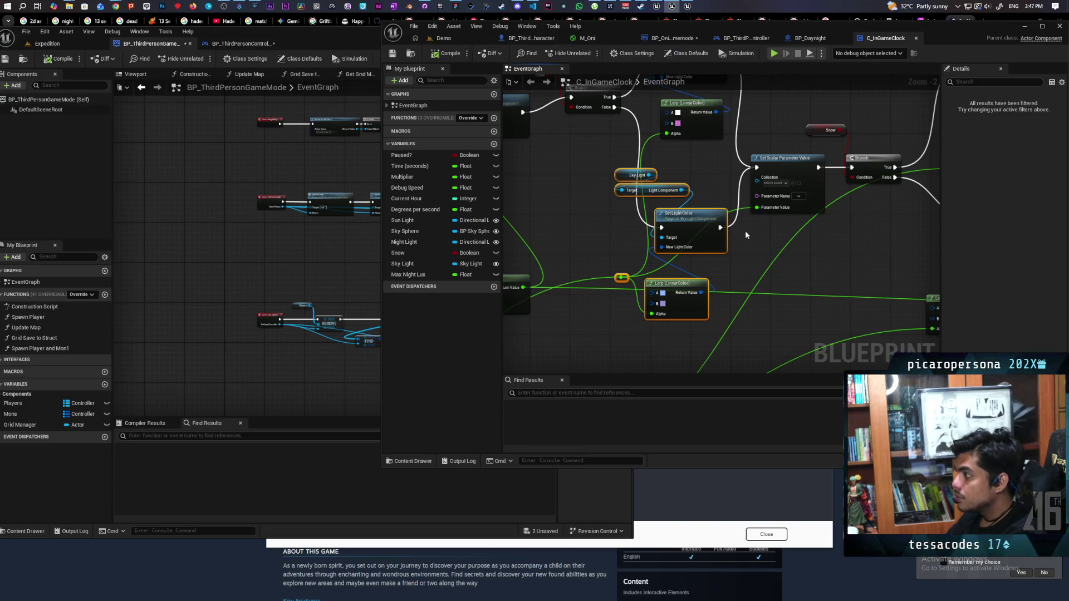
{"action": "left_click_drag", "start_coordinate": [719, 179], "coordinate": [699, 257]}
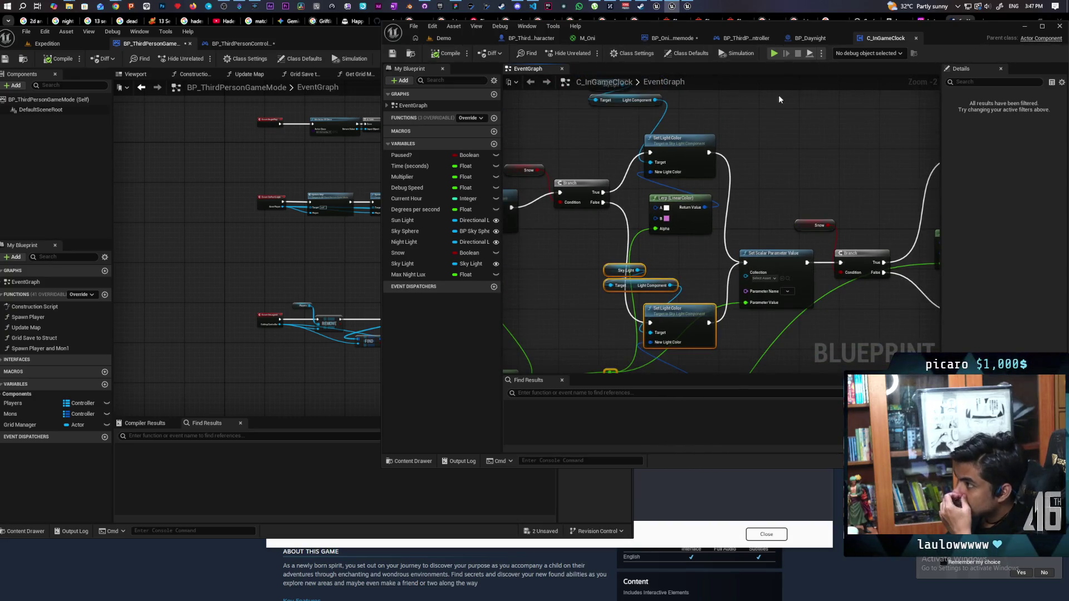
{"action": "mouse_move", "coordinate": [932, 36]}
{"action": "left_mouse_down"}
{"action": "mouse_move", "coordinate": [905, 176]}
{"action": "mouse_move", "coordinate": [907, 141]}
{"action": "mouse_move", "coordinate": [914, 180]}
{"action": "left_mouse_up"}
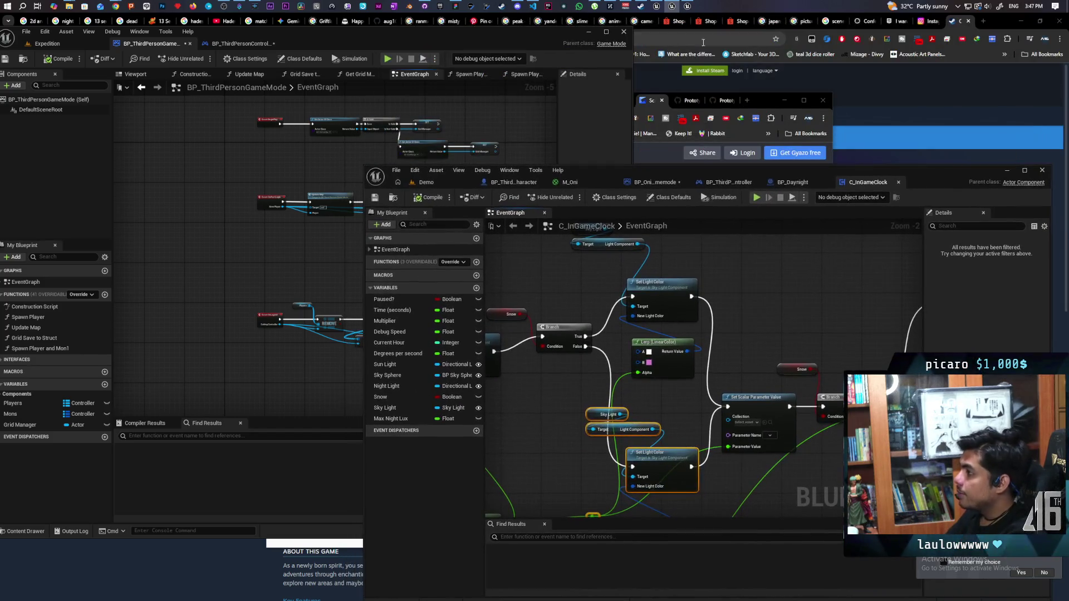
- Open BP_DayNightCycle and edit its C_GameTime component
{"action": "mouse_move", "coordinate": [657, 6]}
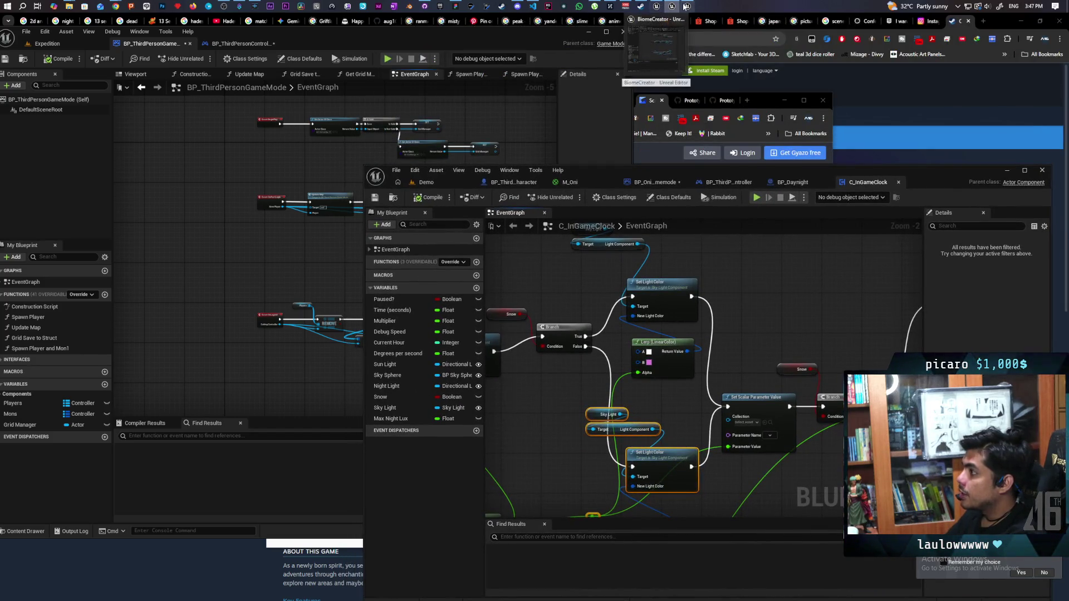
{"action": "left_click", "coordinate": [691, 27]}
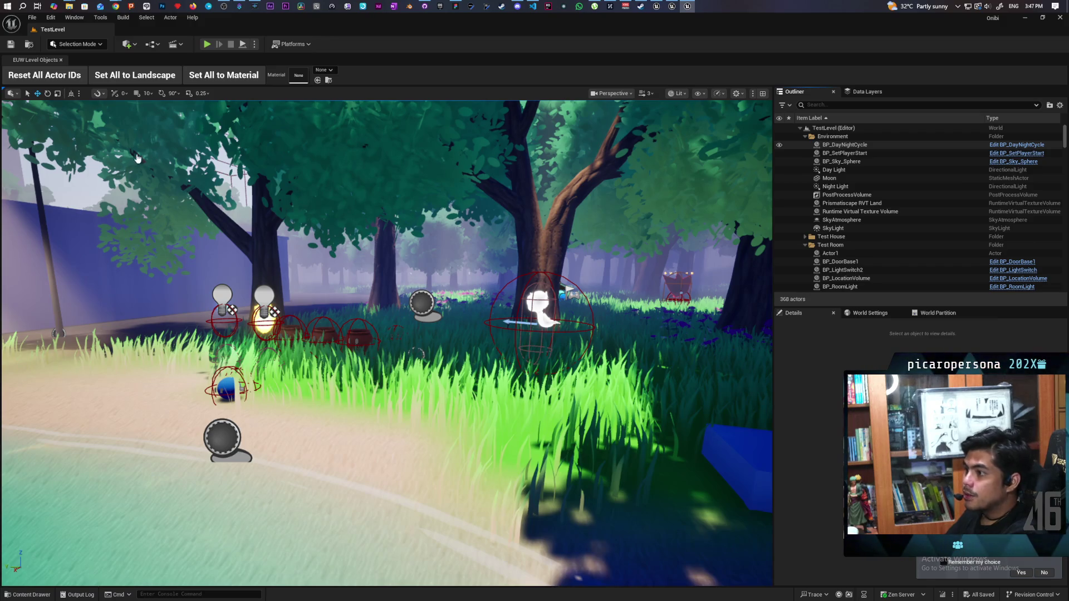
{"action": "left_click", "coordinate": [1016, 144]}
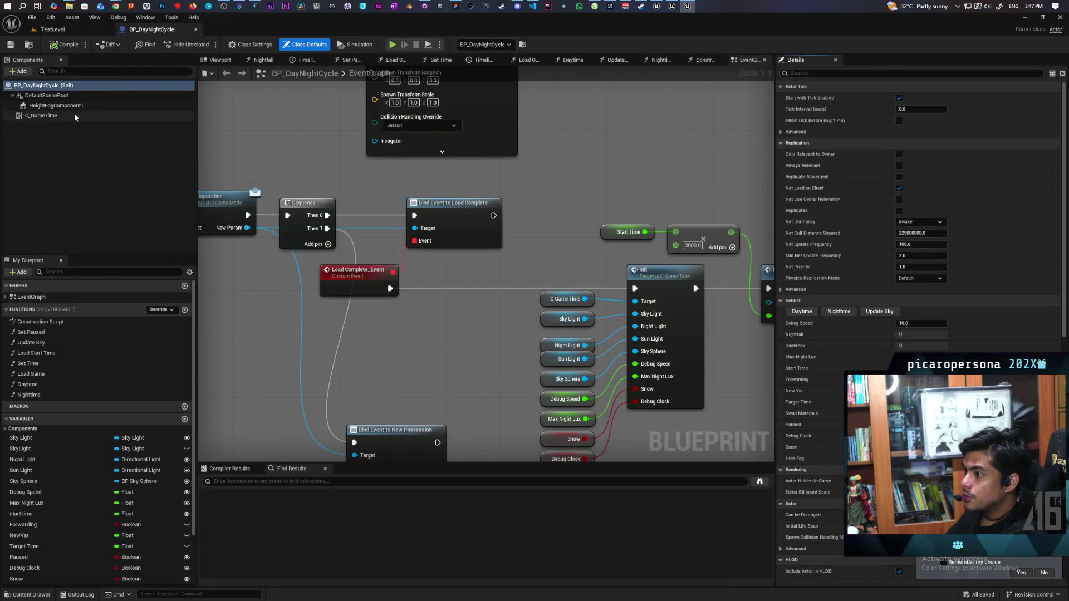
{"action": "right_click", "coordinate": [39, 115]}
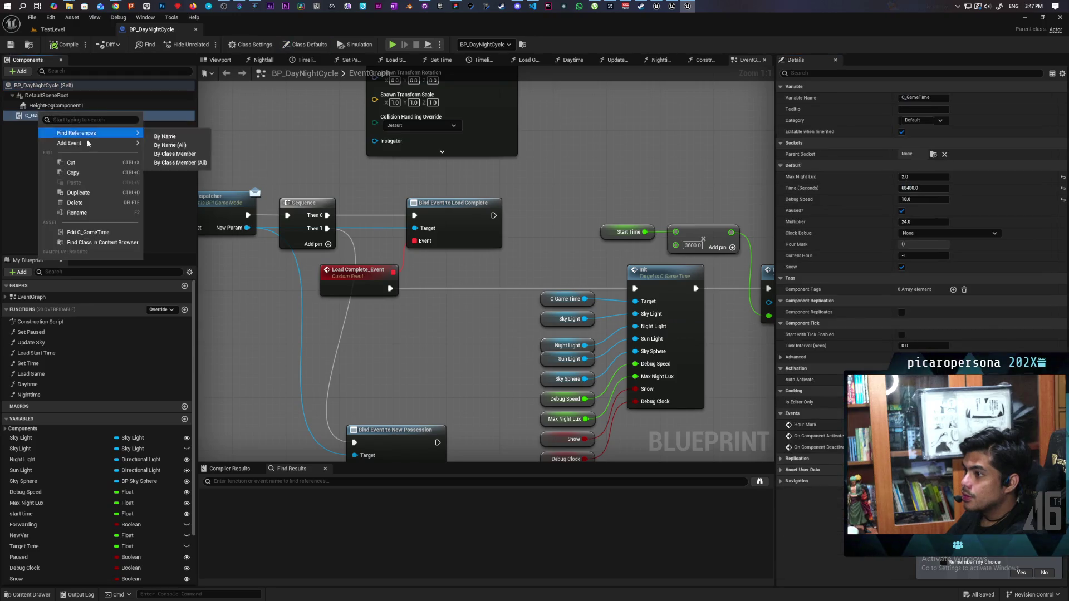
{"action": "left_click", "coordinate": [94, 232]}
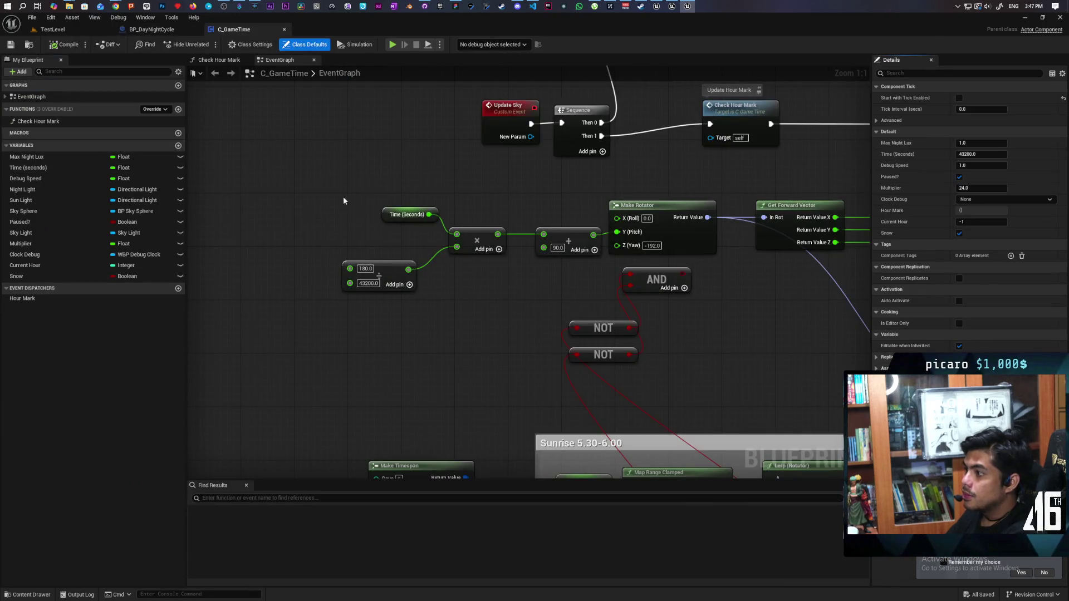
- Inspect C_GameTime's Light Direction, Refresh Material, Set Intensity and Night Light nodes
{"action": "scroll", "coordinate": [324, 191], "scroll_direction": "down", "scroll_amount": 8}
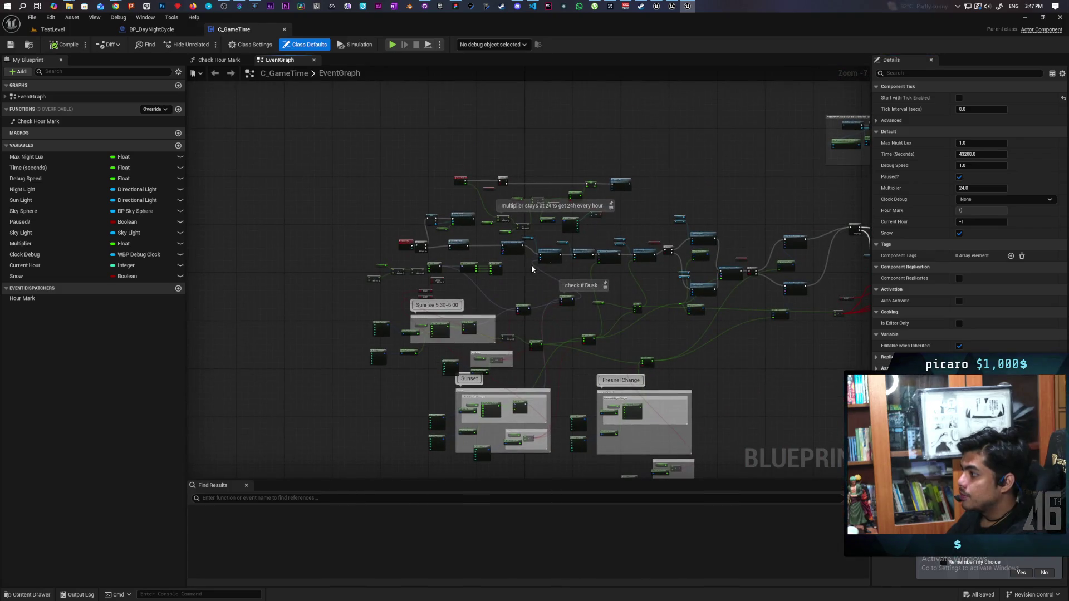
{"action": "scroll", "coordinate": [526, 264], "scroll_direction": "up", "scroll_amount": 8}
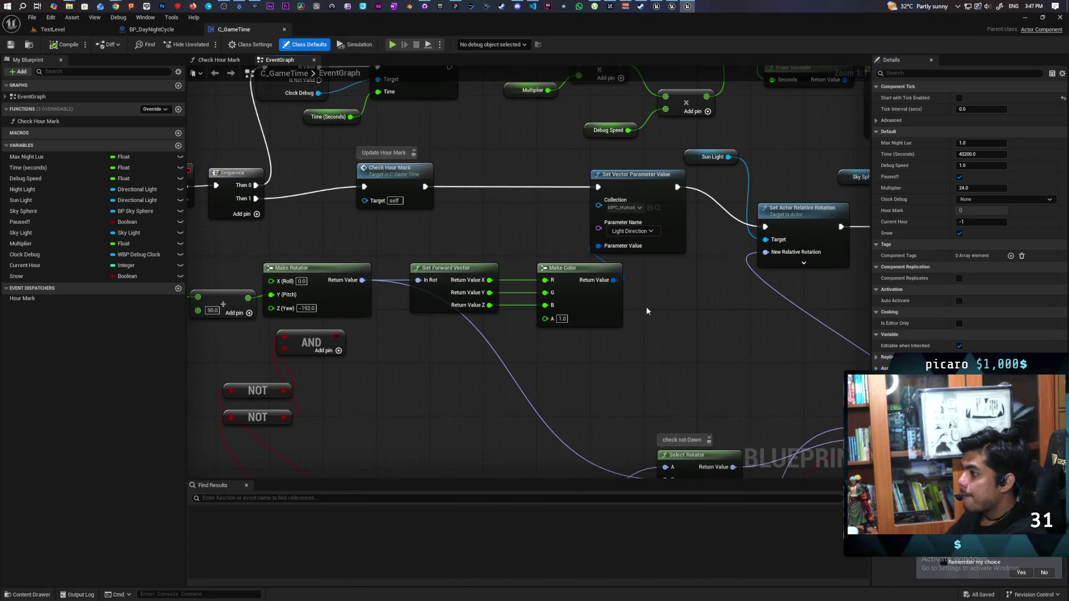
{"action": "left_click", "coordinate": [640, 239]}
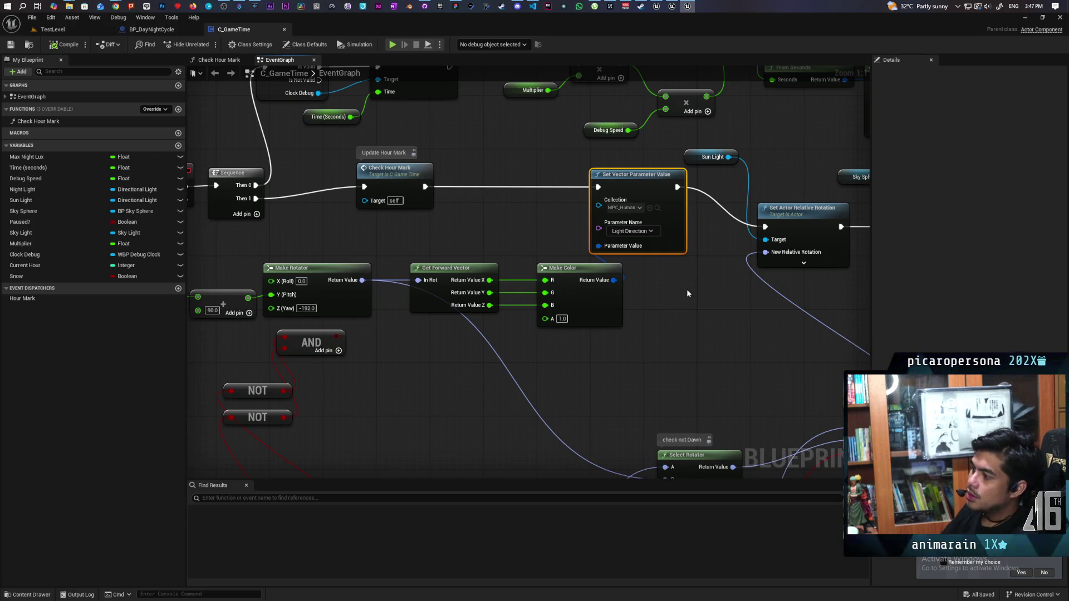
{"action": "mouse_move", "coordinate": [710, 289]}
{"action": "left_mouse_down"}
{"action": "mouse_move", "coordinate": [469, 295]}
{"action": "mouse_move", "coordinate": [413, 280]}
{"action": "left_mouse_up"}
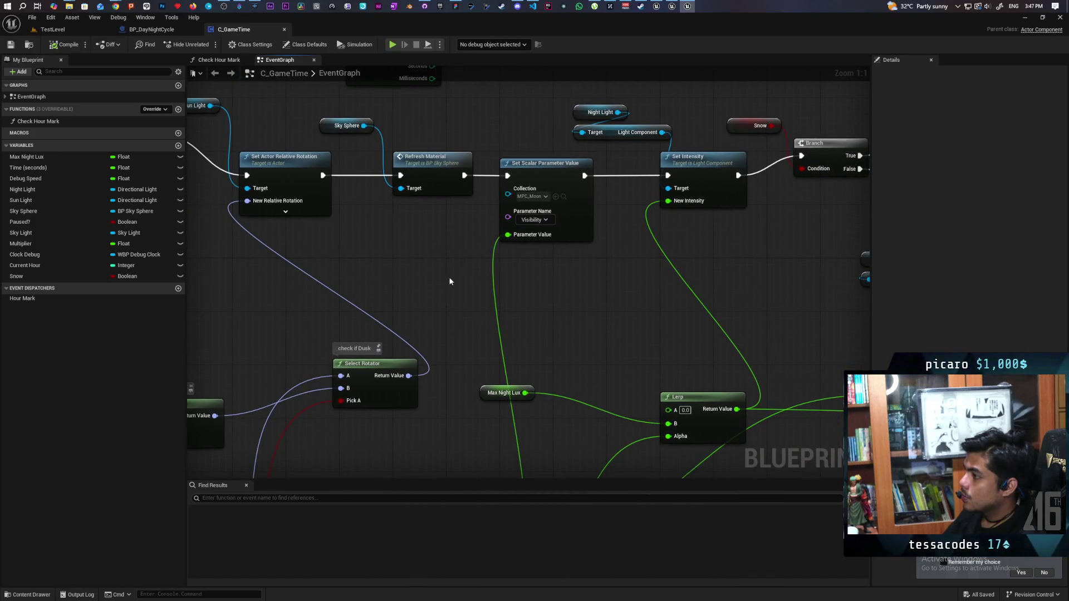
{"action": "scroll", "coordinate": [450, 277], "scroll_direction": "down", "scroll_amount": 4}
{"action": "scroll", "coordinate": [449, 278], "scroll_direction": "up", "scroll_amount": 4}
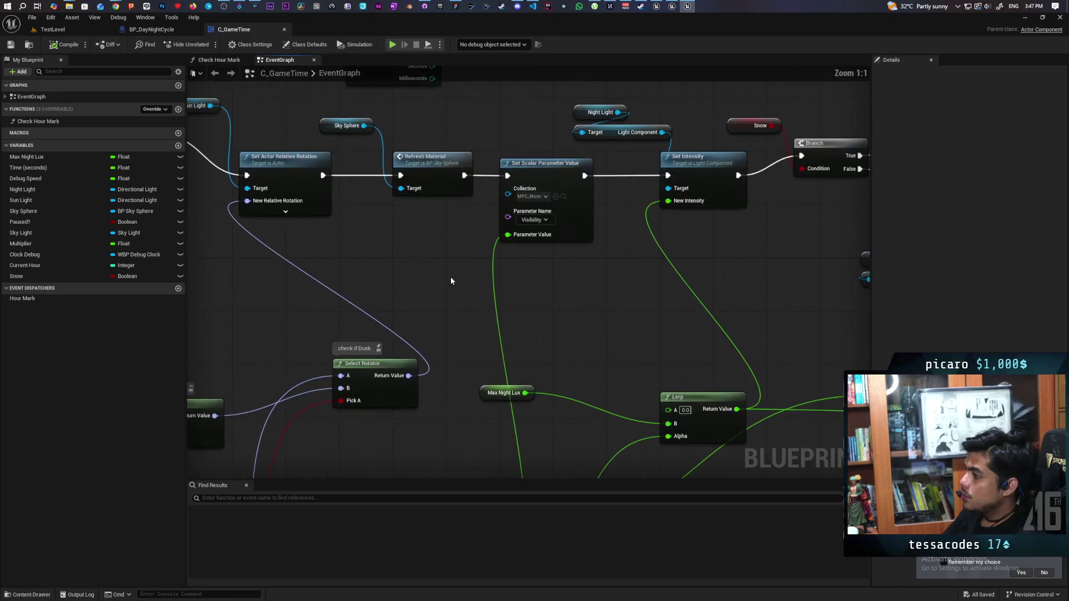
{"action": "scroll", "coordinate": [451, 281], "scroll_direction": "down", "scroll_amount": 2}
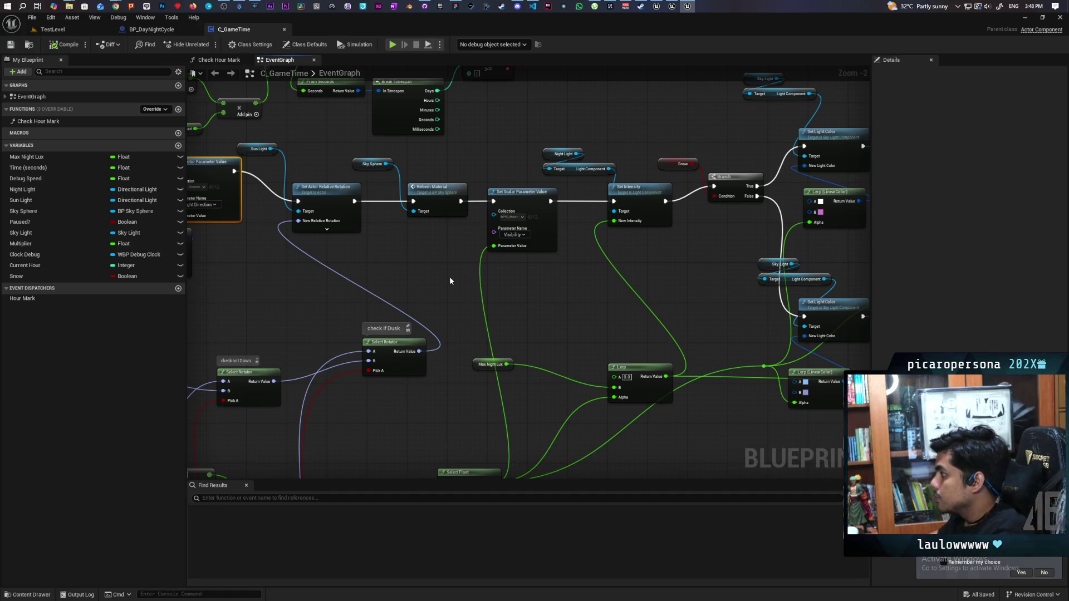
{"action": "scroll", "coordinate": [617, 277], "scroll_direction": "up", "scroll_amount": 2}
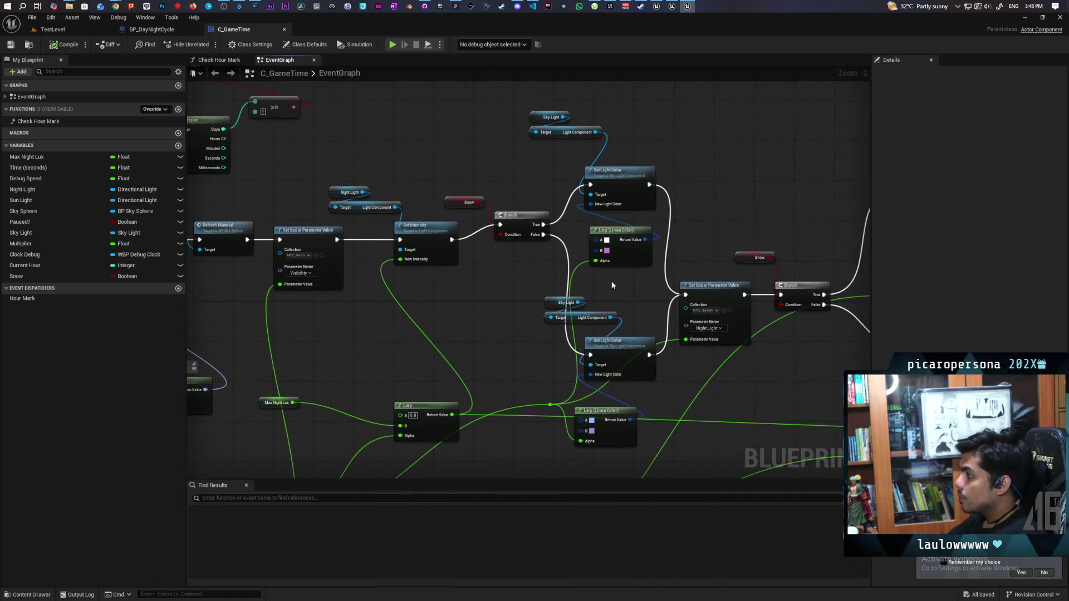
{"action": "scroll", "coordinate": [617, 277], "scroll_direction": "down", "scroll_amount": 1}
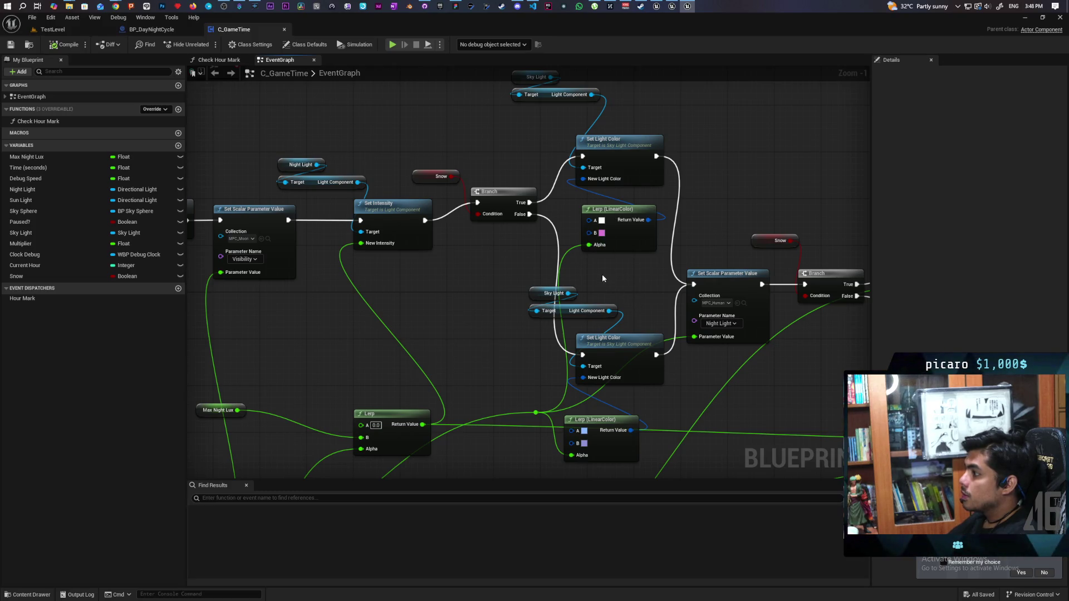
{"action": "scroll", "coordinate": [603, 276], "scroll_direction": "up", "scroll_amount": 1}
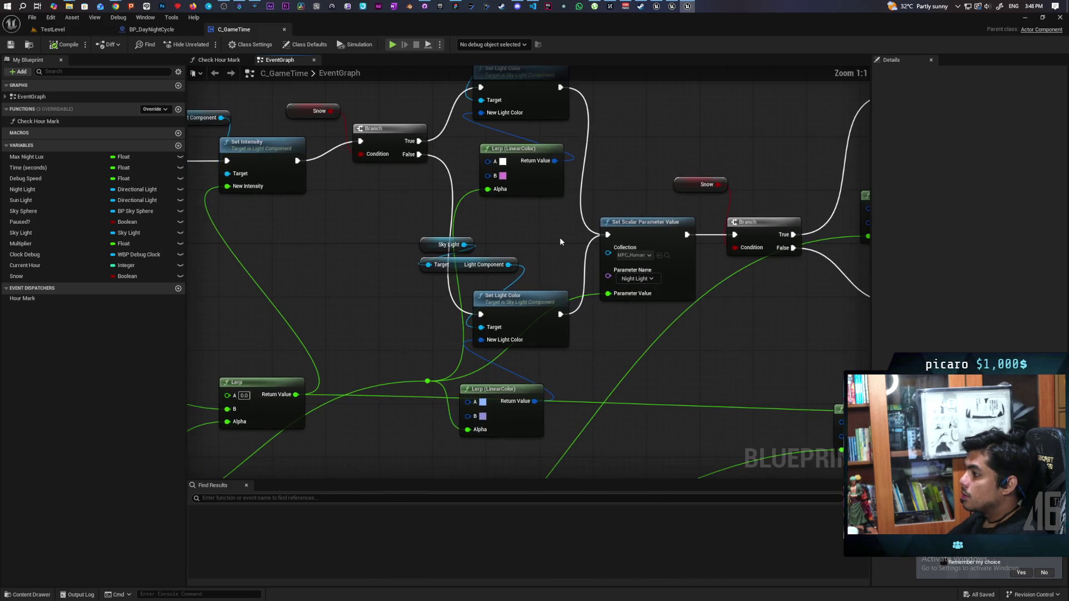
{"action": "left_click_drag", "start_coordinate": [559, 241], "coordinate": [464, 235]}
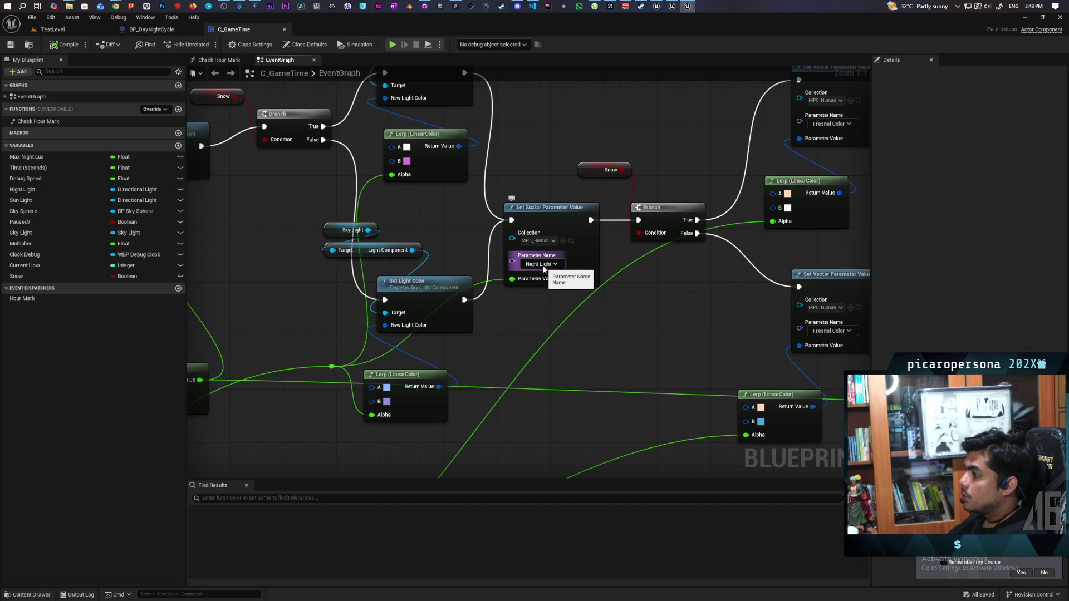
- Locate C_GameTime's Fresnel Color Set Vector Parameter Value node and select it with its Lerp
{"action": "mouse_move", "coordinate": [555, 267]}
{"action": "left_mouse_down"}
{"action": "mouse_move", "coordinate": [644, 305]}
{"action": "mouse_move", "coordinate": [585, 336]}
{"action": "left_mouse_up"}
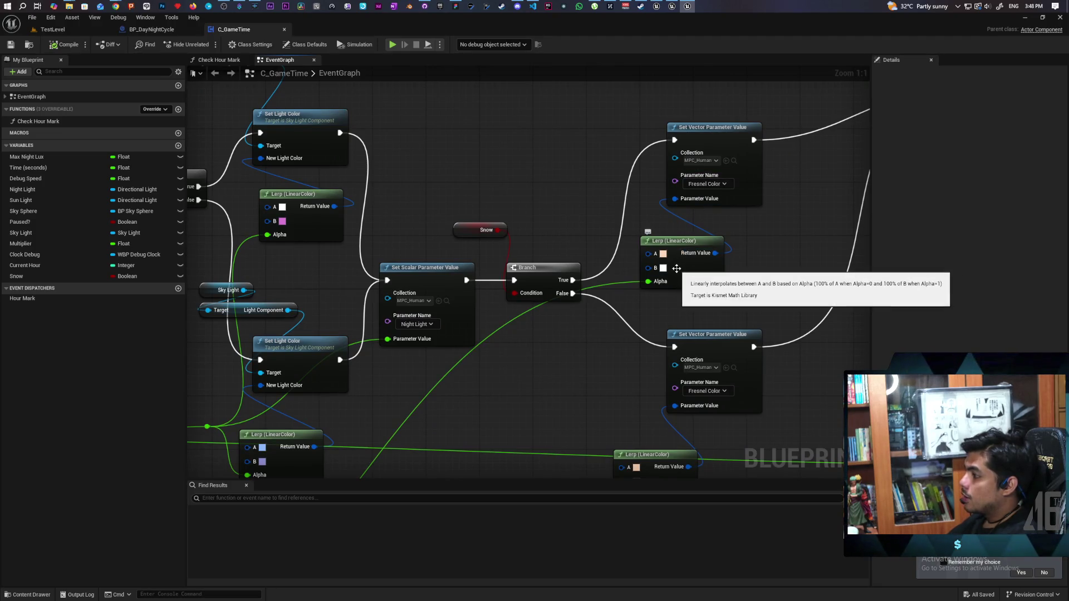
{"action": "mouse_move", "coordinate": [594, 373]}
{"action": "left_mouse_down"}
{"action": "mouse_move", "coordinate": [594, 327]}
{"action": "mouse_move", "coordinate": [580, 391]}
{"action": "mouse_move", "coordinate": [560, 367]}
{"action": "mouse_move", "coordinate": [503, 356]}
{"action": "mouse_move", "coordinate": [492, 273]}
{"action": "mouse_move", "coordinate": [580, 289]}
{"action": "left_mouse_up"}
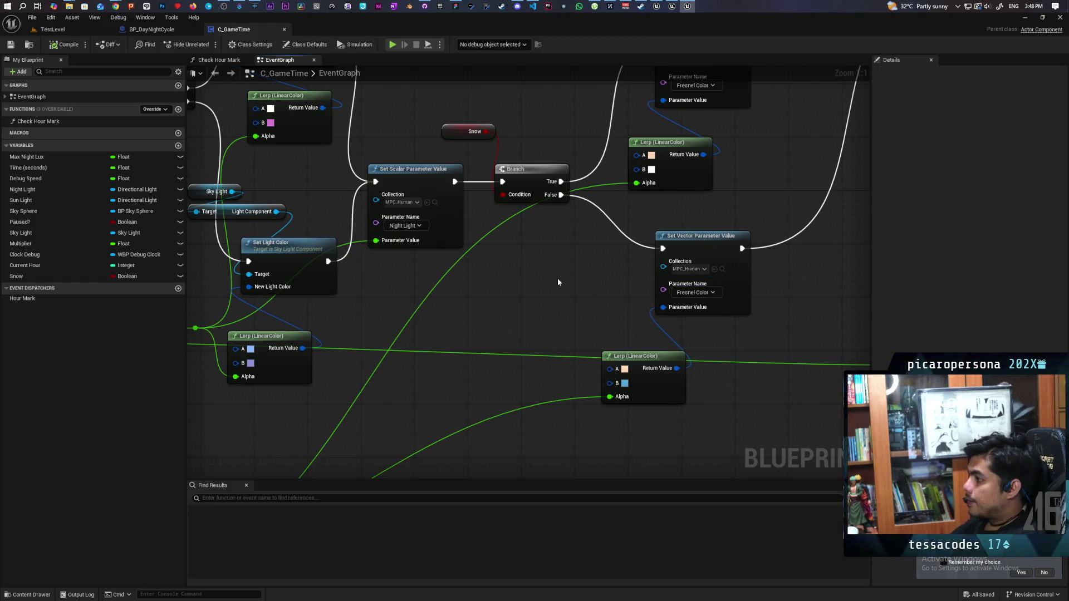
{"action": "scroll", "coordinate": [636, 262], "scroll_direction": "down", "scroll_amount": 3}
{"action": "mouse_move", "coordinate": [574, 294]}
{"action": "left_mouse_down"}
{"action": "mouse_move", "coordinate": [494, 236]}
{"action": "mouse_move", "coordinate": [428, 280]}
{"action": "left_mouse_up"}
{"action": "left_click", "coordinate": [428, 280]}
{"action": "scroll", "coordinate": [620, 330], "scroll_direction": "up", "scroll_amount": 2}
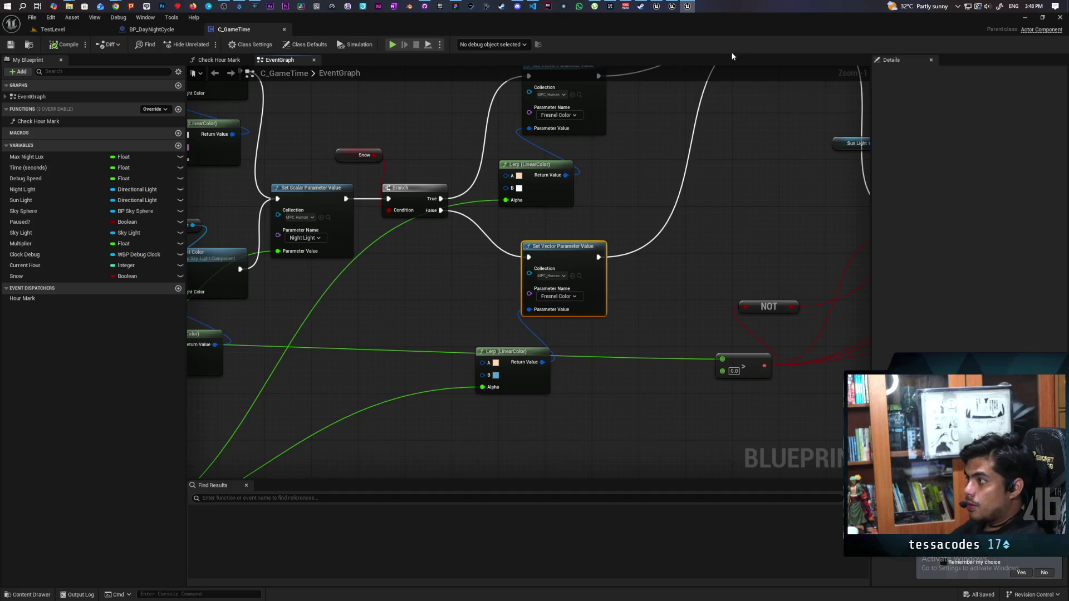
{"action": "mouse_move", "coordinate": [677, 12]}
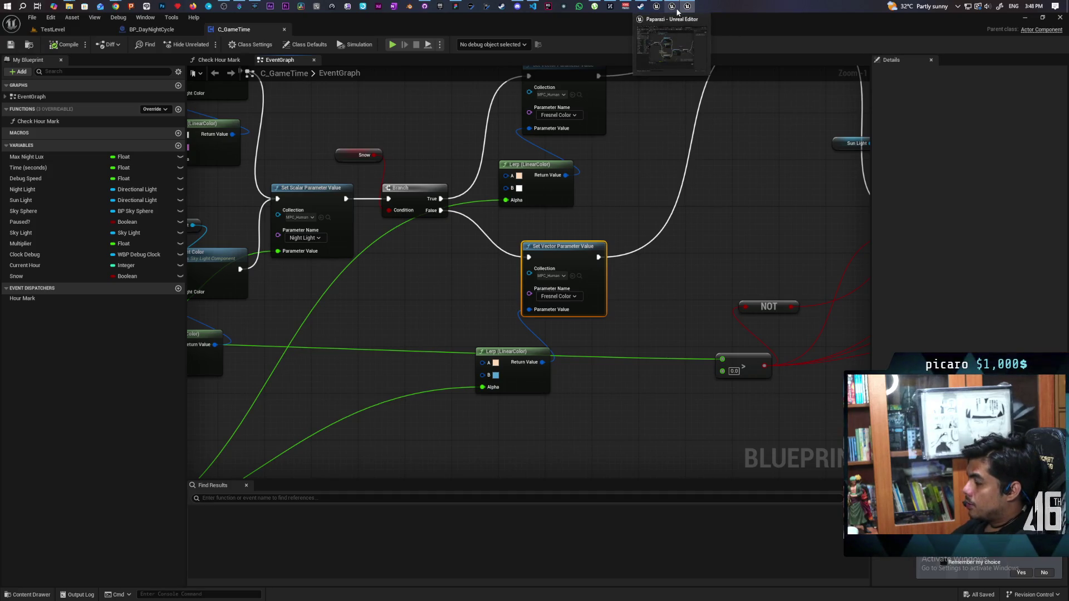
{"action": "left_click_drag", "start_coordinate": [476, 268], "coordinate": [568, 366]}
{"action": "scroll", "coordinate": [424, 317], "scroll_direction": "up", "scroll_amount": 1}
{"action": "mouse_move", "coordinate": [424, 316]}
{"action": "left_mouse_down"}
{"action": "mouse_move", "coordinate": [739, 334]}
{"action": "mouse_move", "coordinate": [704, 351]}
{"action": "left_mouse_up"}
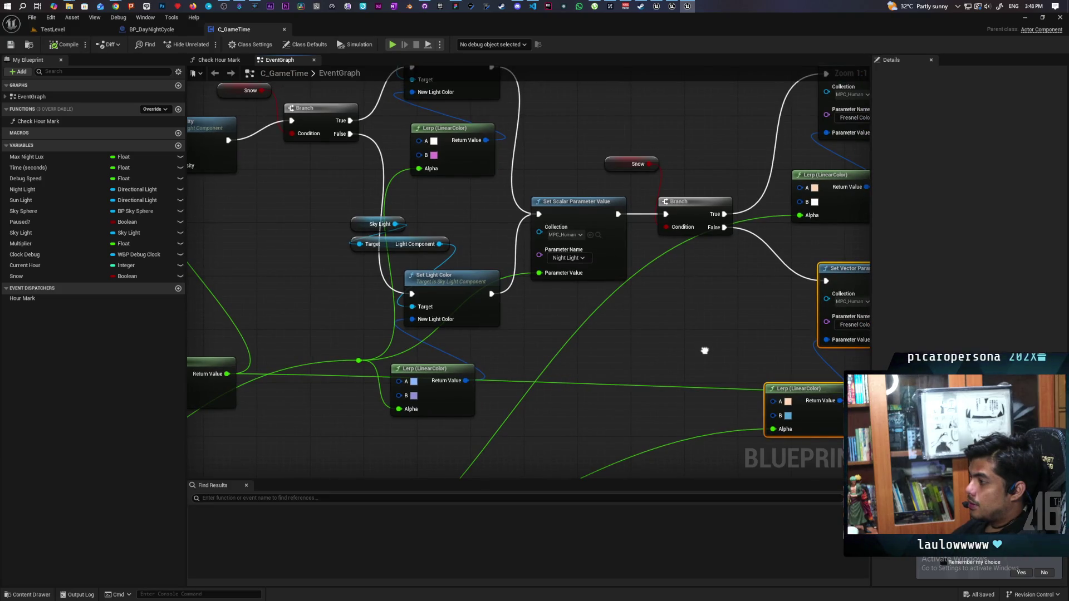
- Reselect the Fresnel Color node and its Lerp, then paste them into the C_InGameClock graph
{"action": "mouse_move", "coordinate": [561, 167]}
{"action": "left_mouse_down"}
{"action": "mouse_move", "coordinate": [566, 297]}
{"action": "mouse_move", "coordinate": [591, 305]}
{"action": "left_mouse_up"}
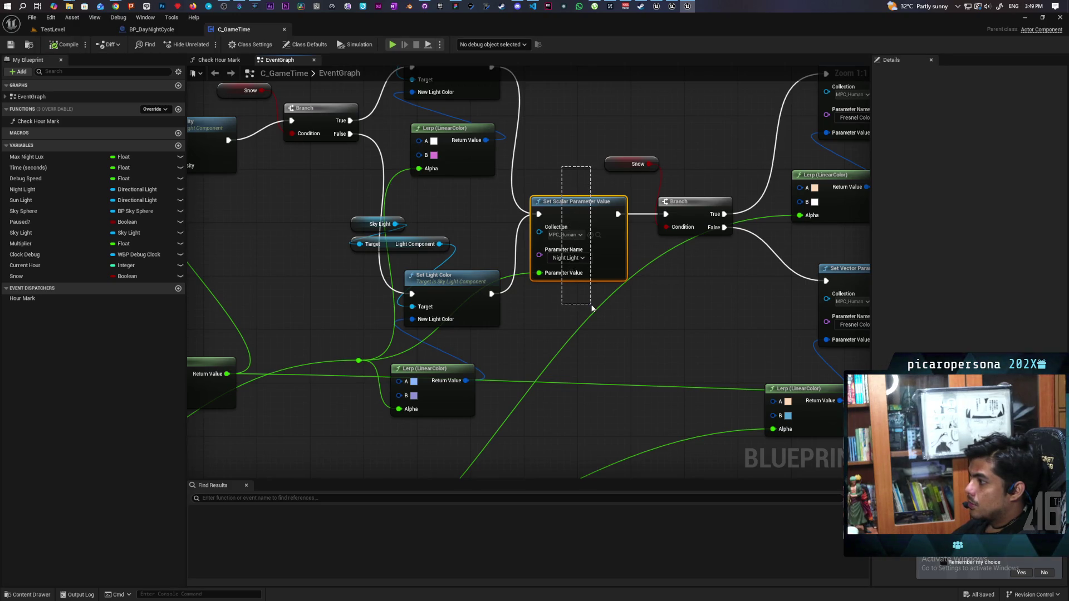
{"action": "left_click_drag", "start_coordinate": [591, 308], "coordinate": [591, 308]}
{"action": "mouse_move", "coordinate": [700, 356]}
{"action": "left_mouse_down"}
{"action": "mouse_move", "coordinate": [530, 312]}
{"action": "mouse_move", "coordinate": [291, 326]}
{"action": "left_mouse_up"}
{"action": "scroll", "coordinate": [337, 315], "scroll_direction": "down", "scroll_amount": 3}
{"action": "mouse_move", "coordinate": [490, 350]}
{"action": "left_mouse_down"}
{"action": "mouse_move", "coordinate": [496, 293]}
{"action": "mouse_move", "coordinate": [371, 283]}
{"action": "left_mouse_up"}
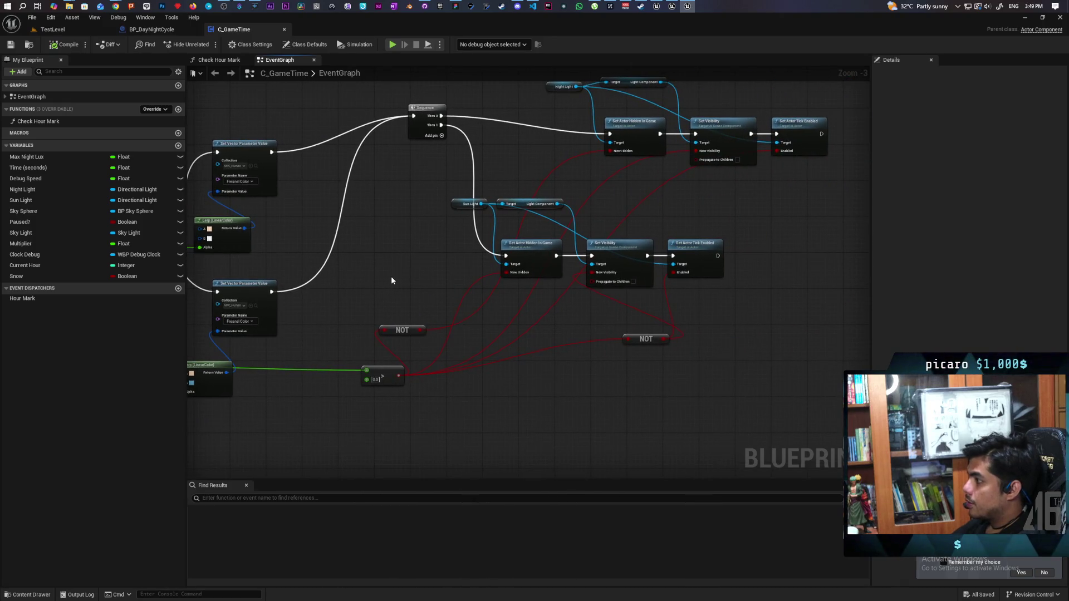
{"action": "scroll", "coordinate": [395, 295], "scroll_direction": "up", "scroll_amount": 2}
{"action": "mouse_move", "coordinate": [453, 246]}
{"action": "left_mouse_down"}
{"action": "mouse_move", "coordinate": [383, 328]}
{"action": "mouse_move", "coordinate": [384, 356]}
{"action": "left_mouse_up"}
{"action": "mouse_move", "coordinate": [672, 7]}
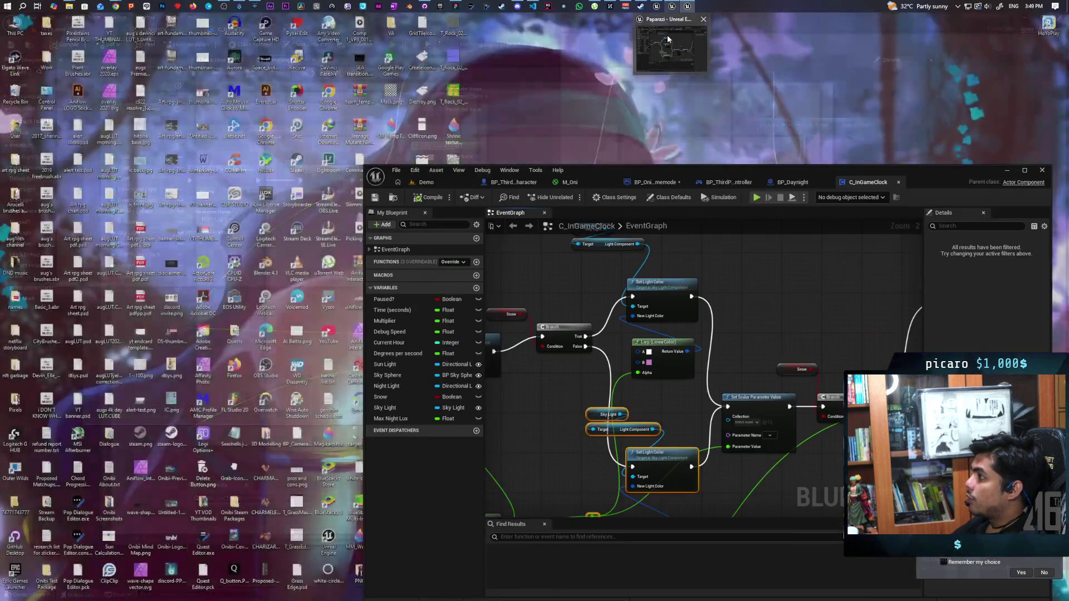
{"action": "left_click", "coordinate": [667, 34]}
{"action": "key", "text": "ctrl+v"}
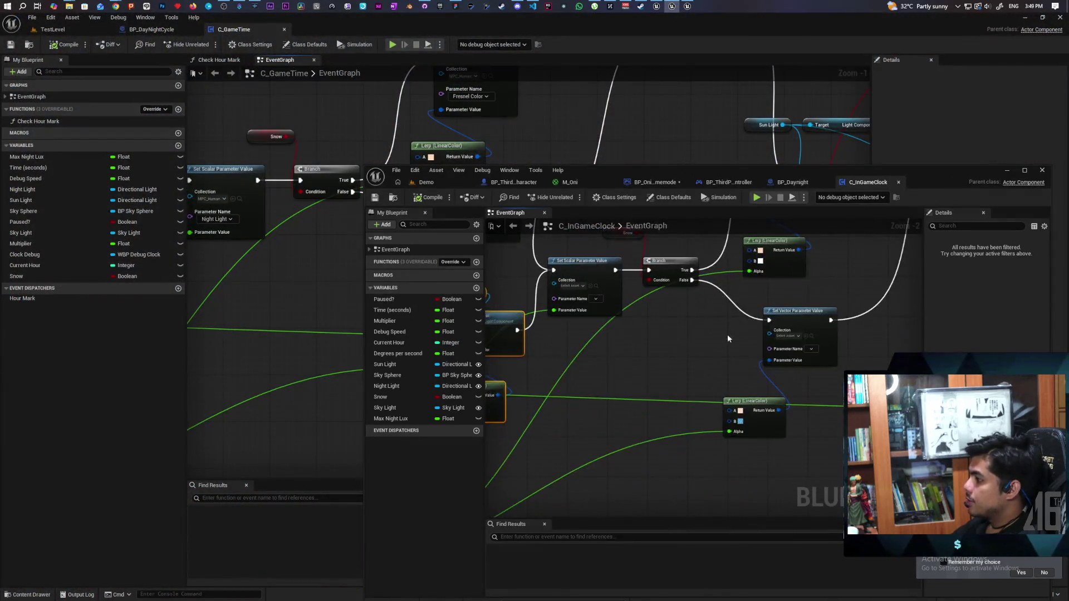
- Deselect the pasted nodes, move the C_InGameClock window, and browse to the ThirdPerson Blueprints folder
{"action": "scroll", "coordinate": [535, 302], "scroll_direction": "up", "scroll_amount": 3}
{"action": "left_click", "coordinate": [719, 356]}
{"action": "left_click", "coordinate": [528, 457]}
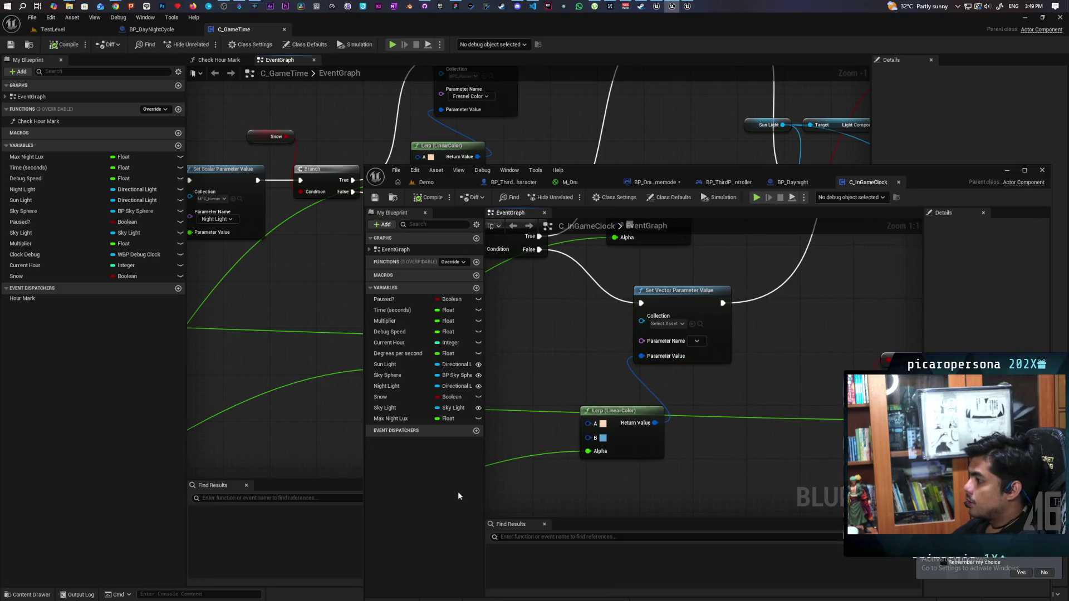
{"action": "left_click_drag", "start_coordinate": [694, 172], "coordinate": [603, 133]}
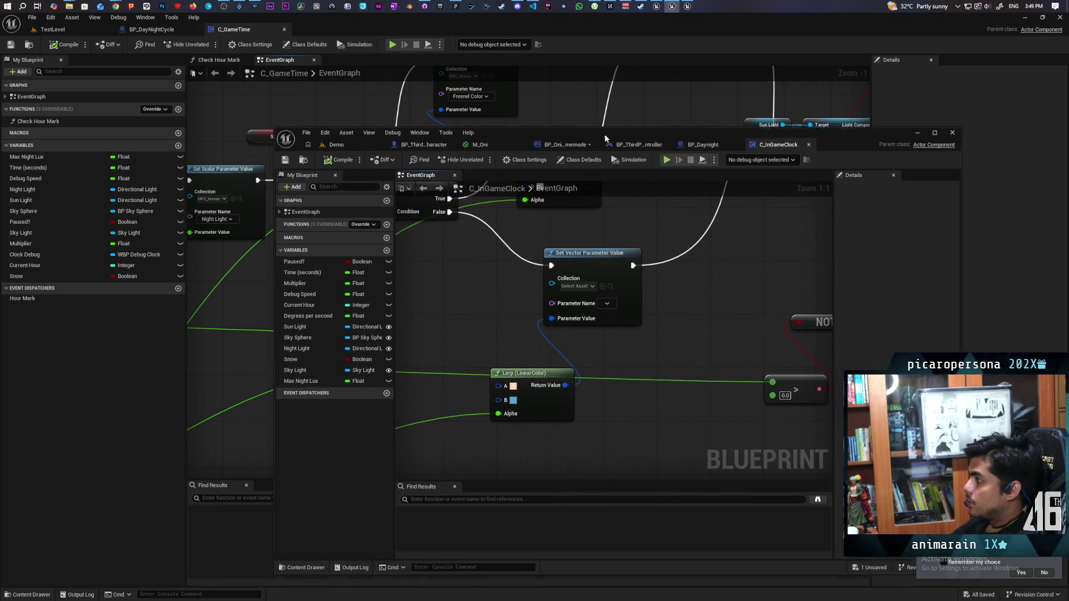
{"action": "left_click", "coordinate": [489, 144]}
{"action": "left_click", "coordinate": [301, 159]}
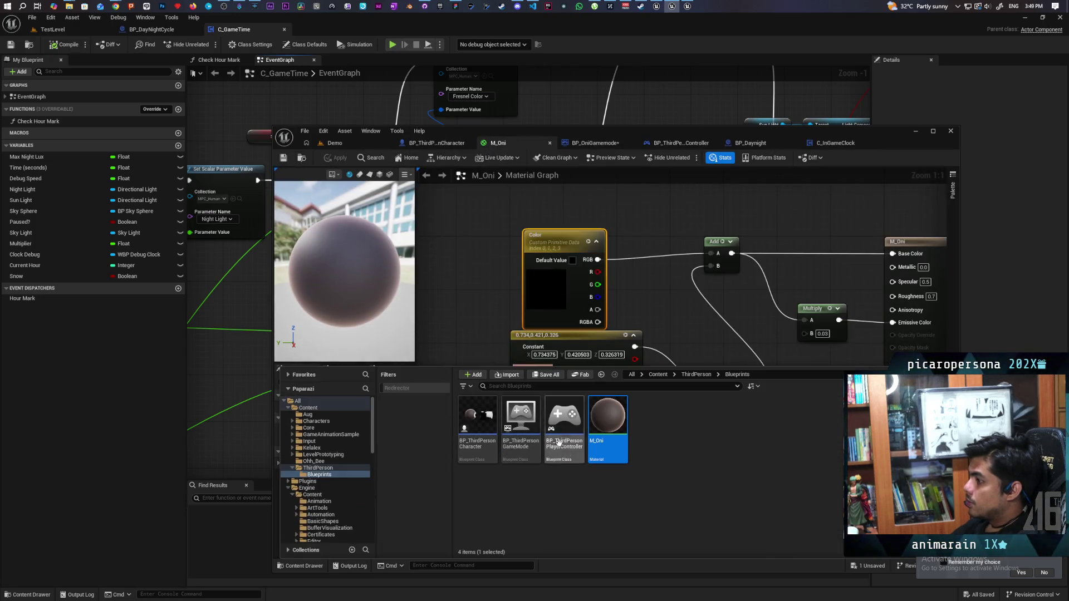
- Create a Material Parameter Collection named MPC_Characters and open it
{"action": "right_click", "coordinate": [667, 434]}
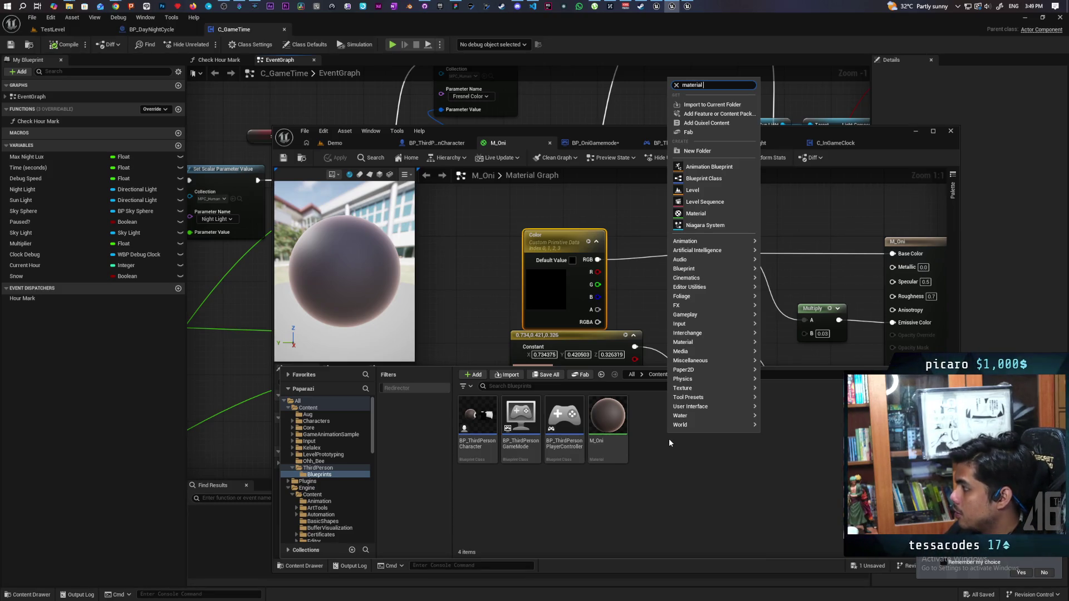
{"action": "key", "text": "BackSpace"}
{"action": "type", "text": "para"}
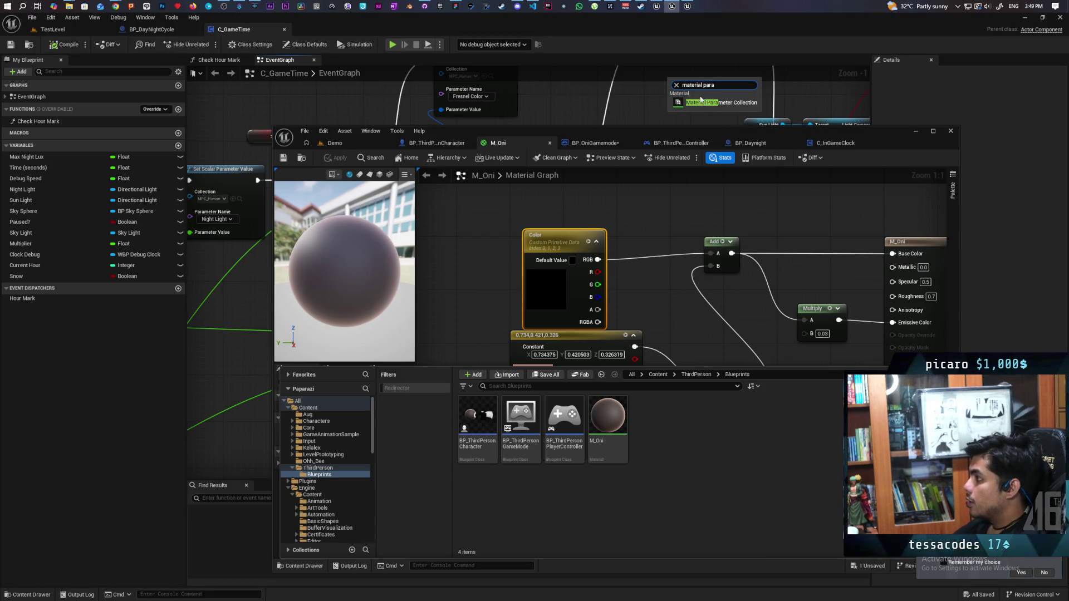
{"action": "left_click", "coordinate": [695, 105]}
{"action": "type", "text": "MP"}
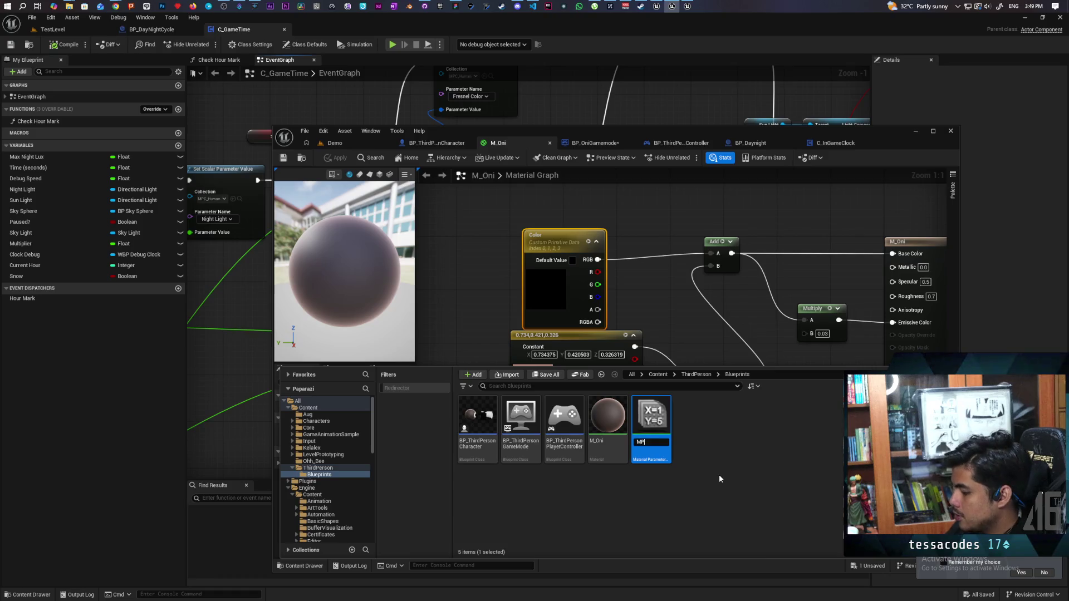
{"action": "type", "text": "C_C"}
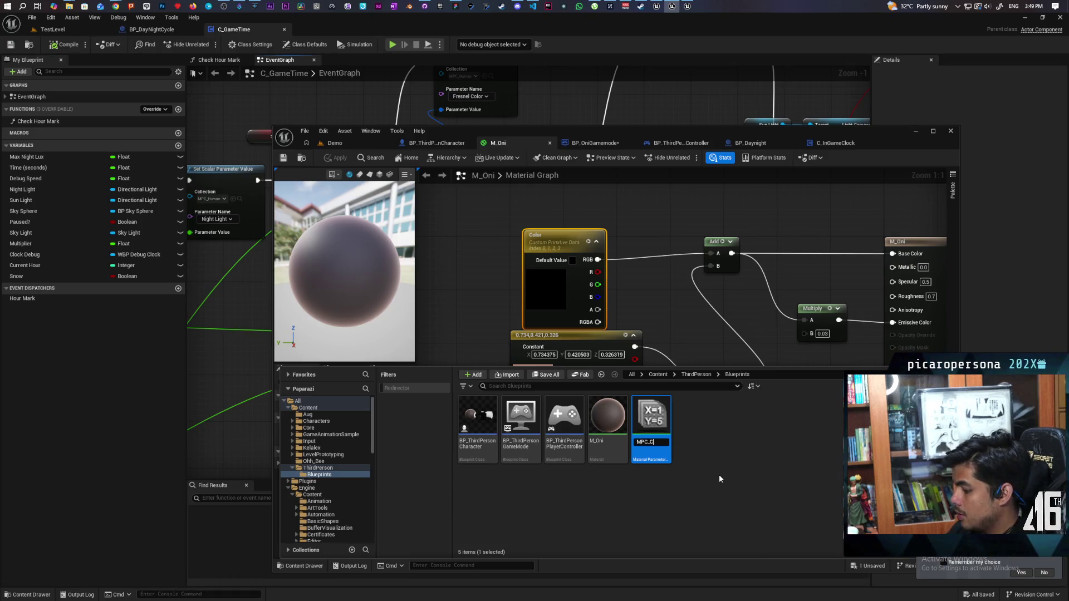
{"action": "type", "text": "a"}
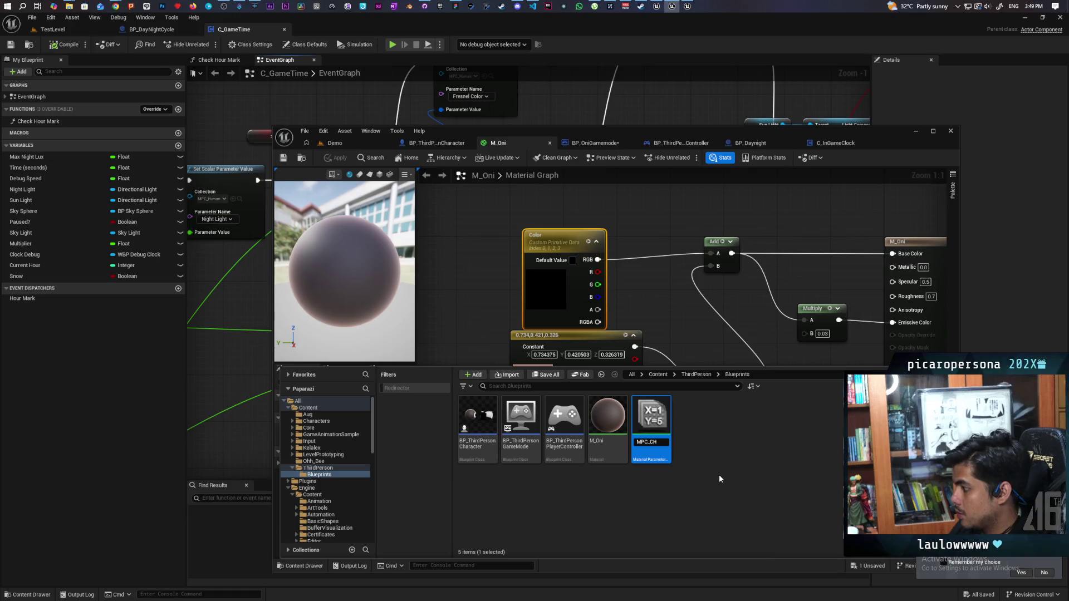
{"action": "type", "text": "haracter"}
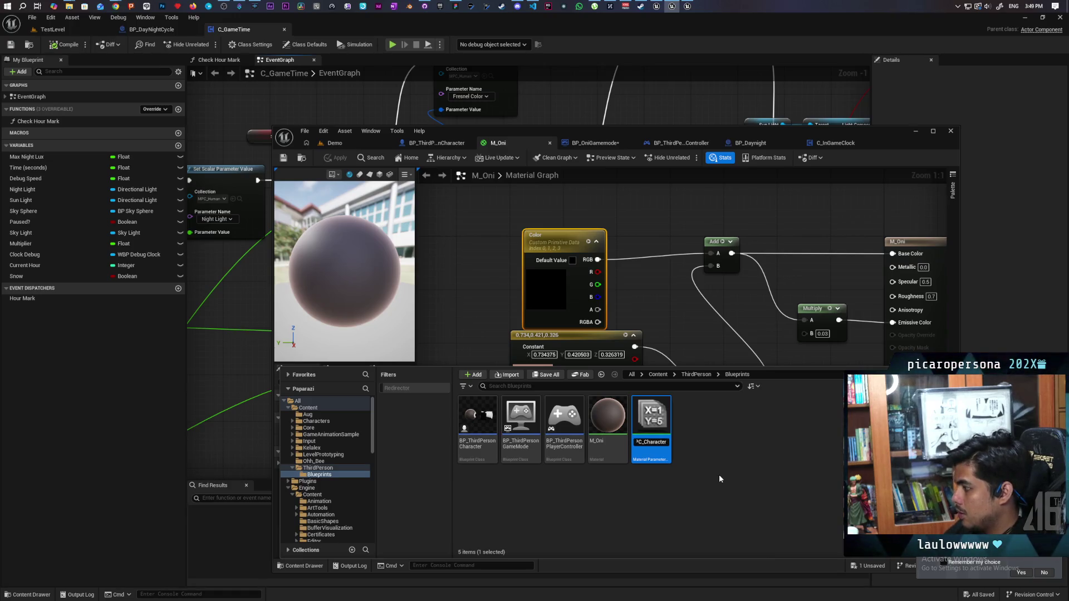
{"action": "type", "text": "s"}
{"action": "key", "text": "Return"}
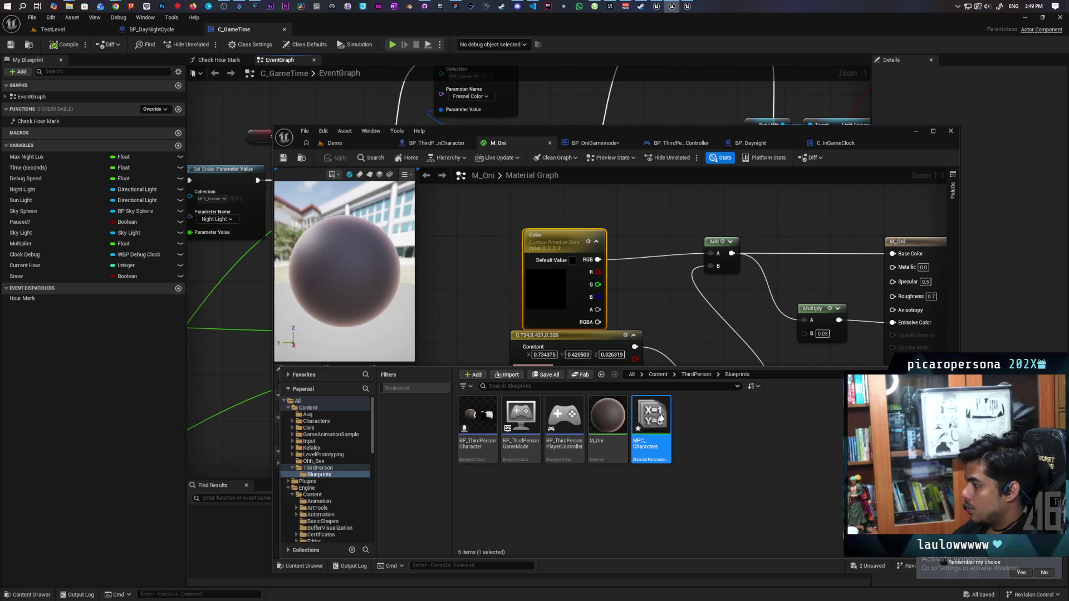
{"action": "double_click", "coordinate": [661, 420]}
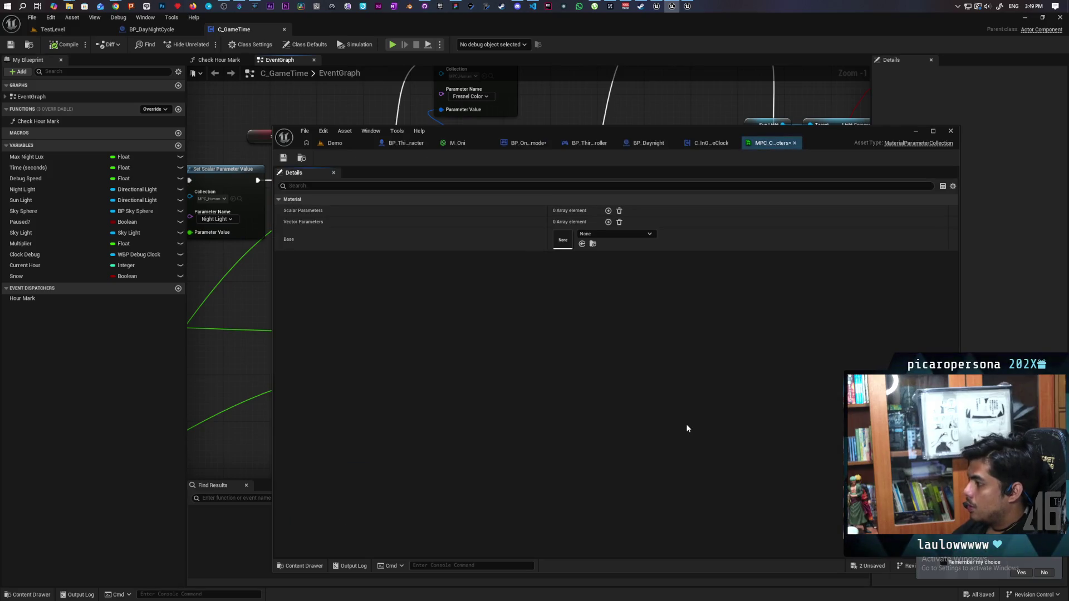
- Add a vector parameter named Fresnel Color to MPC_Characters and save
{"action": "left_click", "coordinate": [608, 222]}
{"action": "left_click", "coordinate": [565, 256]}
{"action": "type", "text": "Fresne"}
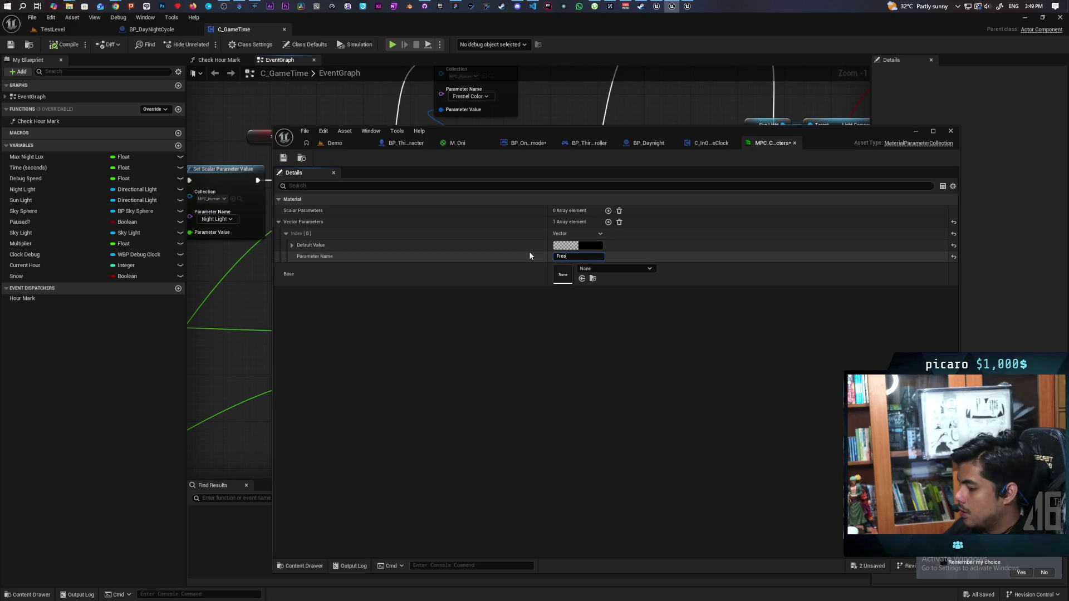
{"action": "type", "text": "l"}
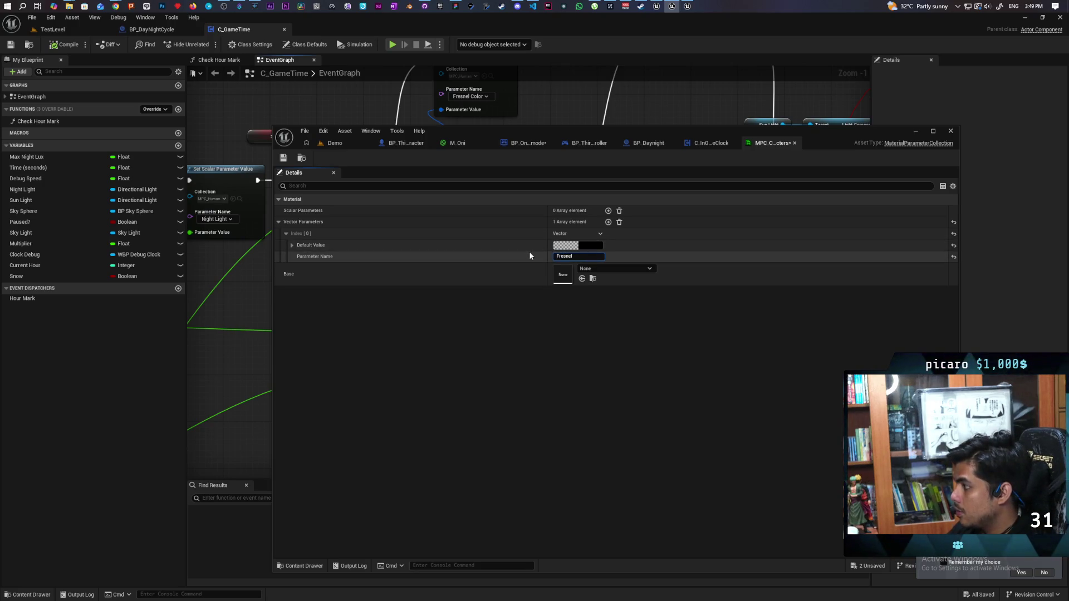
{"action": "type", "text": " Co"}
{"action": "key", "text": "BackSpace"}
{"action": "key", "text": "BackSpace"}
{"action": "key", "text": "BackSpace"}
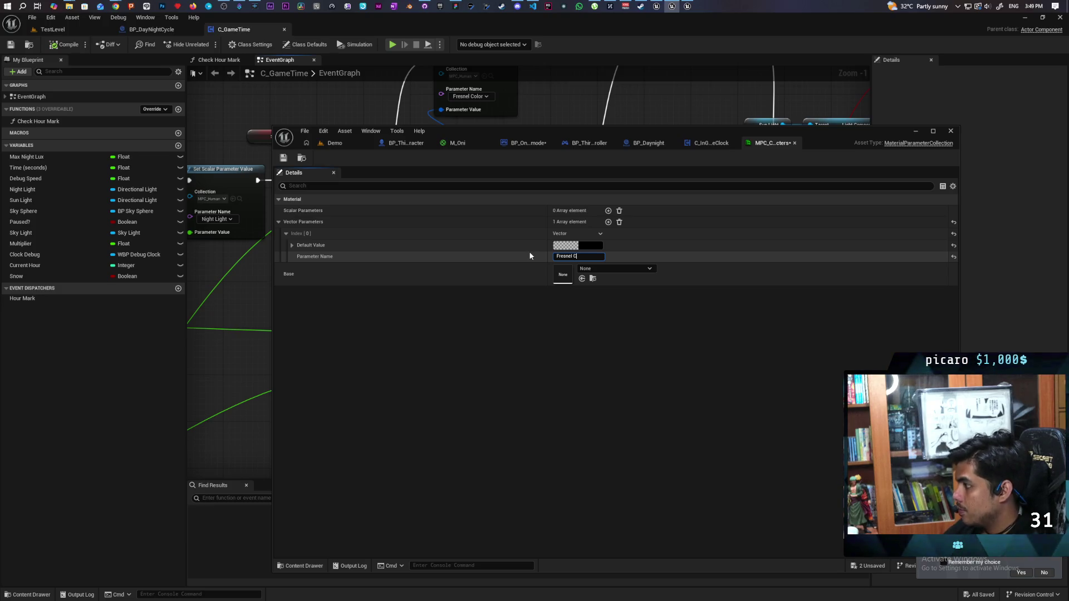
{"action": "type", "text": "Color"}
{"action": "key", "text": "Return"}
{"action": "left_click", "coordinate": [283, 158]}
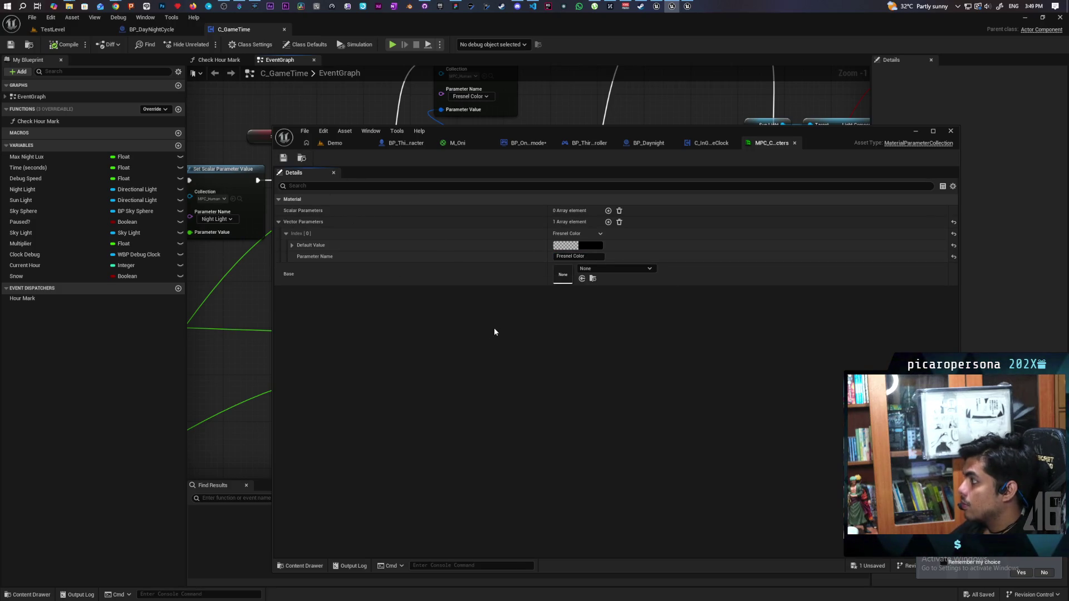
- Set C_InGameClock's Set Vector Parameter Value node to Collection MPC_Characters, Parameter Fresnel Color
{"action": "left_click", "coordinate": [301, 157]}
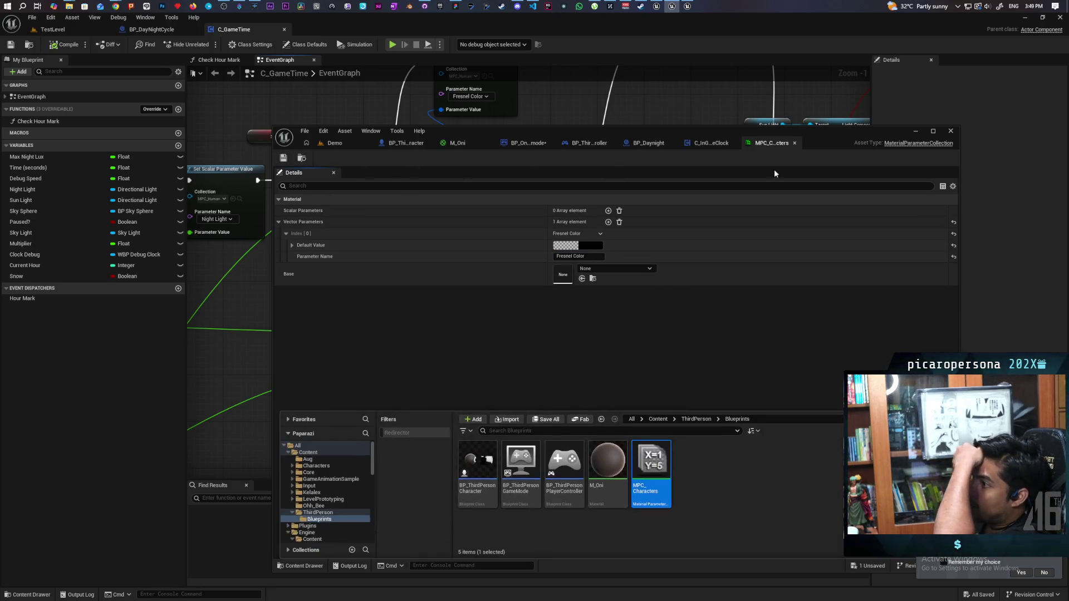
{"action": "left_click_drag", "start_coordinate": [840, 136], "coordinate": [676, 450]}
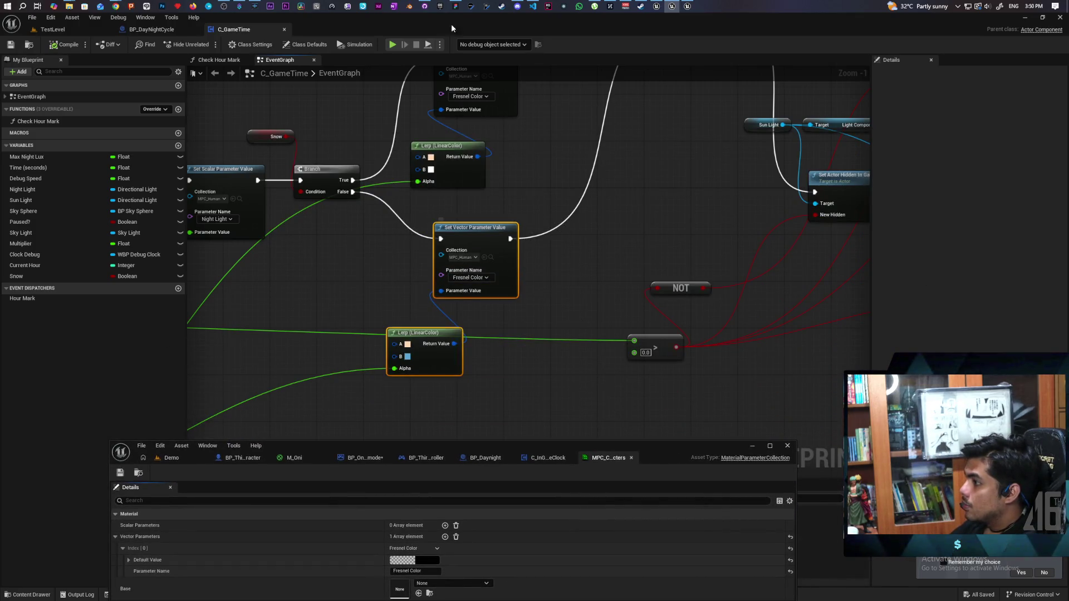
{"action": "mouse_move", "coordinate": [665, 456]}
{"action": "left_mouse_down"}
{"action": "mouse_move", "coordinate": [701, 132]}
{"action": "mouse_move", "coordinate": [718, 115]}
{"action": "left_mouse_up"}
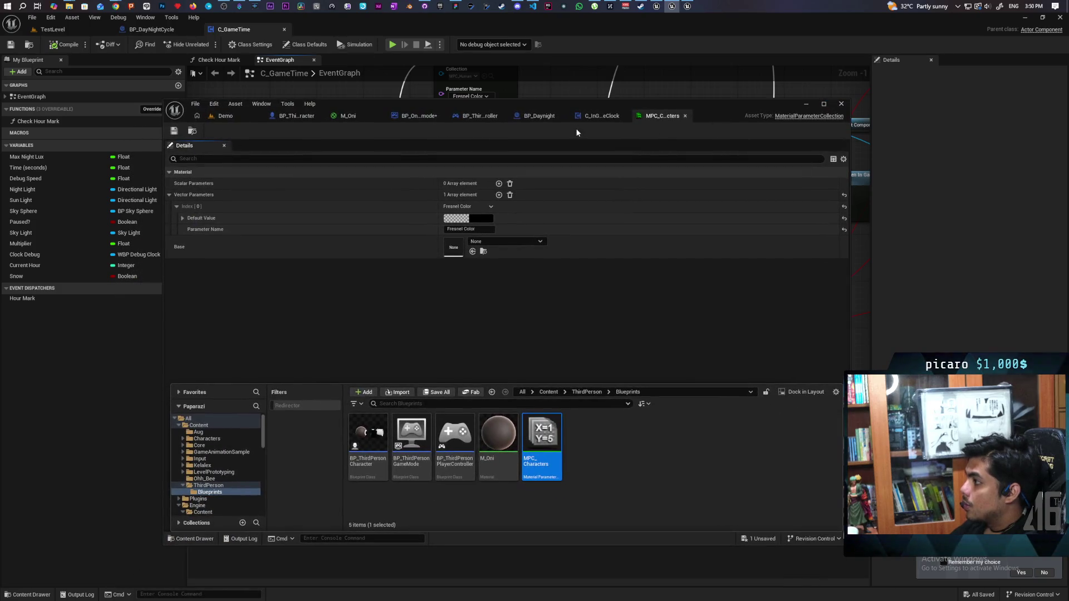
{"action": "left_click", "coordinate": [617, 116]}
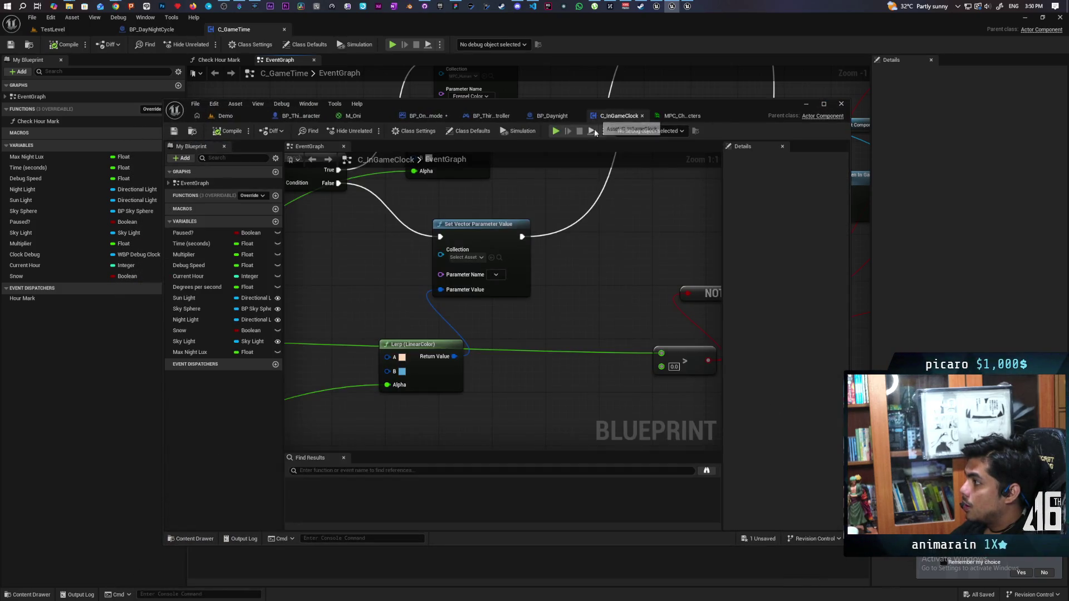
{"action": "left_click", "coordinate": [491, 257]}
{"action": "left_click", "coordinate": [490, 275]}
{"action": "left_click", "coordinate": [473, 293]}
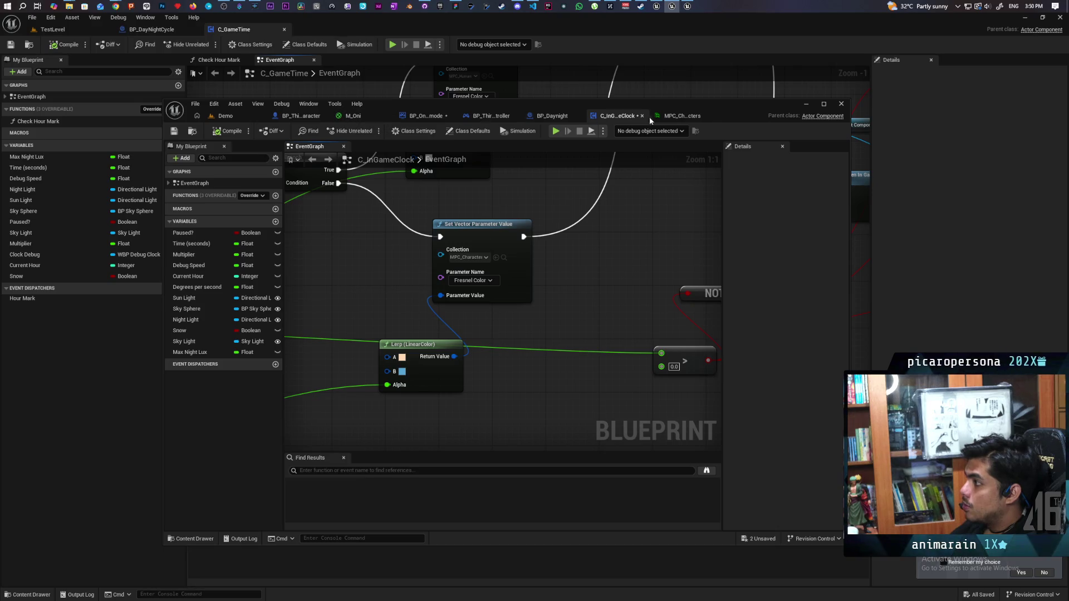
{"action": "left_click", "coordinate": [671, 117]}
{"action": "left_click", "coordinate": [192, 130]}
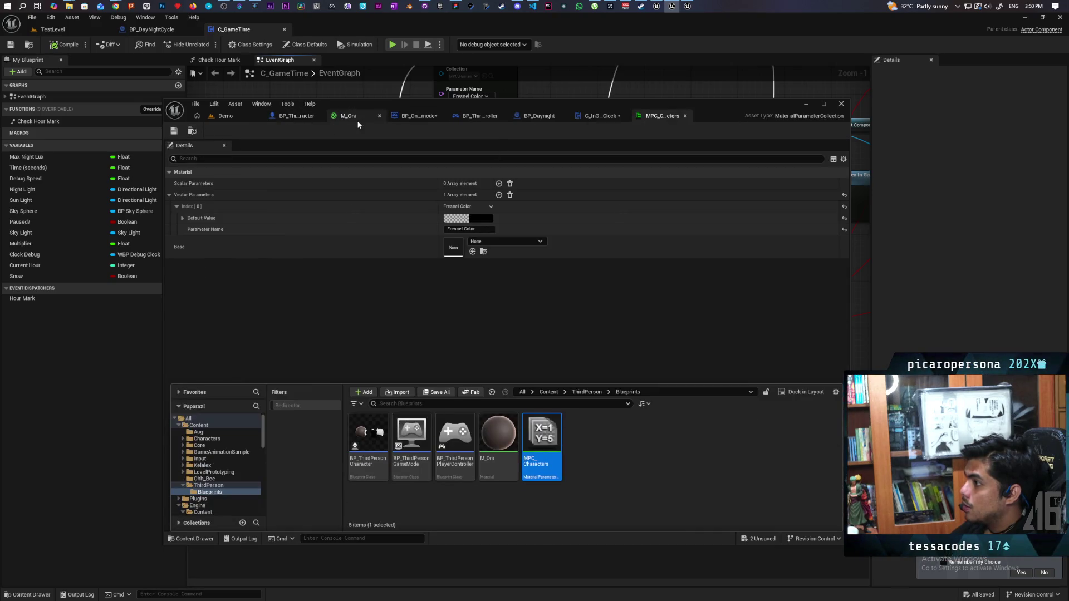
{"action": "left_click", "coordinate": [350, 117]}
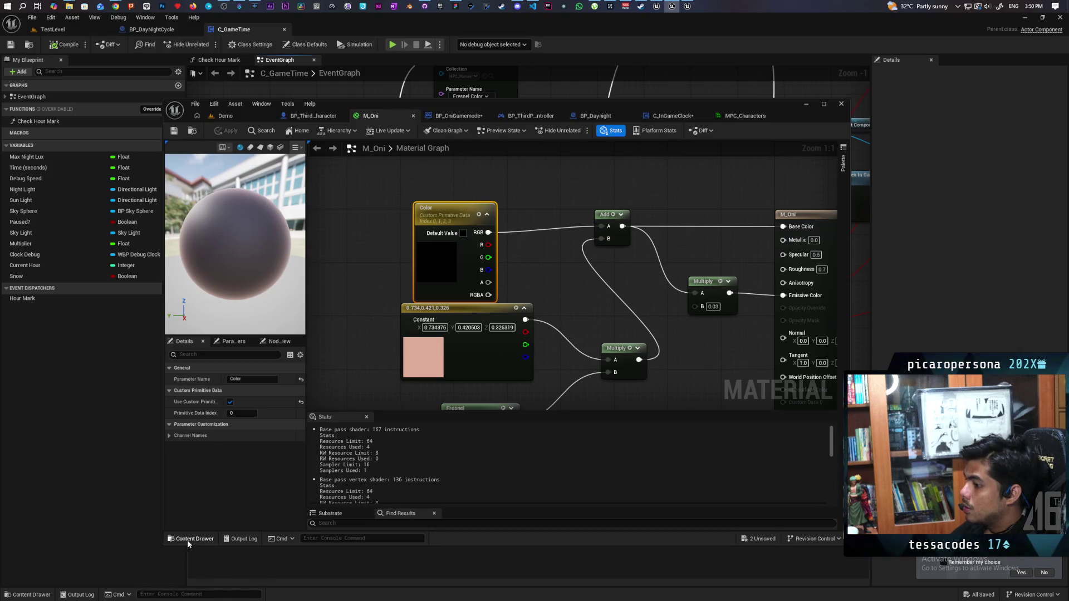
- Add an MPC_Characters Fresnel Color collection parameter node to M_Oni and wire it to the Multiply
{"action": "left_click", "coordinate": [187, 540]}
{"action": "mouse_move", "coordinate": [545, 402]}
{"action": "left_mouse_down"}
{"action": "mouse_move", "coordinate": [566, 282]}
{"action": "mouse_move", "coordinate": [343, 289]}
{"action": "left_mouse_up"}
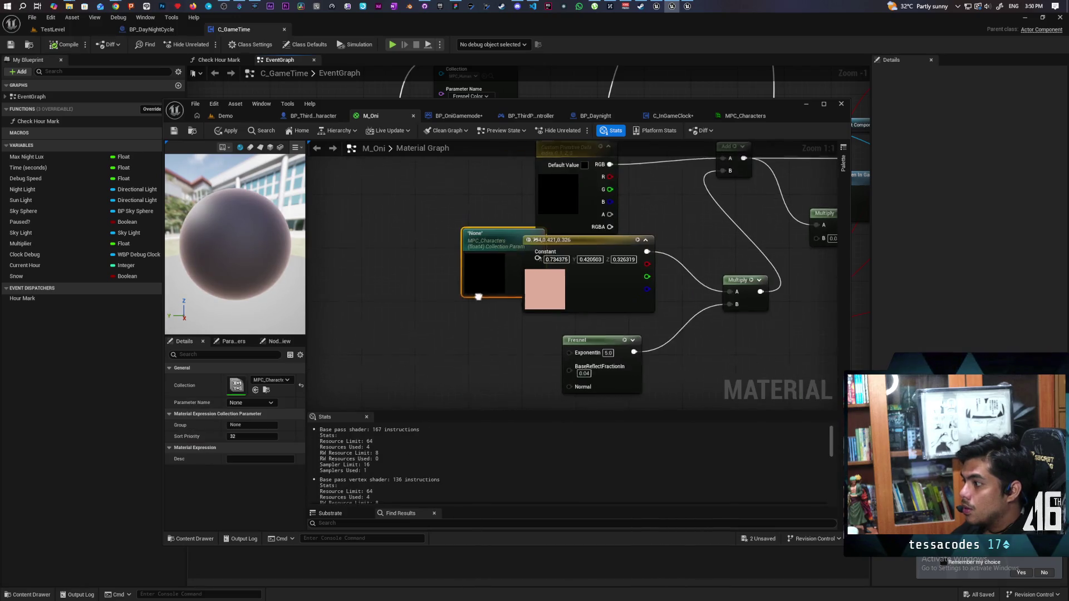
{"action": "left_click_drag", "start_coordinate": [478, 297], "coordinate": [439, 356]}
{"action": "left_click_drag", "start_coordinate": [500, 318], "coordinate": [649, 254]}
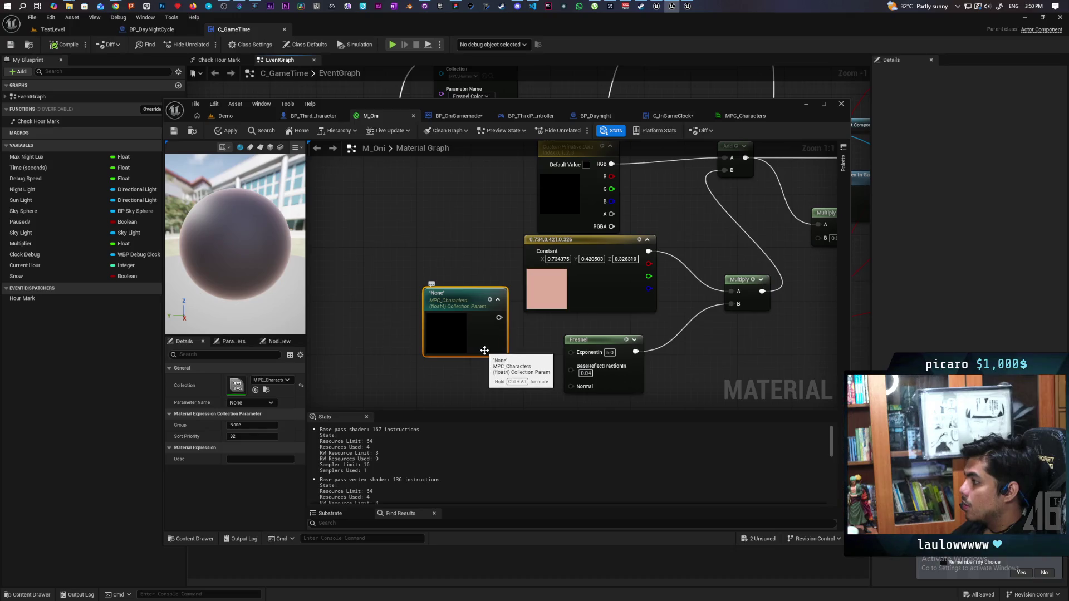
{"action": "left_click_drag", "start_coordinate": [498, 317], "coordinate": [734, 291]}
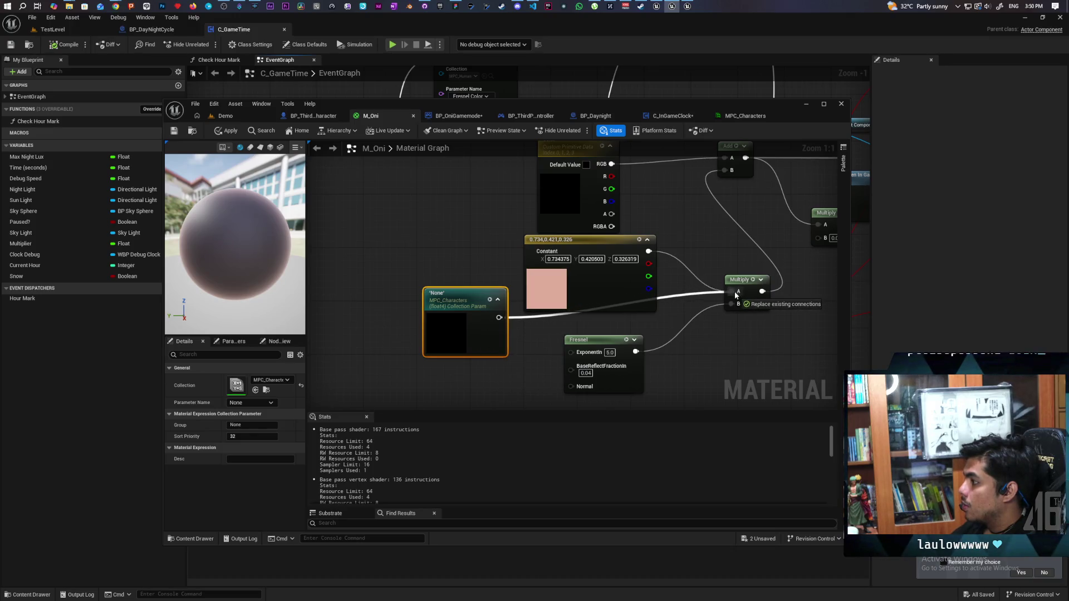
{"action": "left_click_drag", "start_coordinate": [542, 368], "coordinate": [558, 346]}
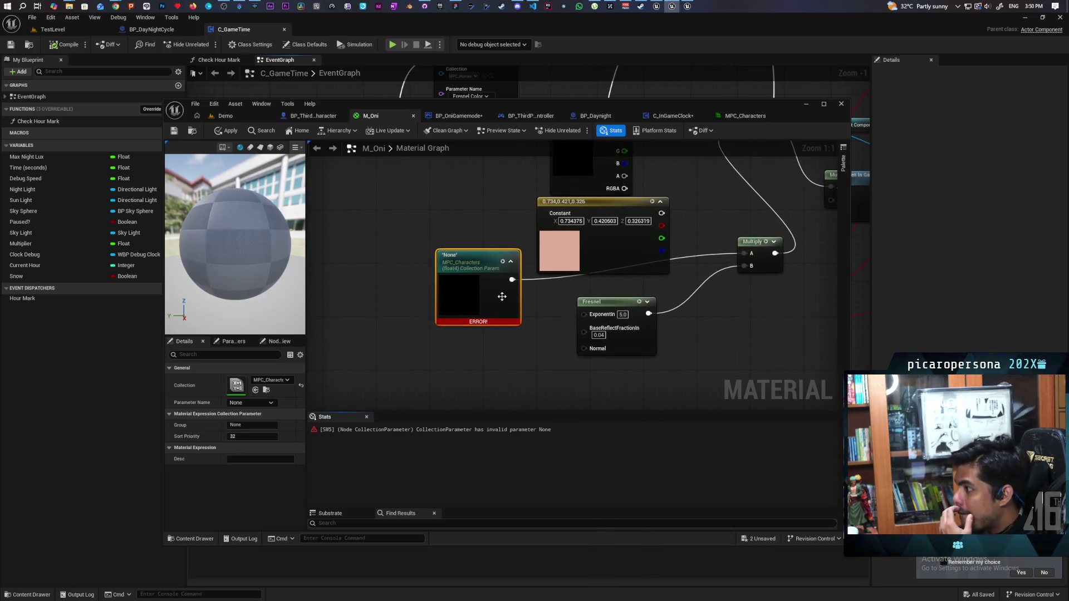
{"action": "left_click", "coordinate": [261, 403]}
{"action": "left_click", "coordinate": [242, 423]}
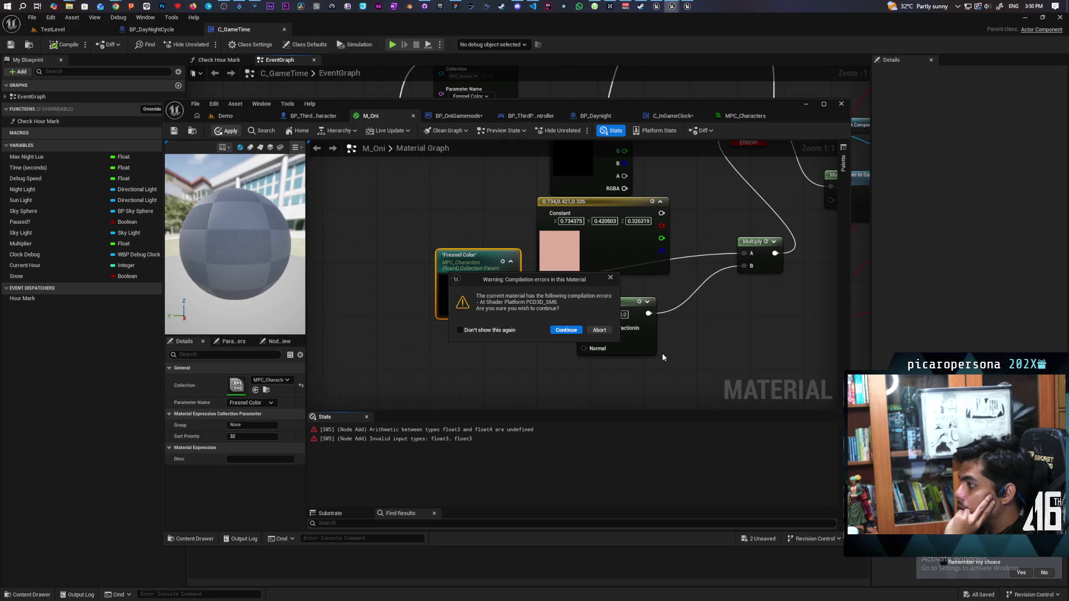
{"action": "left_click", "coordinate": [567, 330]}
- Insert an RGB Component Mask after the parameter, apply M_Oni, and delete the pink Constant3Vector
{"action": "mouse_move", "coordinate": [700, 286]}
{"action": "left_mouse_down"}
{"action": "mouse_move", "coordinate": [663, 310]}
{"action": "mouse_move", "coordinate": [613, 275]}
{"action": "mouse_move", "coordinate": [642, 310]}
{"action": "mouse_move", "coordinate": [640, 251]}
{"action": "mouse_move", "coordinate": [618, 277]}
{"action": "left_mouse_up"}
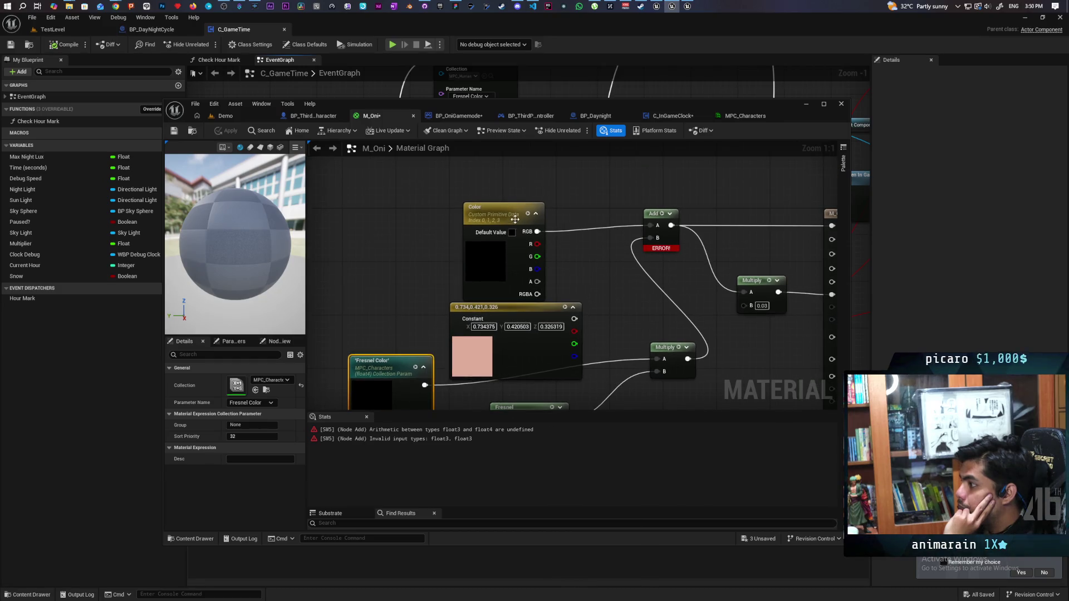
{"action": "mouse_move", "coordinate": [515, 218]}
{"action": "left_mouse_down"}
{"action": "mouse_move", "coordinate": [504, 217]}
{"action": "mouse_move", "coordinate": [512, 198]}
{"action": "left_mouse_up"}
{"action": "mouse_move", "coordinate": [527, 313]}
{"action": "left_mouse_down"}
{"action": "mouse_move", "coordinate": [532, 231]}
{"action": "mouse_move", "coordinate": [659, 346]}
{"action": "mouse_move", "coordinate": [730, 372]}
{"action": "left_mouse_up"}
{"action": "left_click_drag", "start_coordinate": [442, 322], "coordinate": [482, 310]}
{"action": "type", "text": "masrk"}
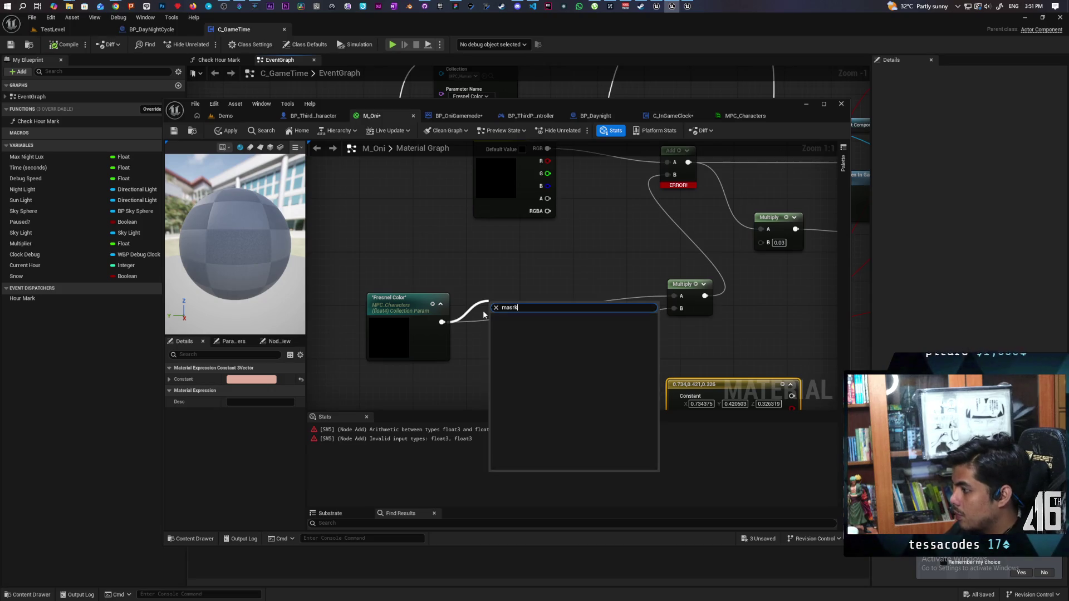
{"action": "key", "text": "BackSpace"}
{"action": "key", "text": "BackSpace"}
{"action": "key", "text": "Escape"}
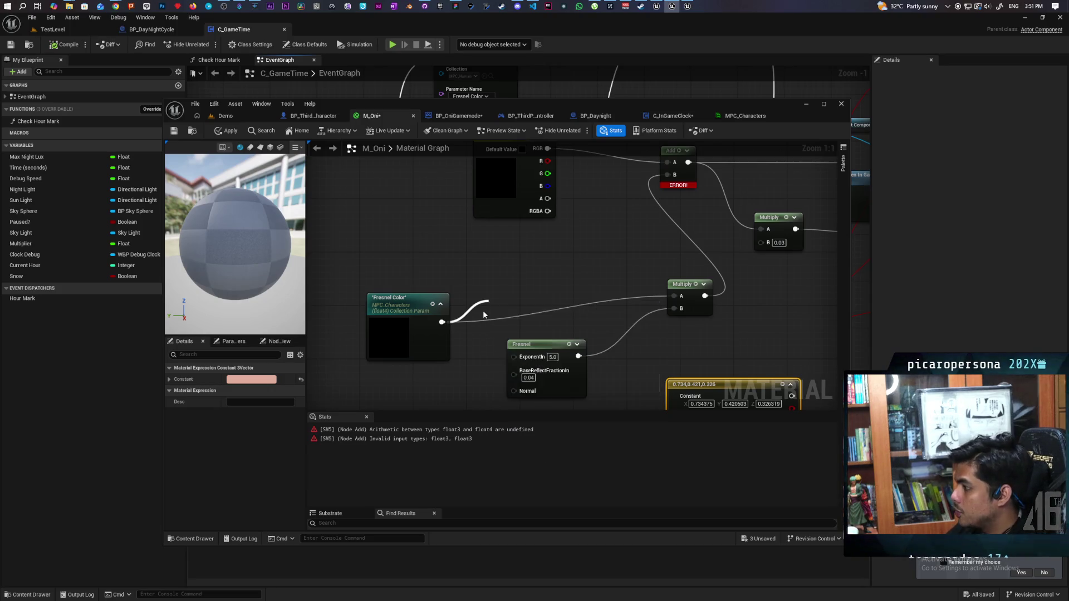
{"action": "left_click", "coordinate": [229, 402]}
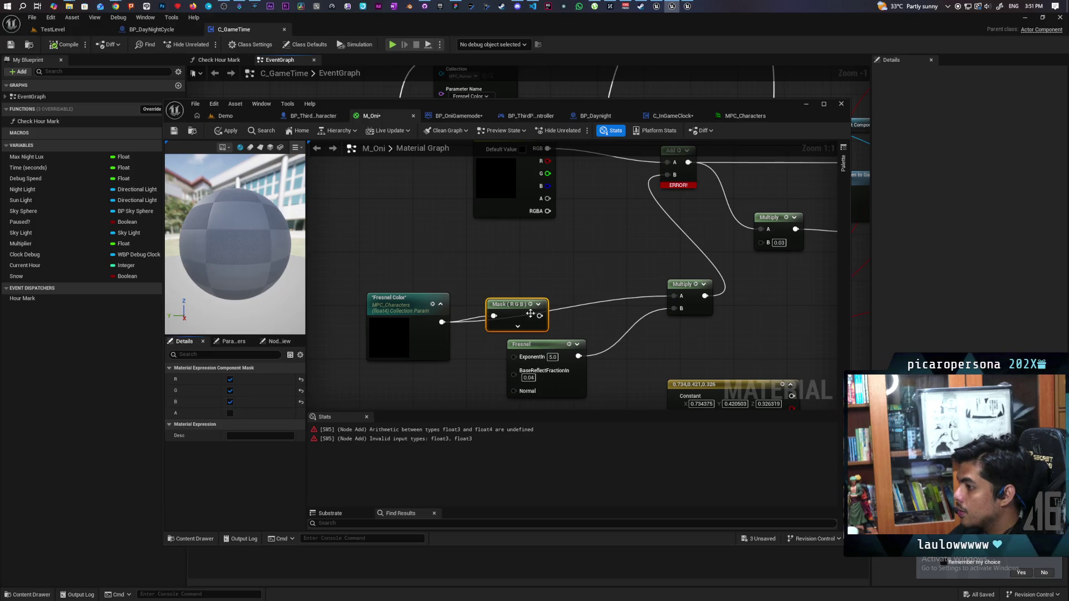
{"action": "left_click", "coordinate": [227, 131]}
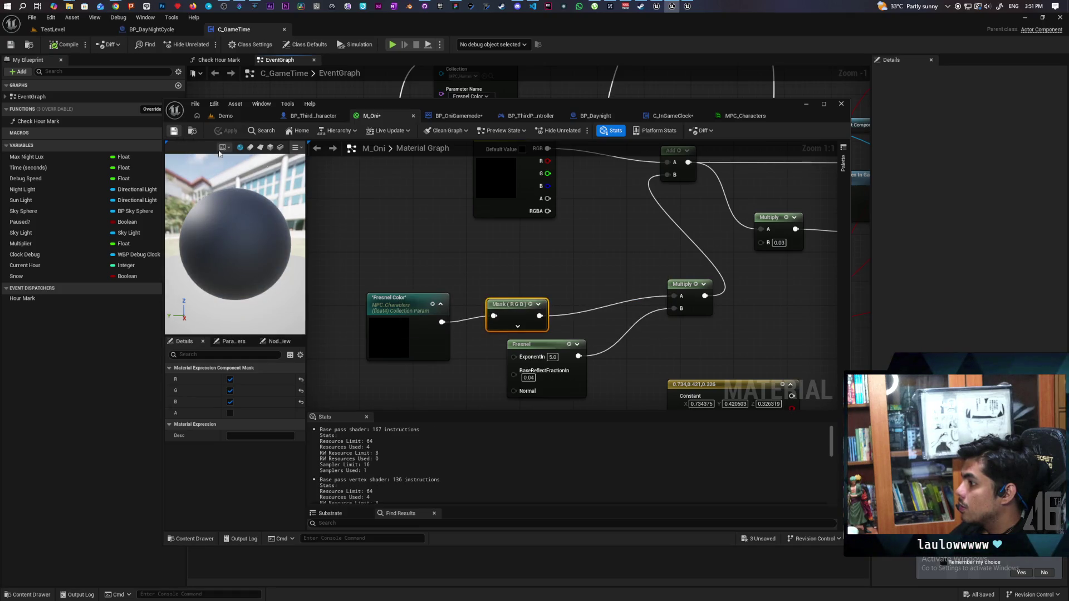
{"action": "mouse_move", "coordinate": [740, 379]}
{"action": "left_mouse_down"}
{"action": "mouse_move", "coordinate": [686, 335]}
{"action": "mouse_move", "coordinate": [727, 341]}
{"action": "left_mouse_up"}
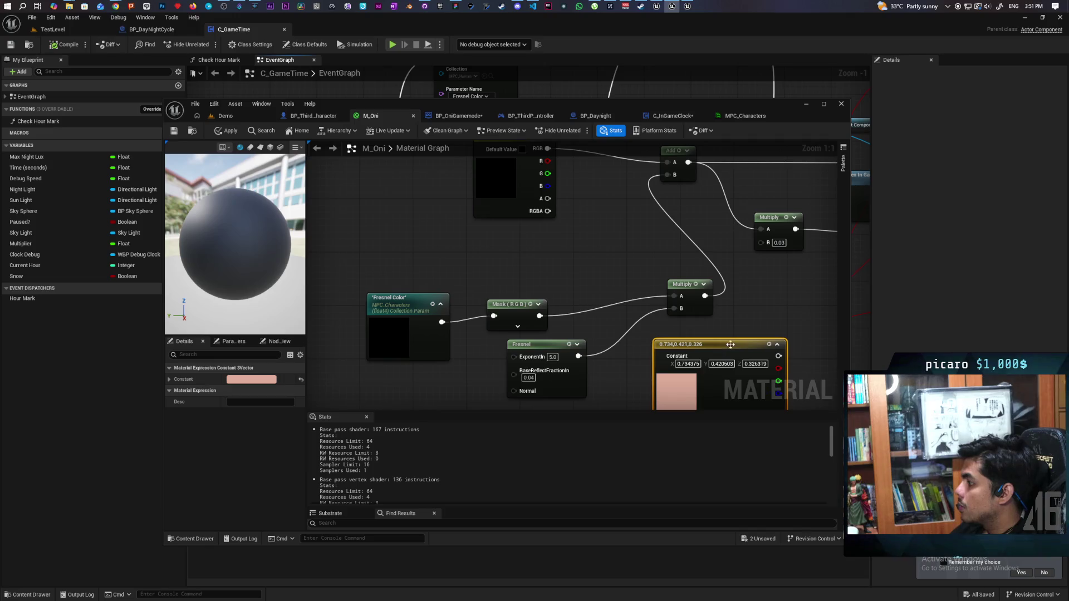
{"action": "key", "text": "Delete"}
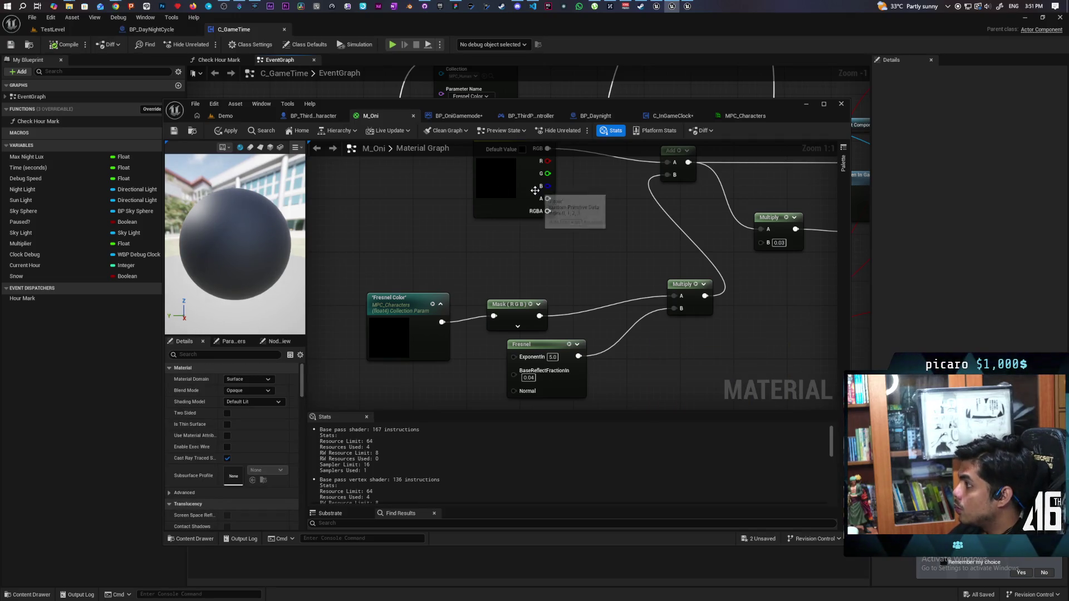
- Copy the Lerp A peach hex and paste it as Fresnel Color's default (R 1.0, G 0.687, B 0.468)
{"action": "left_click", "coordinate": [671, 116]}
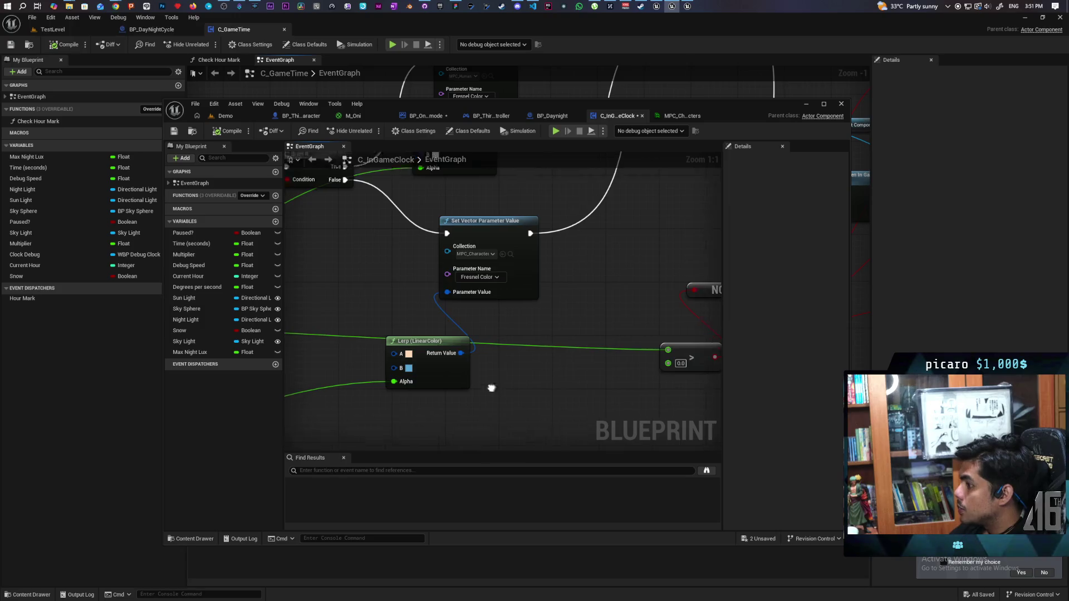
{"action": "left_click", "coordinate": [459, 331]}
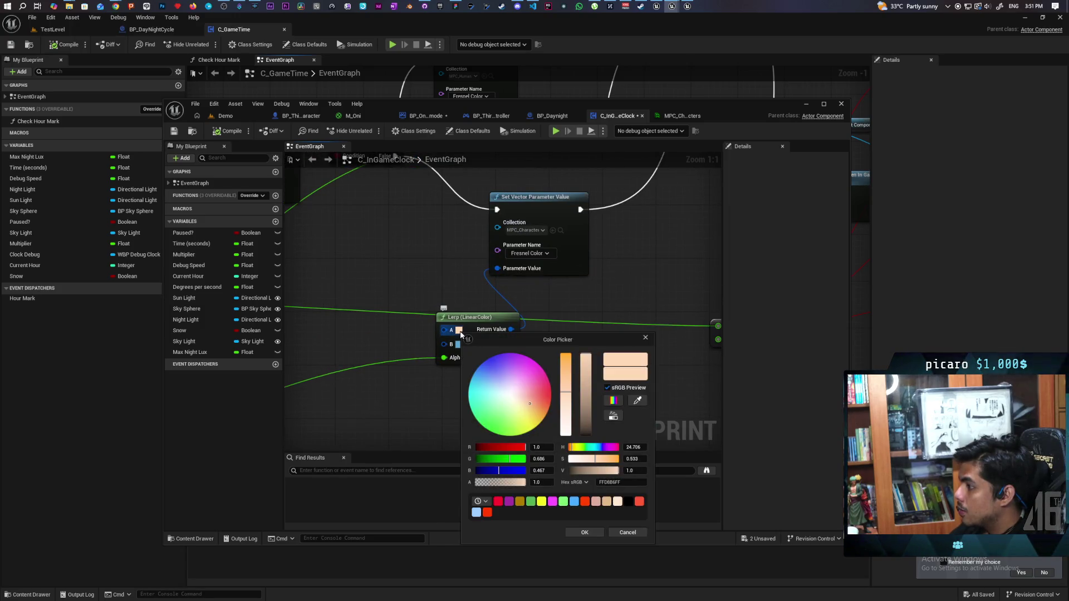
{"action": "left_click", "coordinate": [623, 482]}
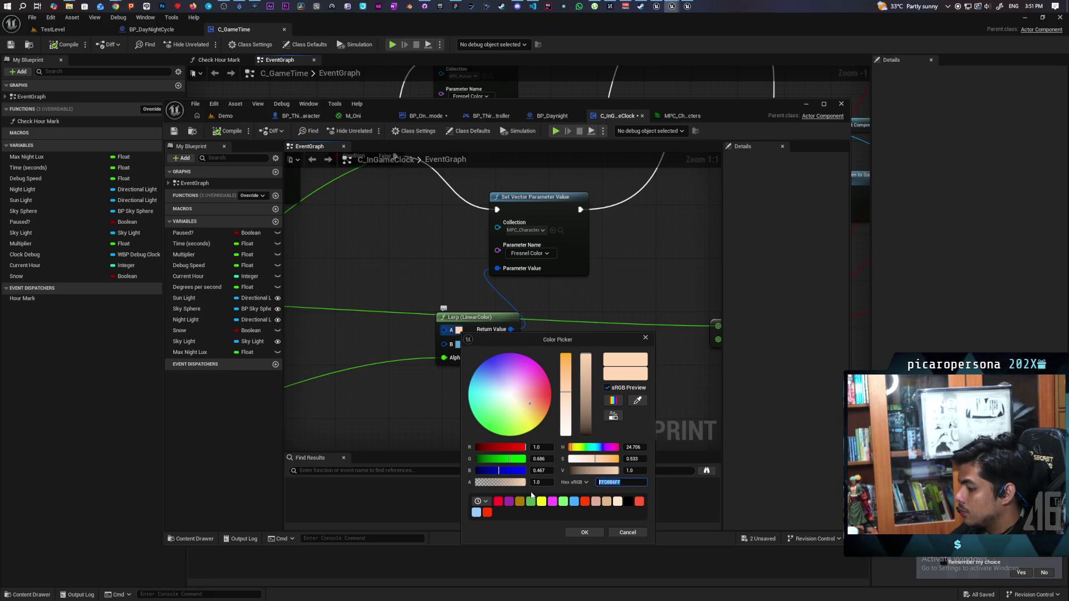
{"action": "left_click", "coordinate": [627, 533]}
{"action": "left_click", "coordinate": [667, 118]}
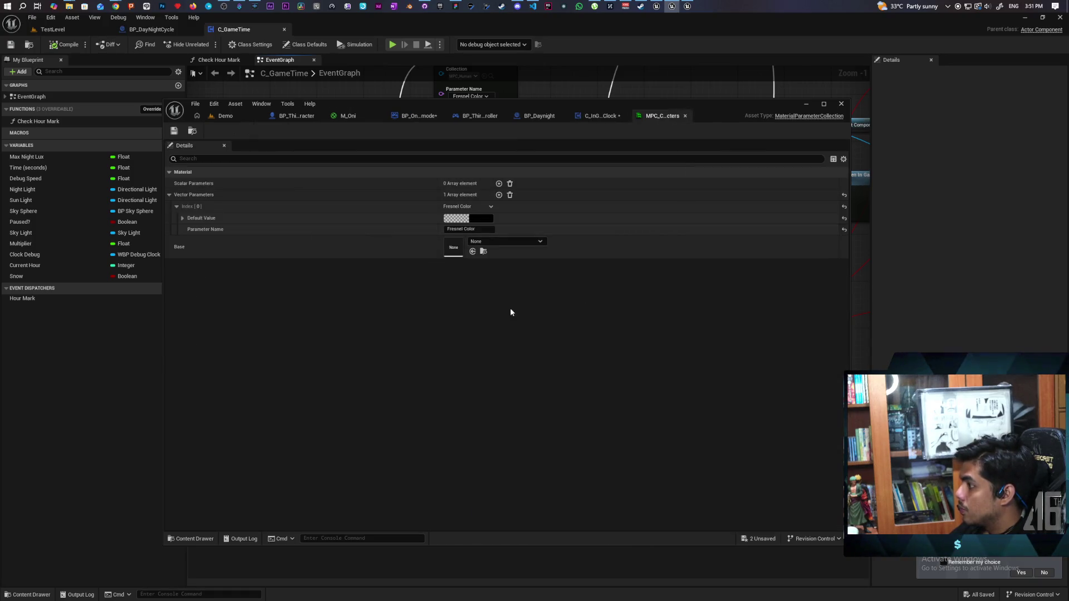
{"action": "left_click", "coordinate": [476, 218]}
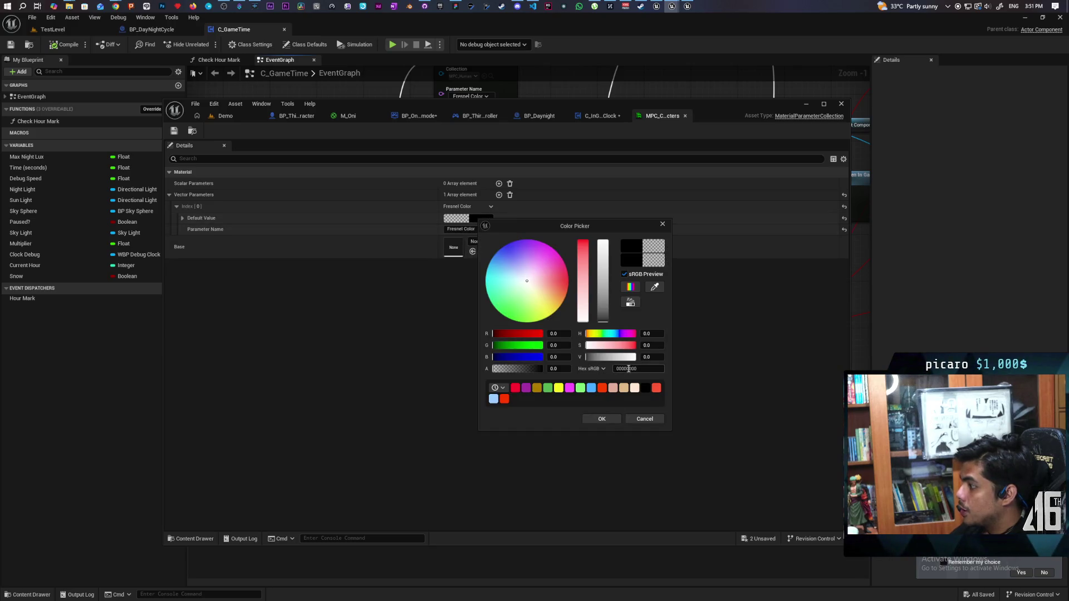
{"action": "key", "text": "Return"}
{"action": "left_click", "coordinate": [598, 417]}
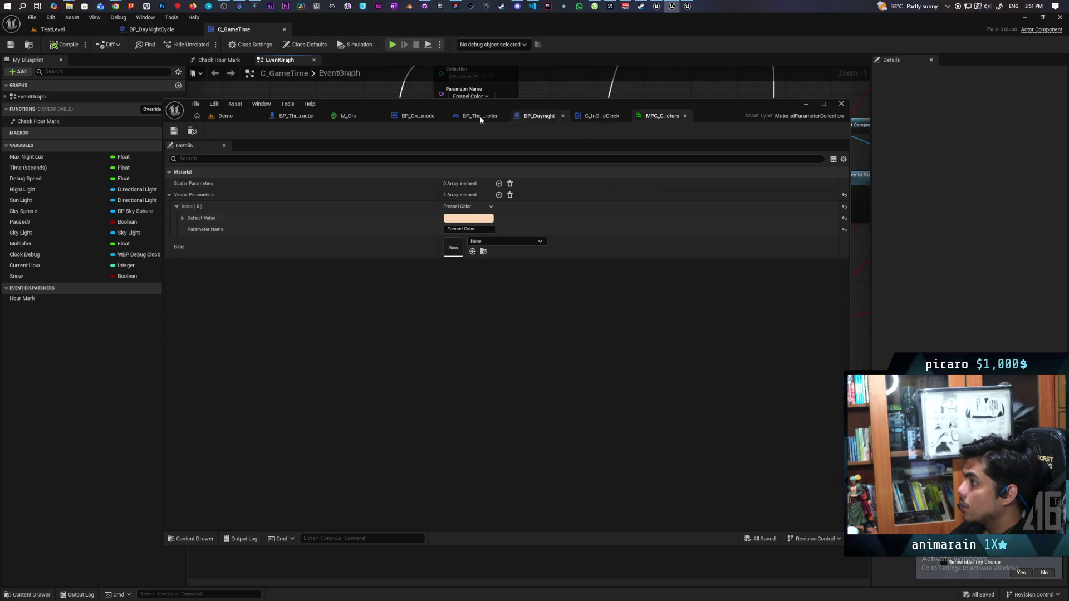
{"action": "left_click", "coordinate": [348, 116]}
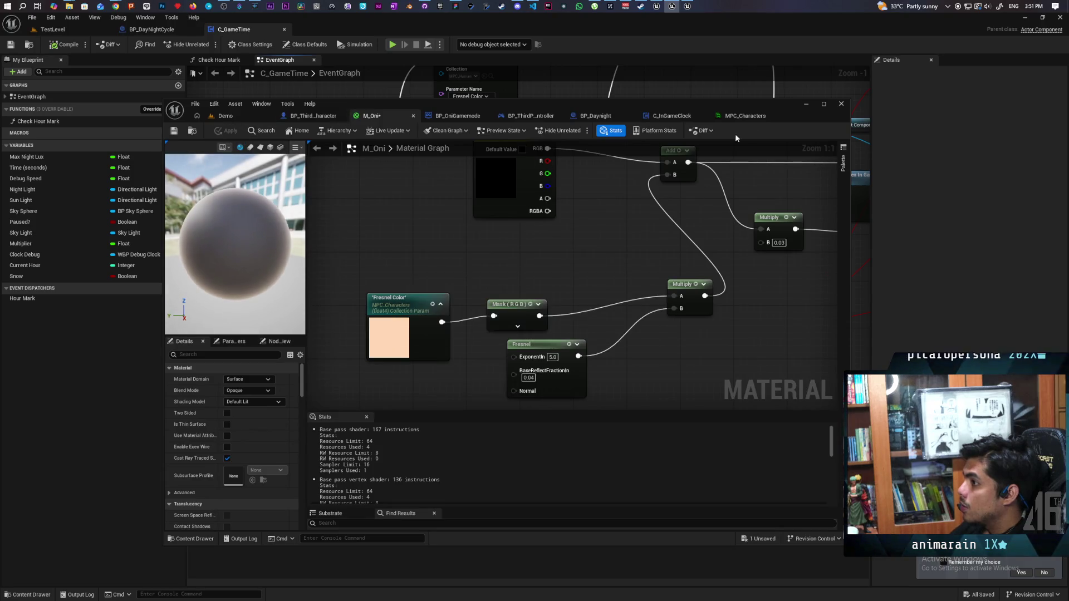
- Bring the Demo level view forward and launch a multiplayer Play-in-Editor session with client windows
{"action": "left_click", "coordinate": [48, 53]}
{"action": "left_click", "coordinate": [66, 28]}
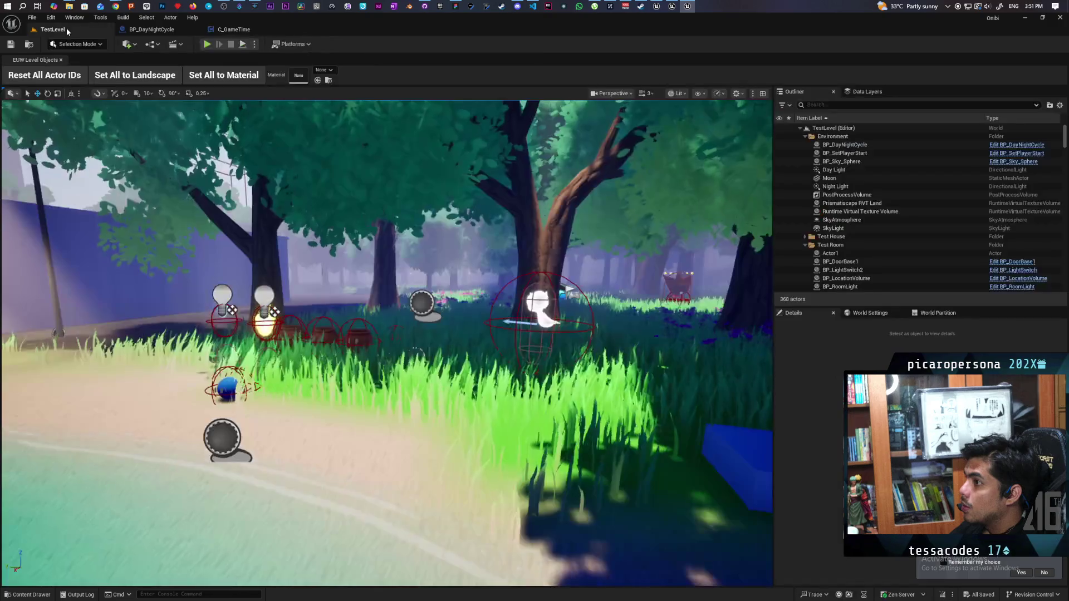
{"action": "left_click", "coordinate": [688, 7]}
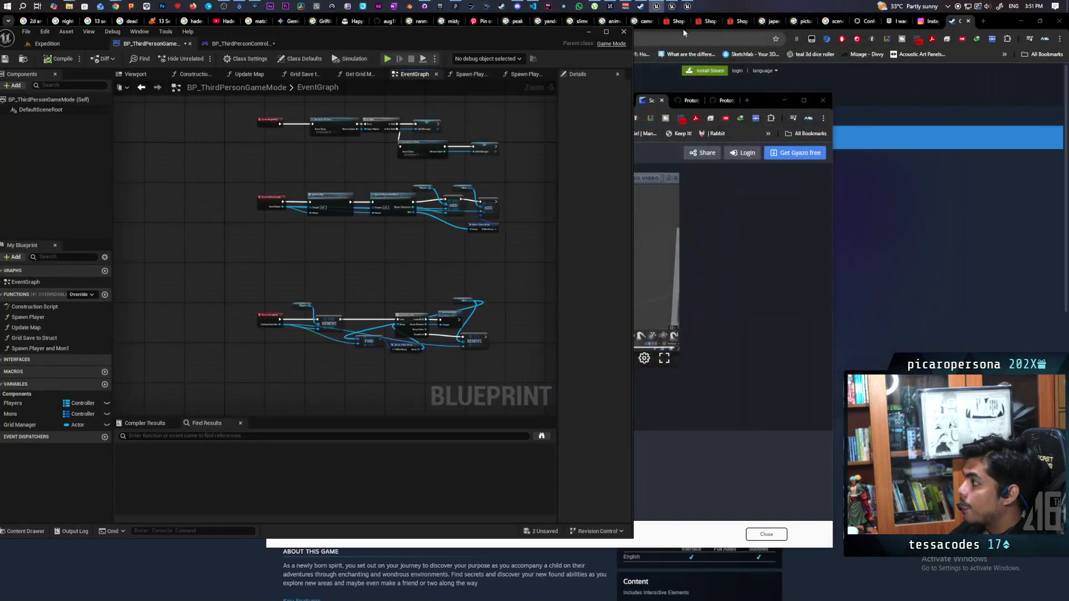
{"action": "left_click", "coordinate": [655, 7]}
{"action": "left_click", "coordinate": [656, 7]}
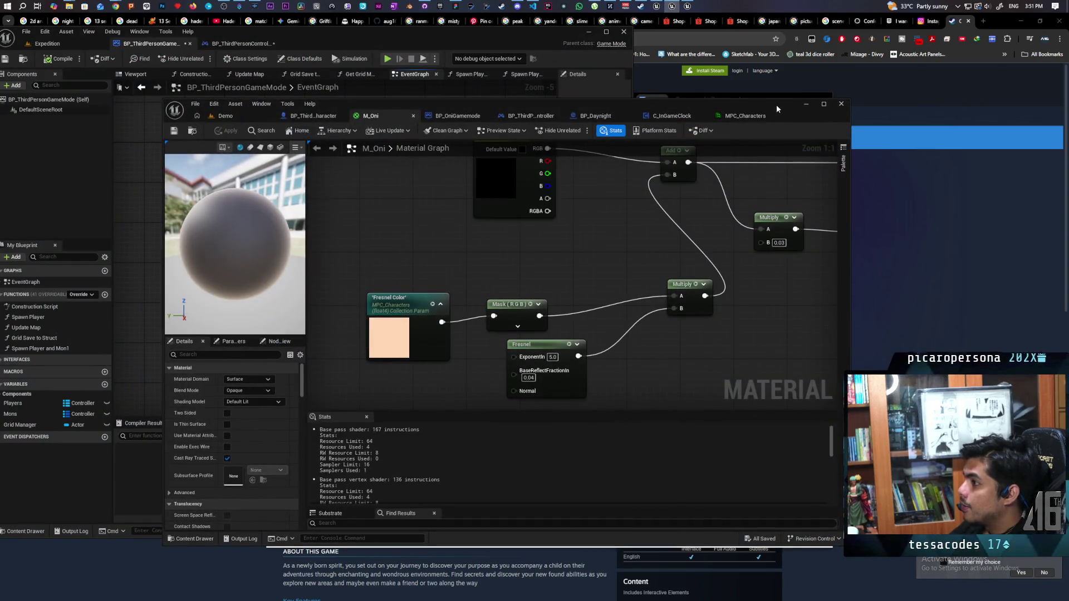
{"action": "left_click_drag", "start_coordinate": [776, 104], "coordinate": [991, 47]}
{"action": "left_click", "coordinate": [452, 58]}
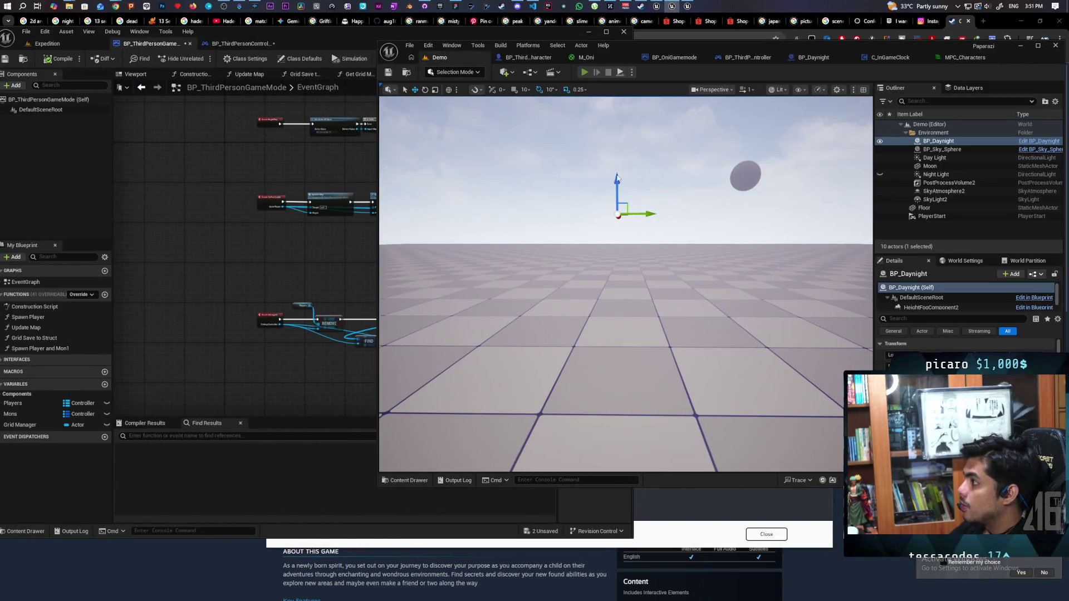
{"action": "left_click", "coordinate": [584, 72]}
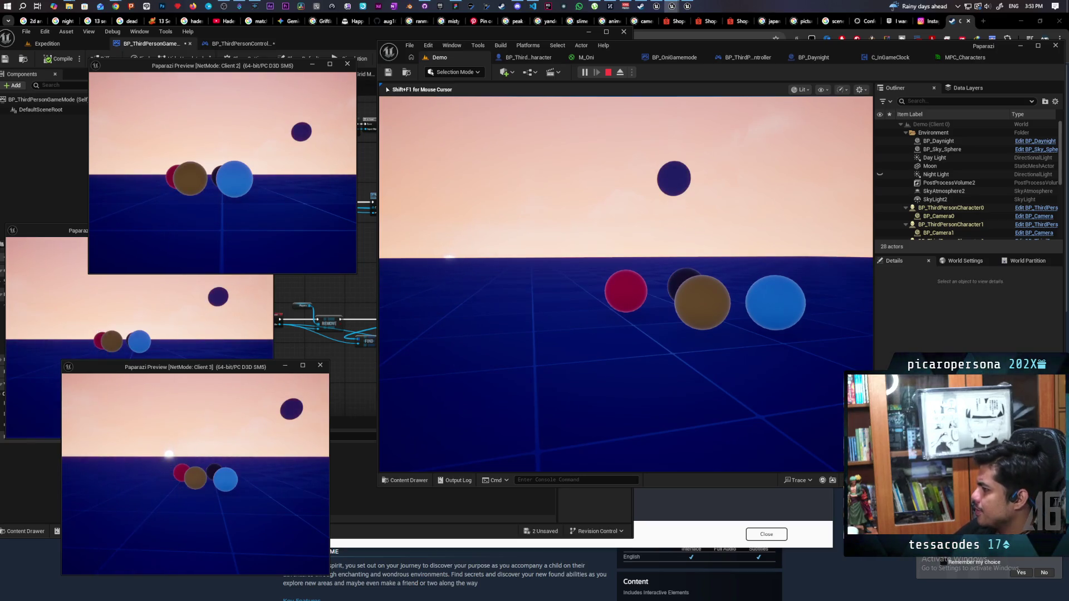
- Steer the red player ball and camera around the other balls as night falls, then end the session with Esc
{"action": "key", "text": "a"}
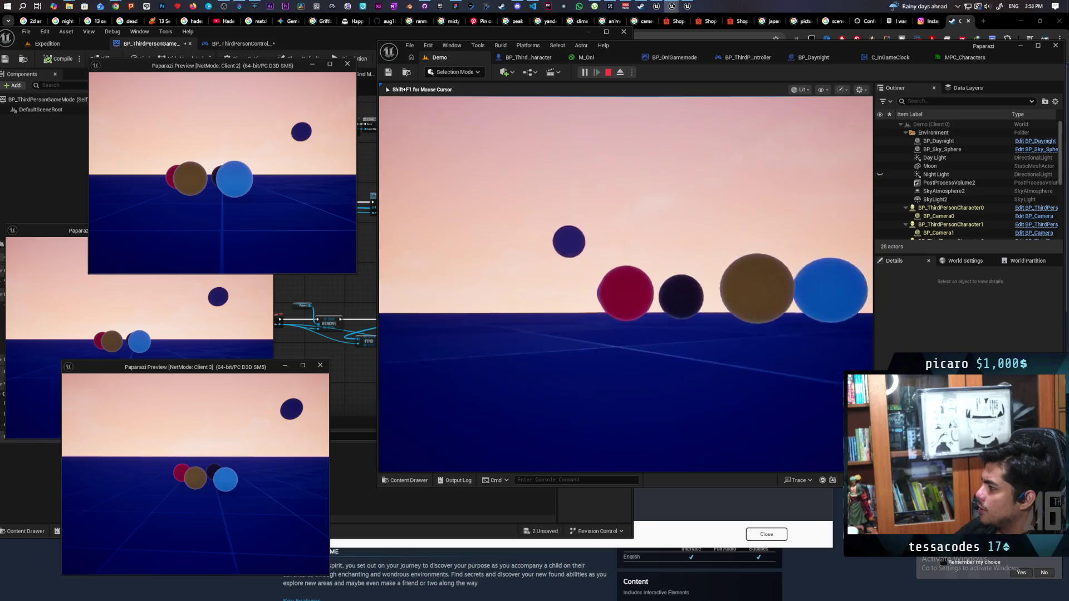
{"action": "key", "text": "a"}
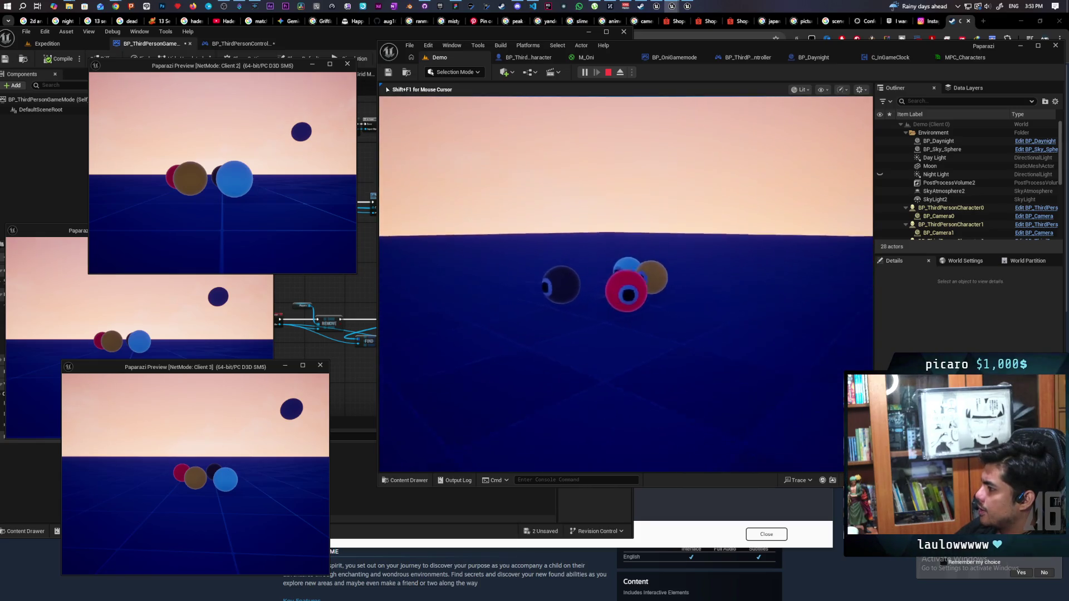
{"action": "key", "text": "space"}
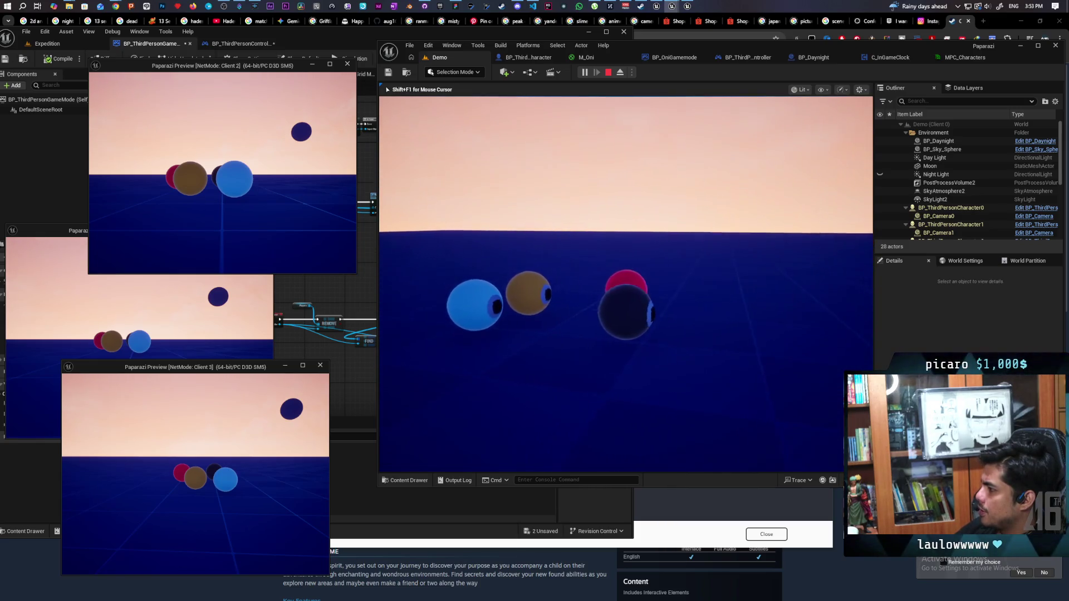
{"action": "key", "text": "a"}
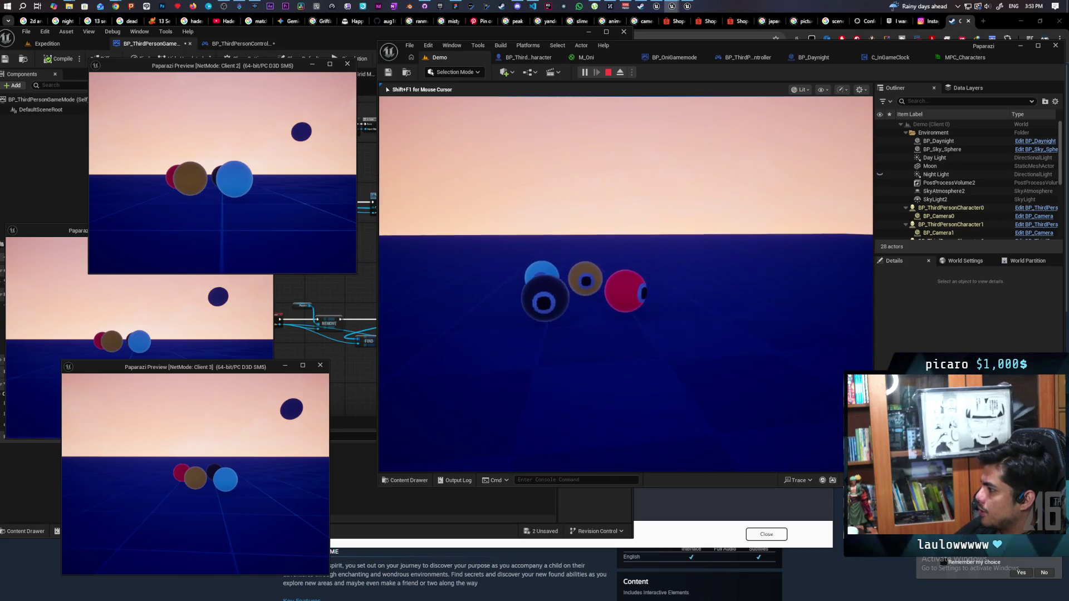
{"action": "key", "text": "a"}
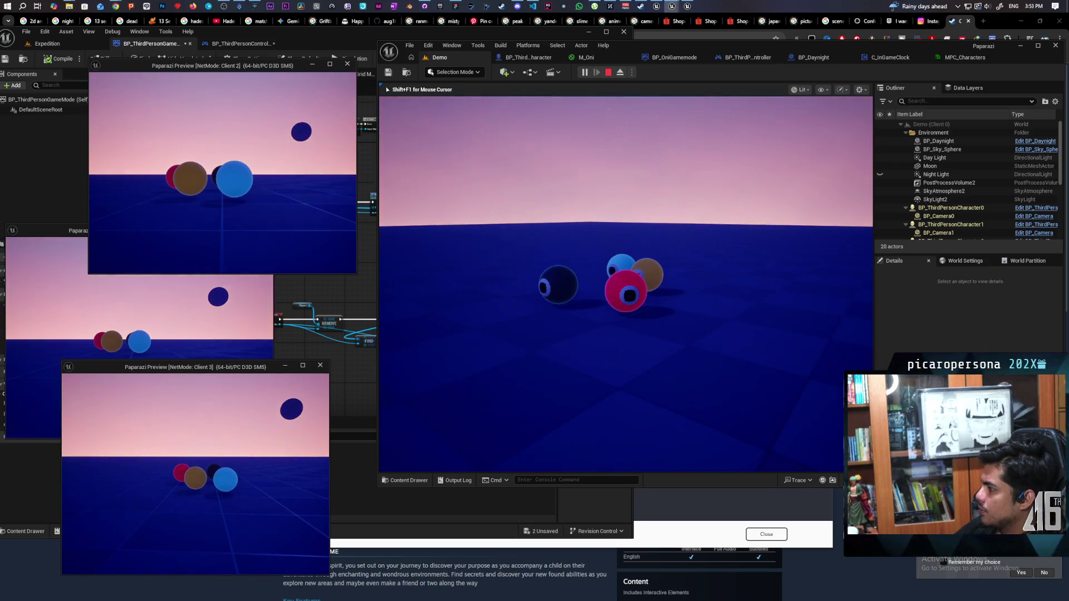
{"action": "key", "text": "a"}
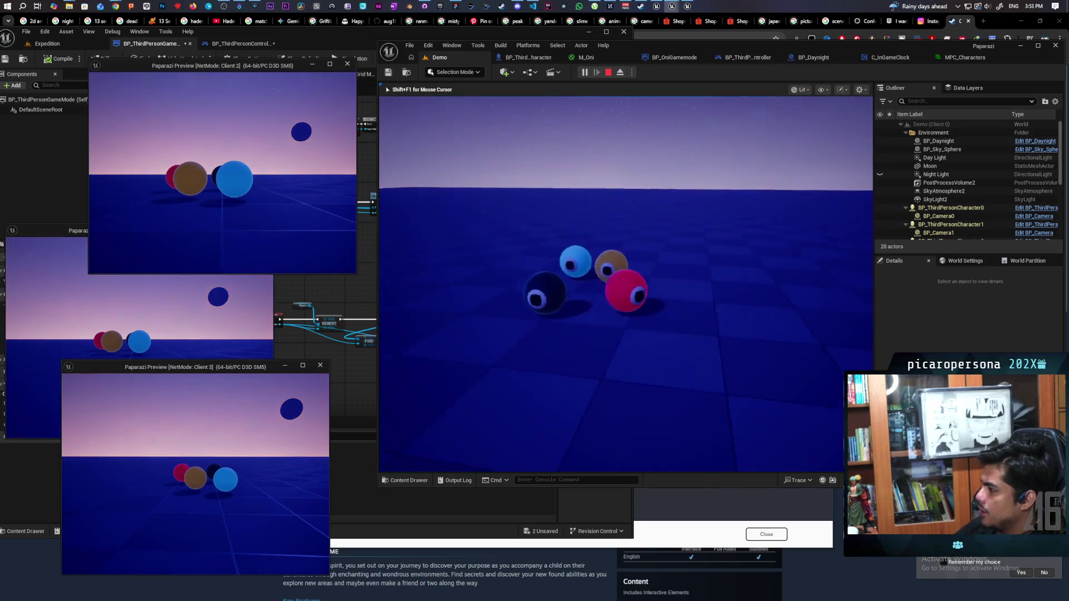
{"action": "key", "text": "d"}
{"action": "key", "text": "d"}
{"action": "key", "text": "a"}
{"action": "key", "text": "a"}
{"action": "key", "text": "d"}
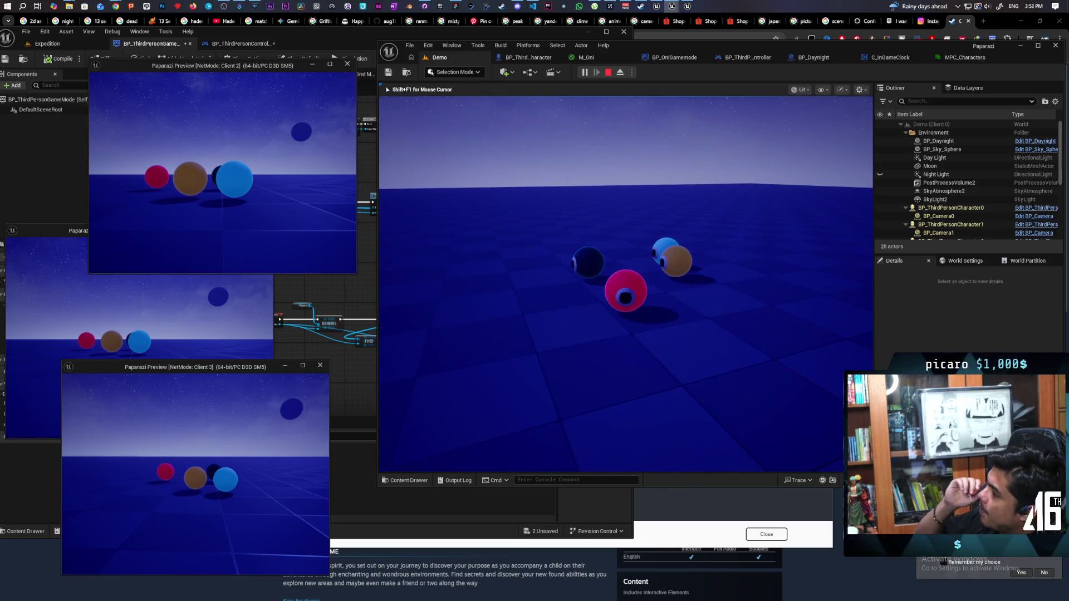
{"action": "key", "text": "Escape"}
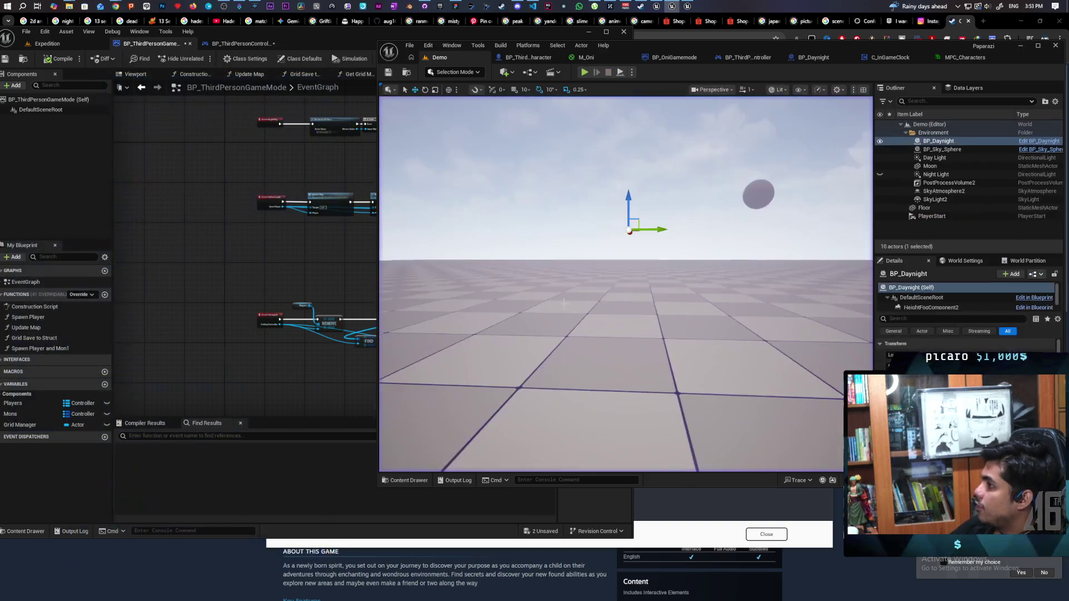
{"action": "left_click", "coordinate": [585, 58]}
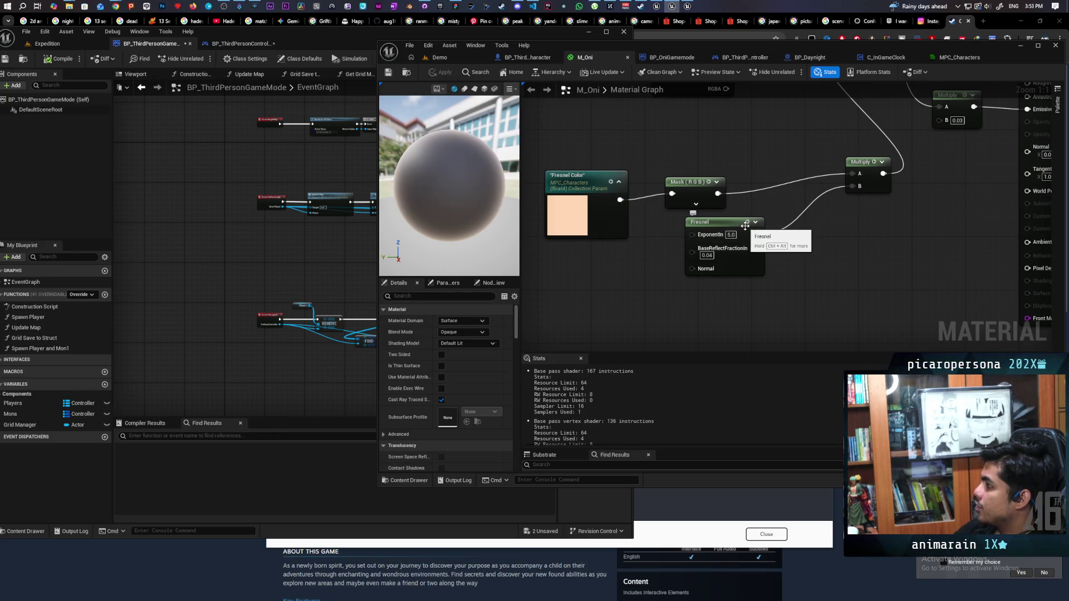
{"action": "key", "text": "space"}
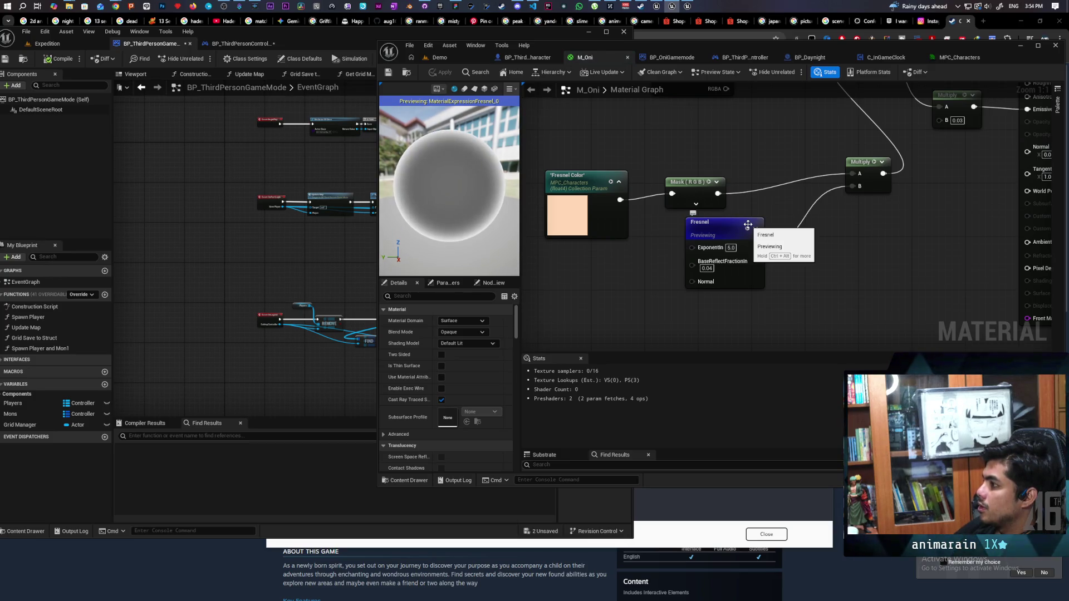
{"action": "key", "text": "space"}
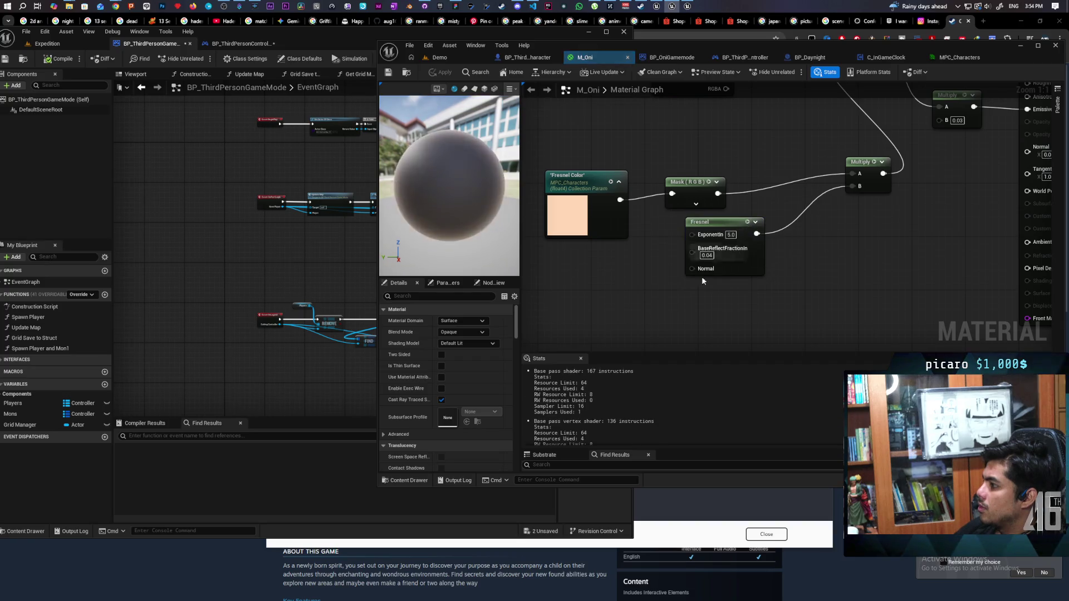
{"action": "left_click", "coordinate": [453, 57]}
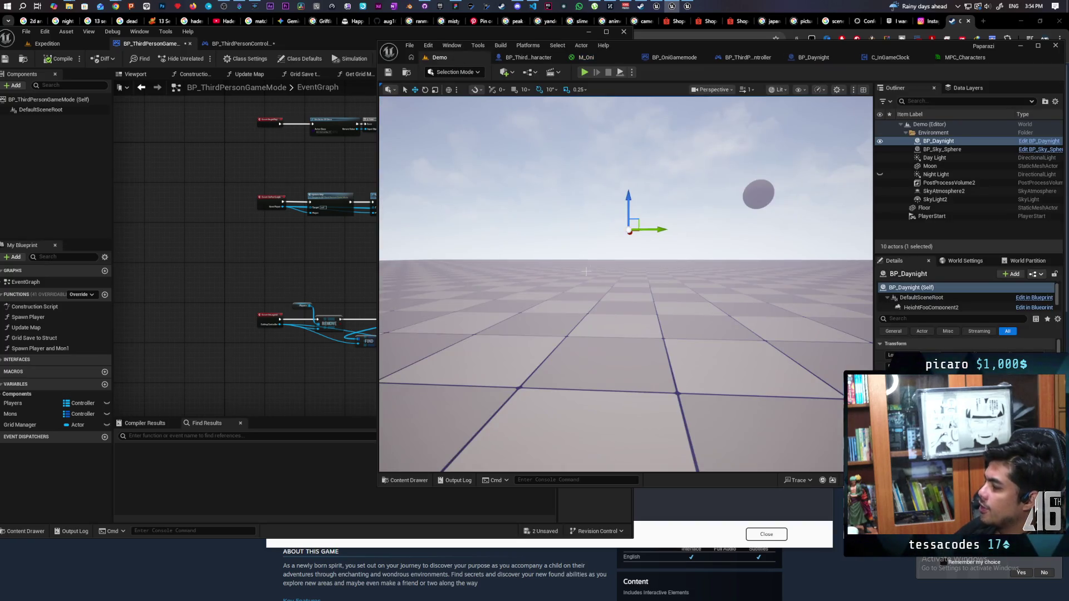
- Commit the four changed files to main with summary 'added day night fresnel' and push to origin
{"action": "left_click", "coordinate": [432, 6]}
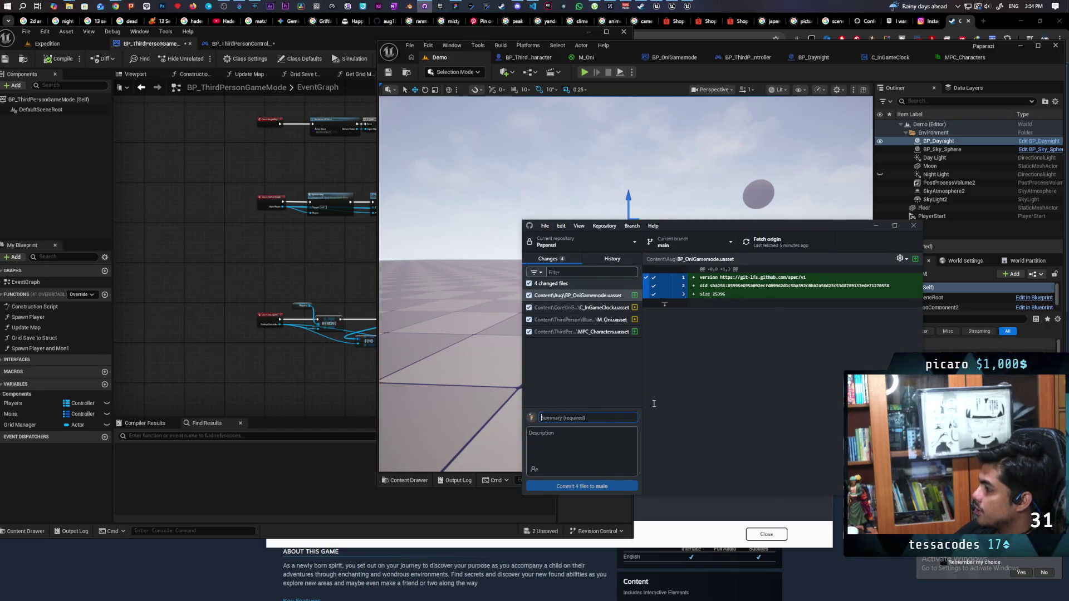
{"action": "type", "text": "added day night fresnel"}
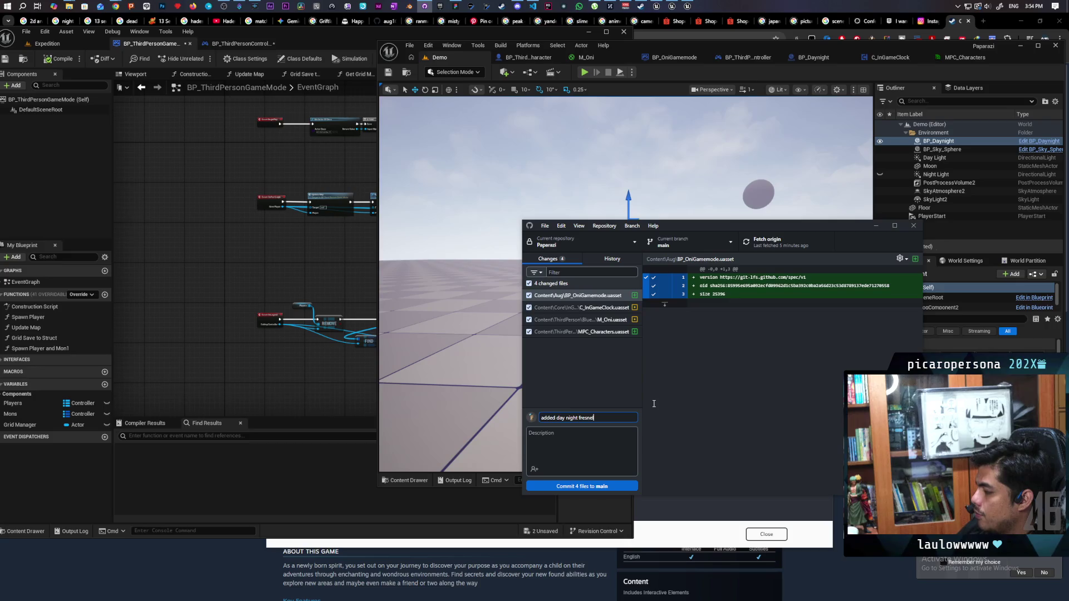
{"action": "left_click", "coordinate": [603, 487]}
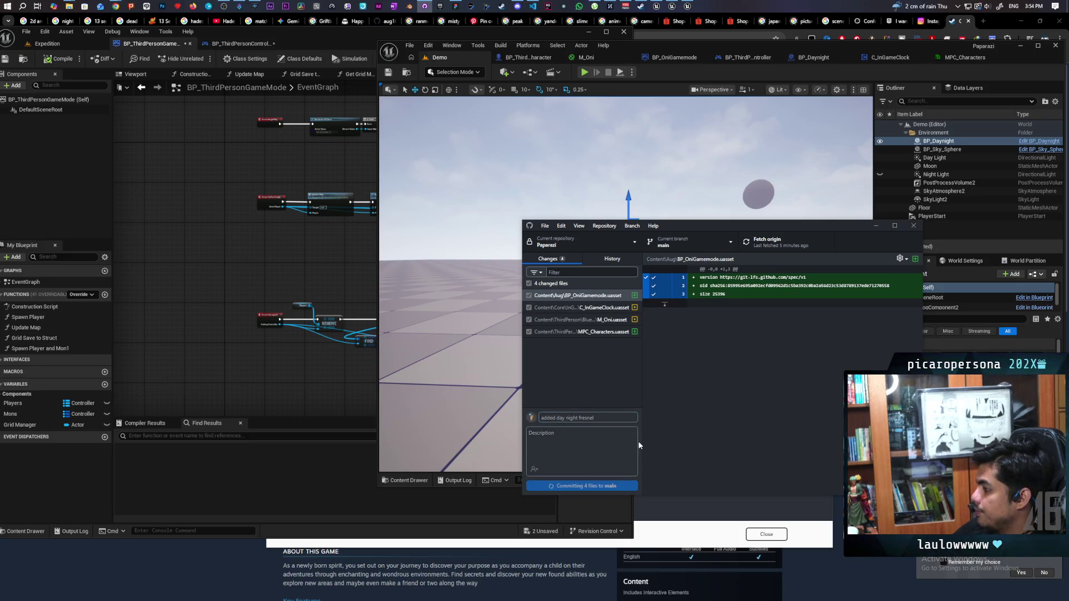
{"action": "left_click", "coordinate": [773, 251]}
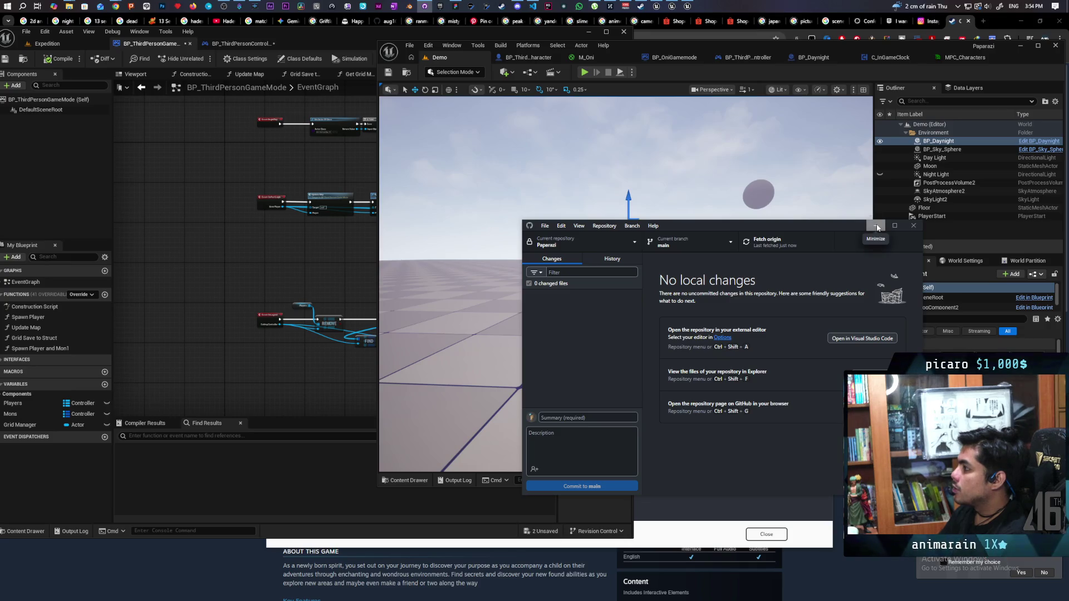
{"action": "left_click", "coordinate": [735, 59]}
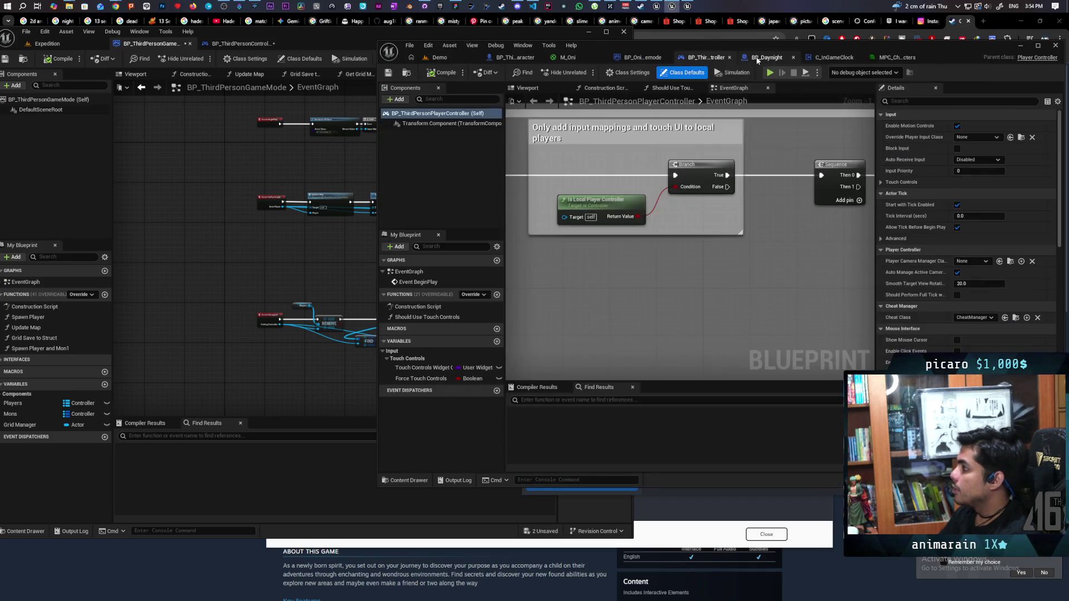
- Paste a custom event into the EventGraph and name it C_Sync Server Time
{"action": "scroll", "coordinate": [665, 258], "scroll_direction": "down", "scroll_amount": 4}
{"action": "scroll", "coordinate": [645, 267], "scroll_direction": "up", "scroll_amount": 2}
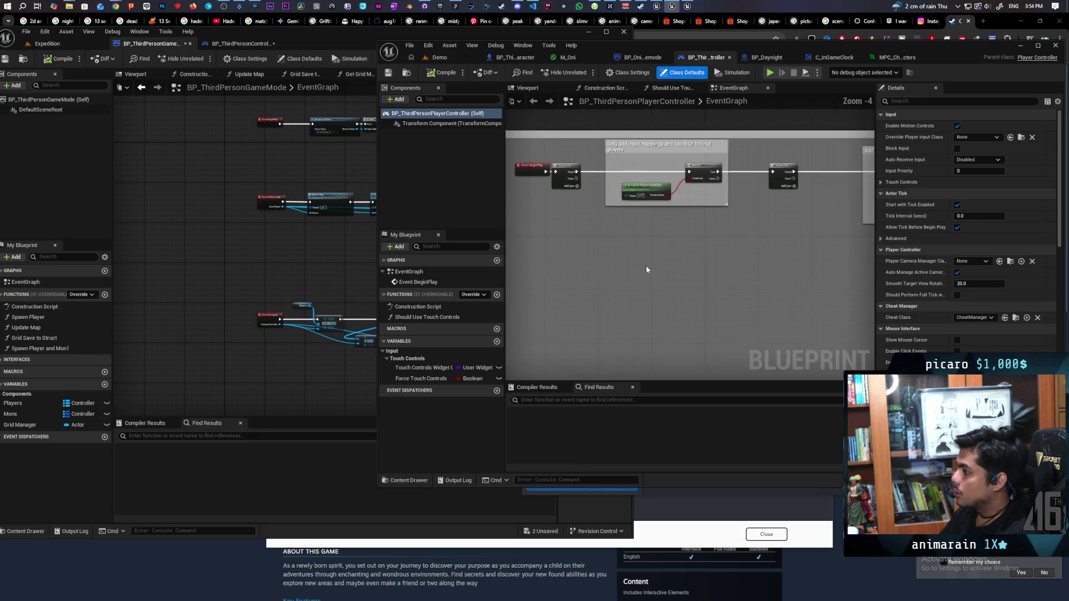
{"action": "key", "text": "ctrl+v"}
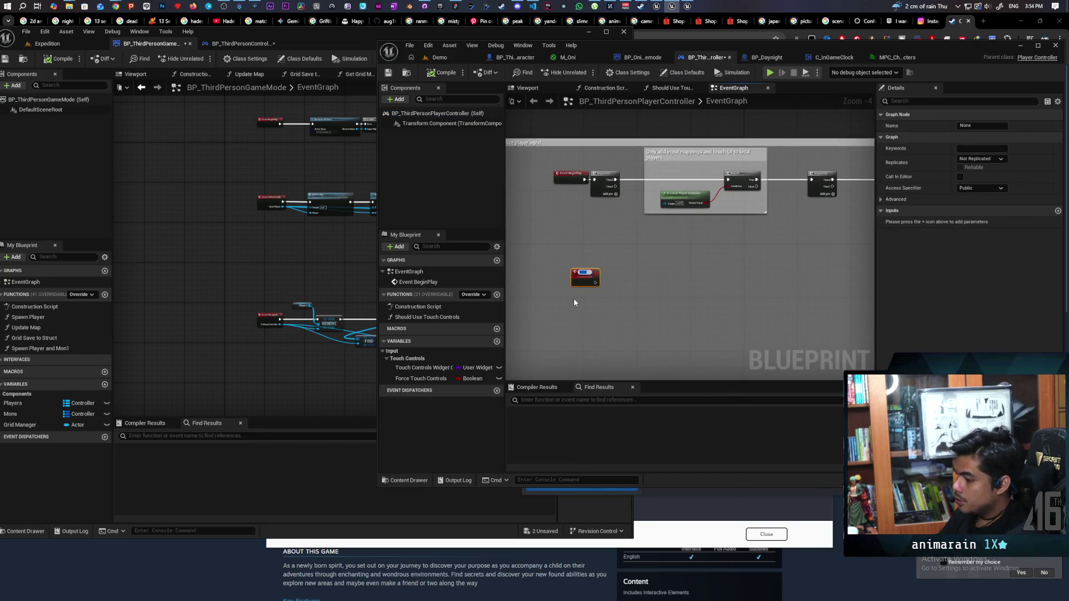
{"action": "type", "text": "ty"}
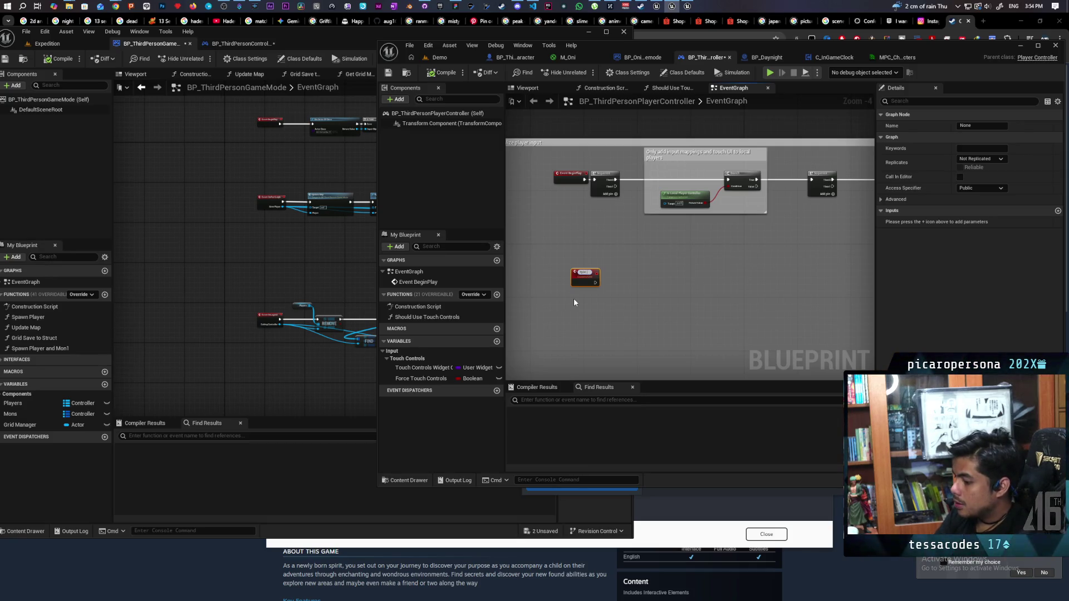
{"action": "type", "text": " Time"}
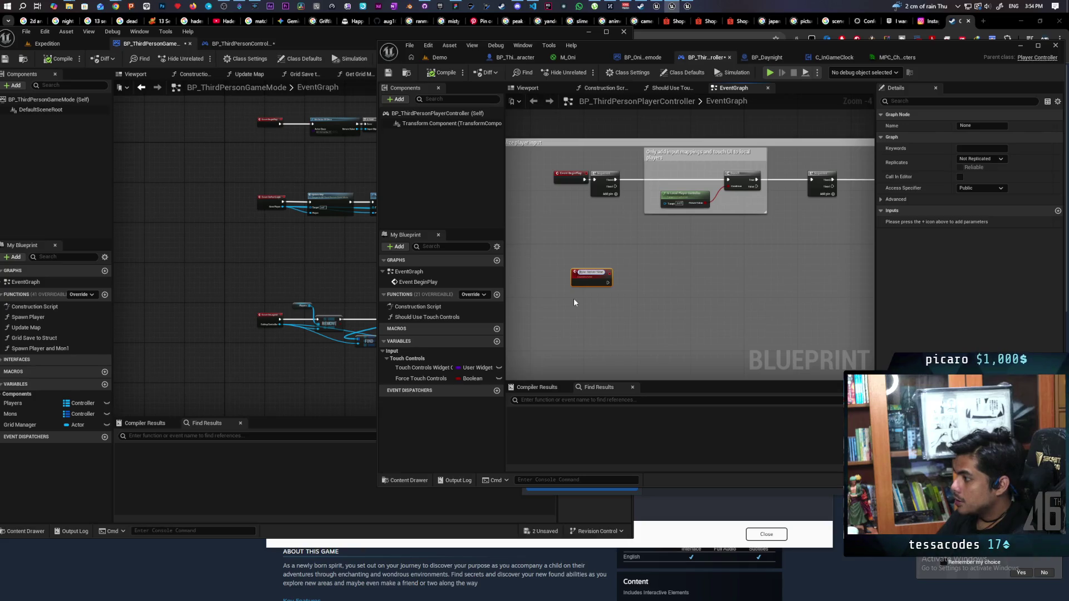
{"action": "left_click", "coordinate": [566, 292]}
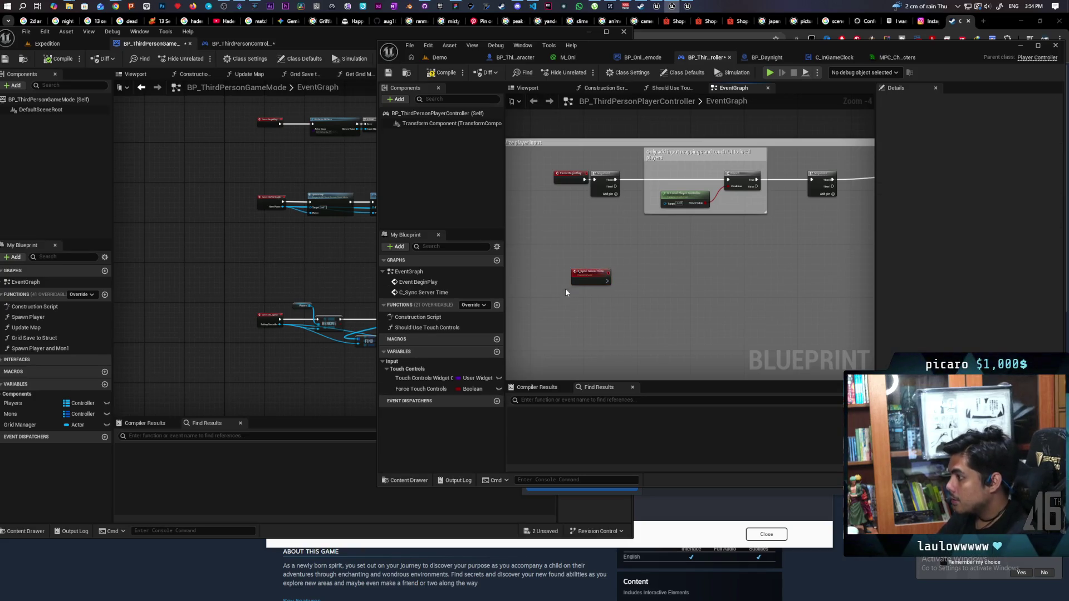
- Set C_Sync Server Time to Run on owning Client and mark it Reliable
{"action": "scroll", "coordinate": [642, 281], "scroll_direction": "up", "scroll_amount": 4}
{"action": "left_click", "coordinate": [522, 281]}
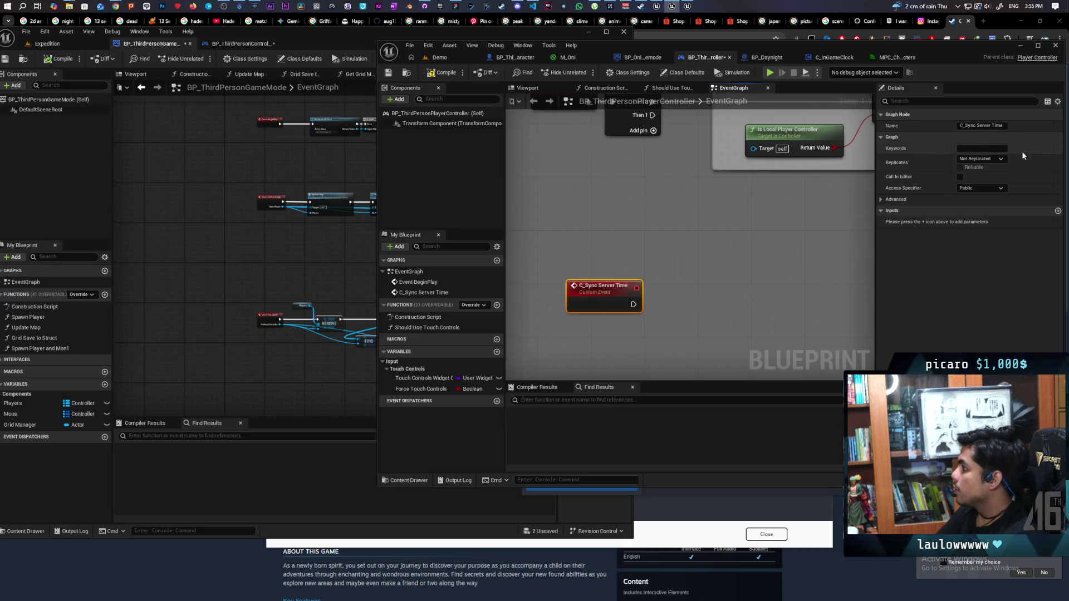
{"action": "left_click", "coordinate": [997, 159]}
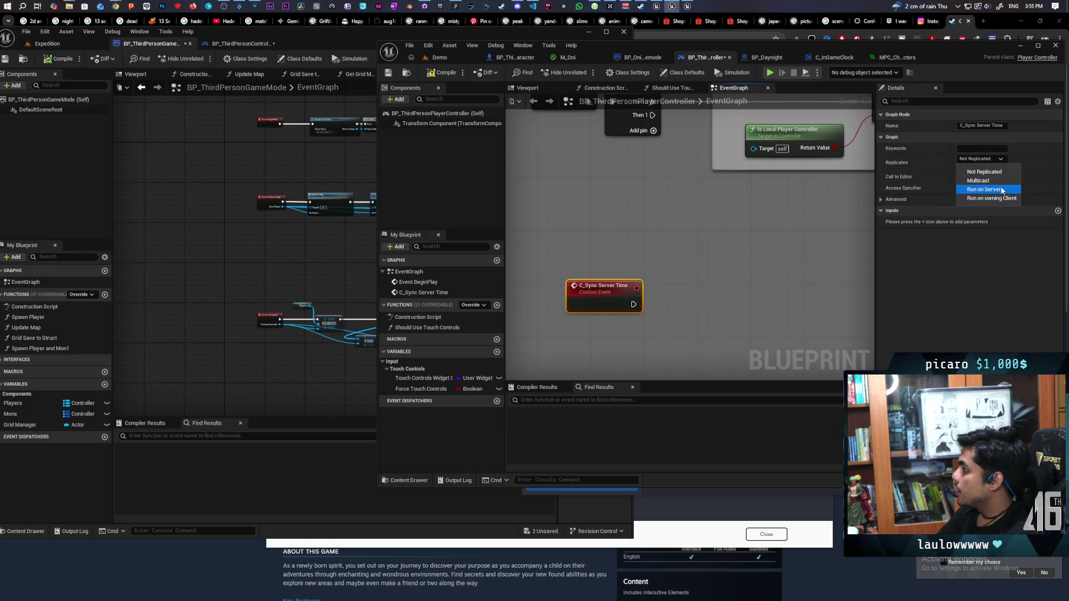
{"action": "left_click", "coordinate": [991, 198]}
{"action": "left_click", "coordinate": [960, 167]}
- Add a Get Actor Of Class node after the event
{"action": "scroll", "coordinate": [639, 294], "scroll_direction": "down", "scroll_amount": 2}
{"action": "right_click", "coordinate": [639, 294]}
{"action": "type", "text": "get actor of class"}
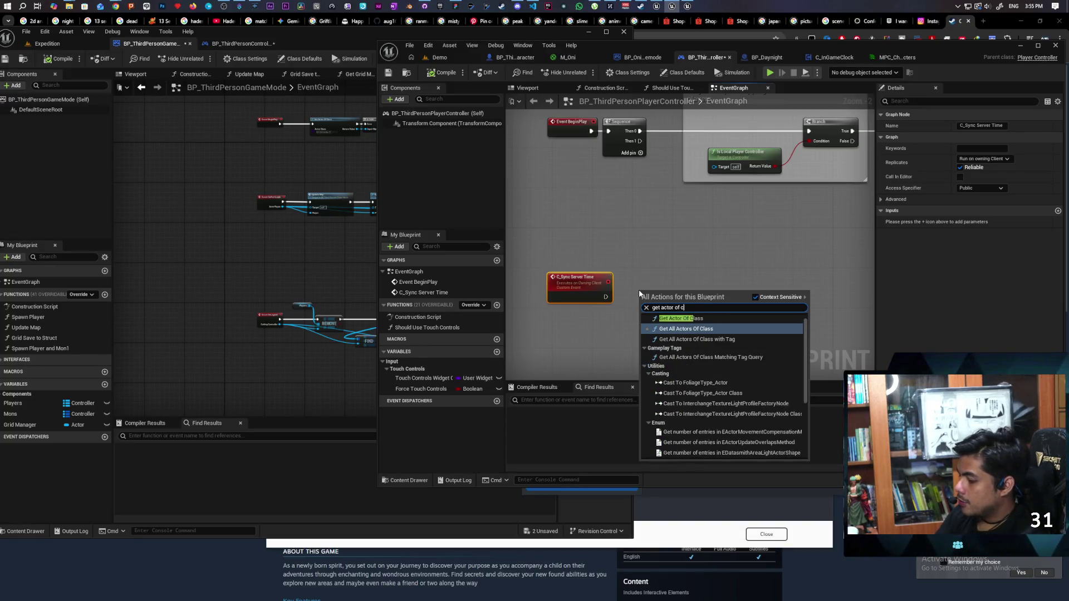
{"action": "left_click", "coordinate": [680, 325]}
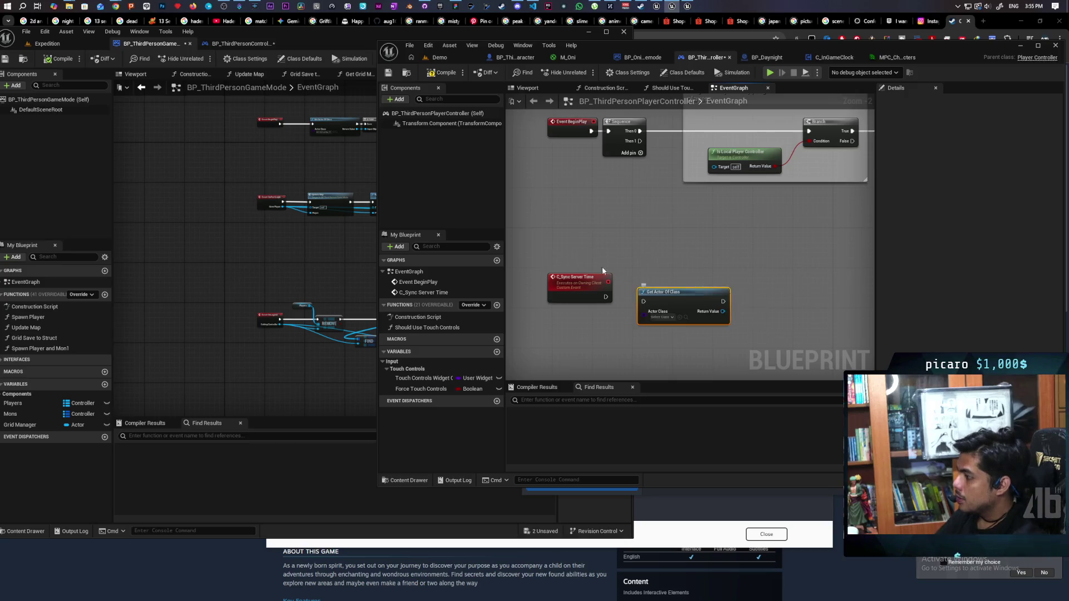
{"action": "scroll", "coordinate": [607, 284], "scroll_direction": "up", "scroll_amount": 2}
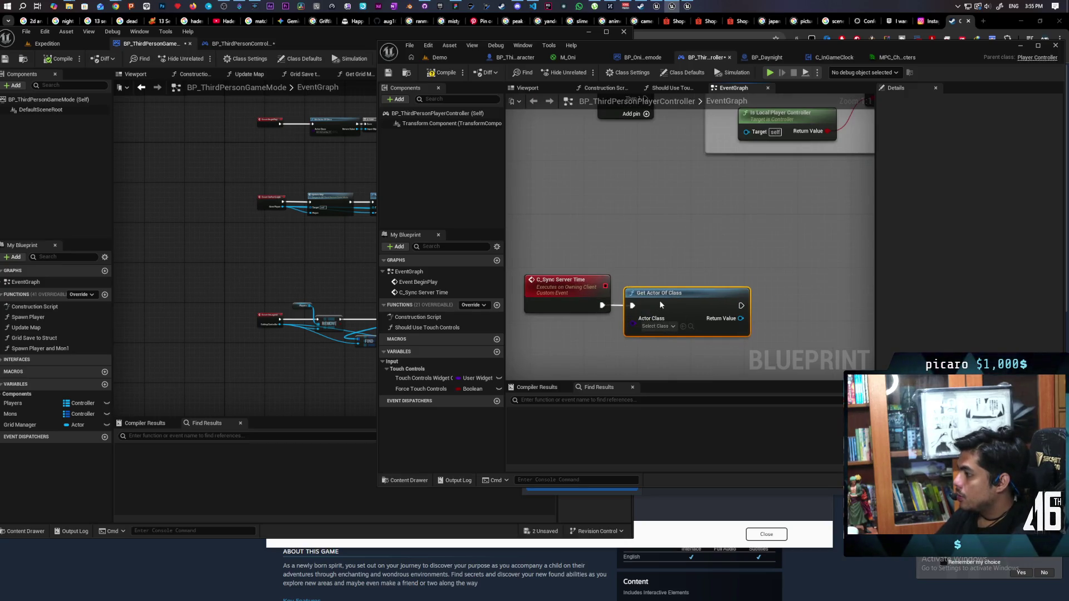
{"action": "left_click", "coordinate": [439, 57]}
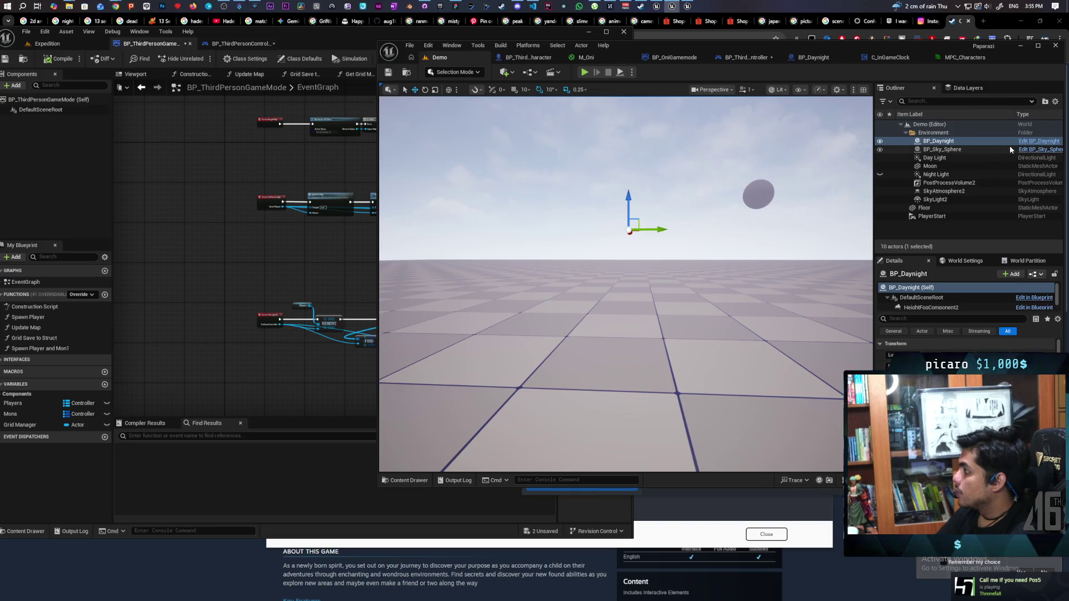
- Set Get Actor Of Class to BP_Daynight and wire its Return Value into an Is Valid check
{"action": "left_click", "coordinate": [1026, 143]}
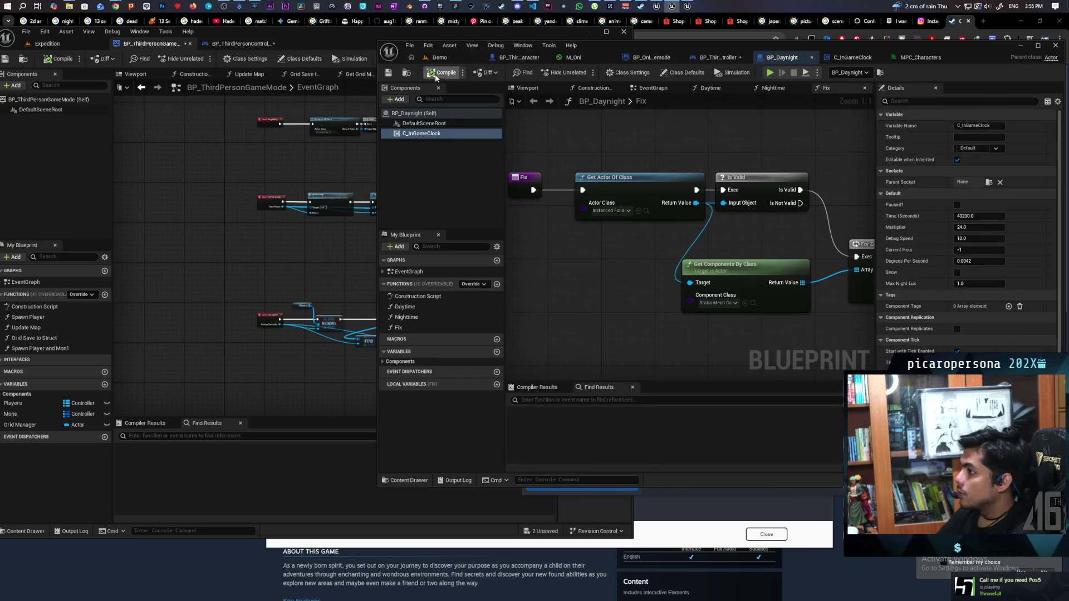
{"action": "left_click", "coordinate": [406, 74]}
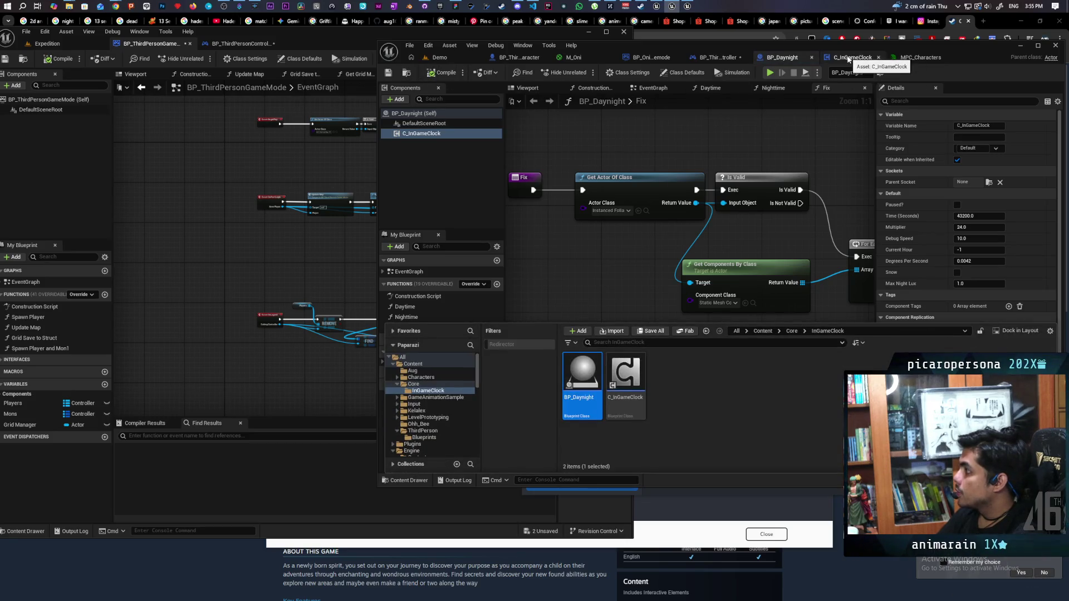
{"action": "left_click", "coordinate": [719, 57]}
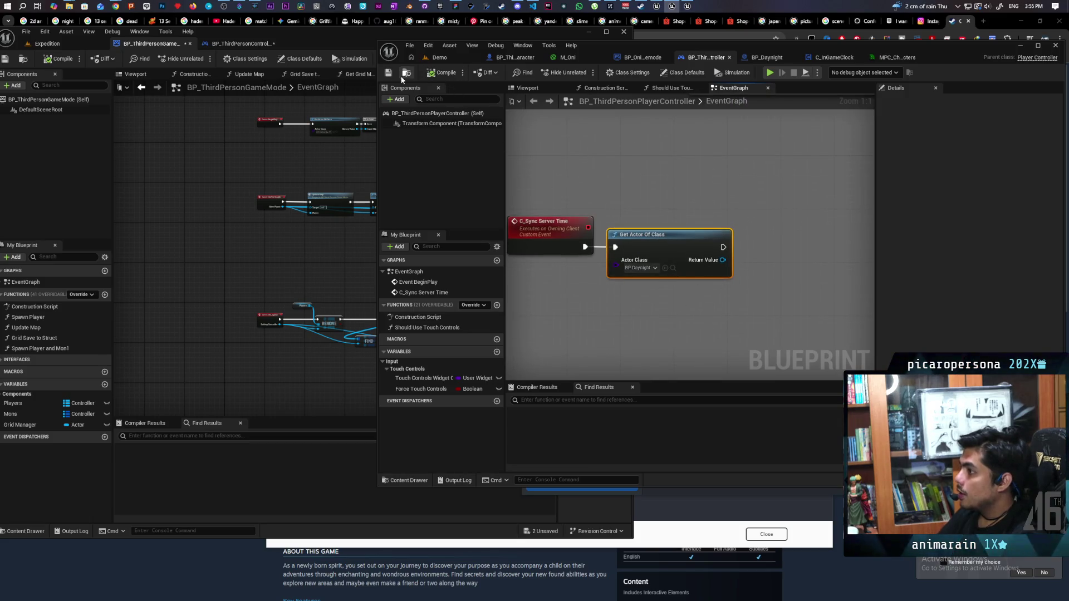
{"action": "key", "text": "ctrl+v"}
{"action": "mouse_move", "coordinate": [695, 231]}
{"action": "left_mouse_down"}
{"action": "mouse_move", "coordinate": [737, 230]}
{"action": "mouse_move", "coordinate": [738, 217]}
{"action": "left_mouse_up"}
{"action": "left_click_drag", "start_coordinate": [776, 266], "coordinate": [681, 246]}
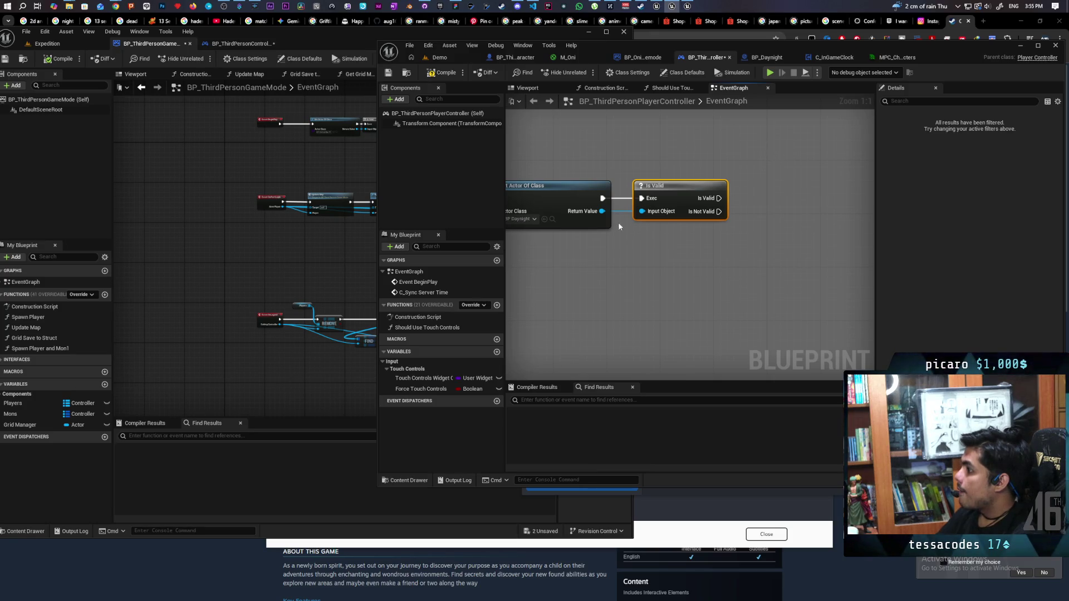
- Open BP_Daynight's Daytime function graph from its EventGraph
{"action": "left_click", "coordinate": [767, 57]}
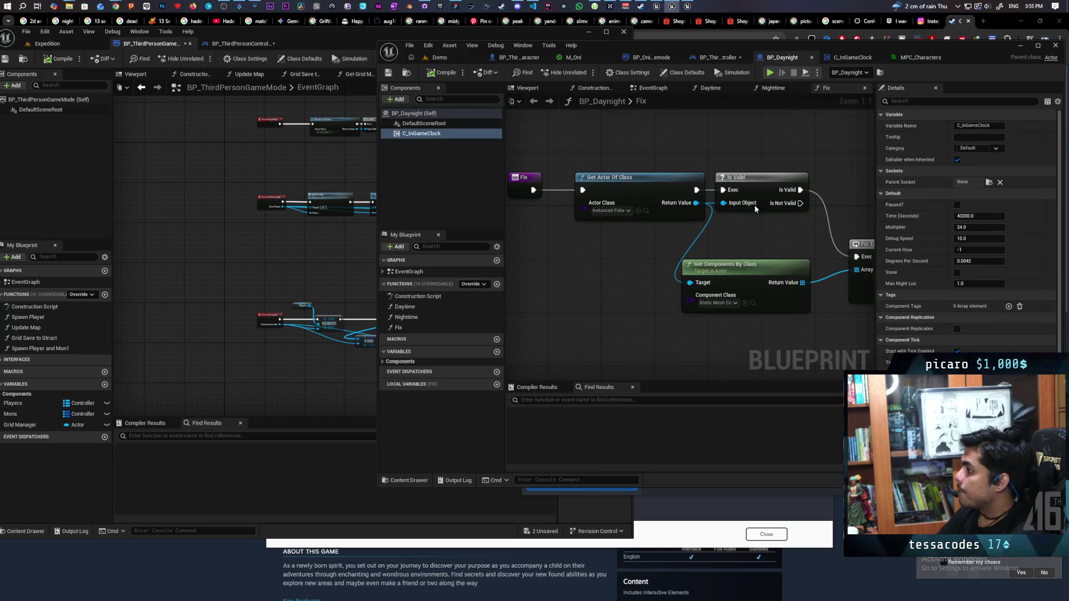
{"action": "scroll", "coordinate": [693, 151], "scroll_direction": "down", "scroll_amount": 3}
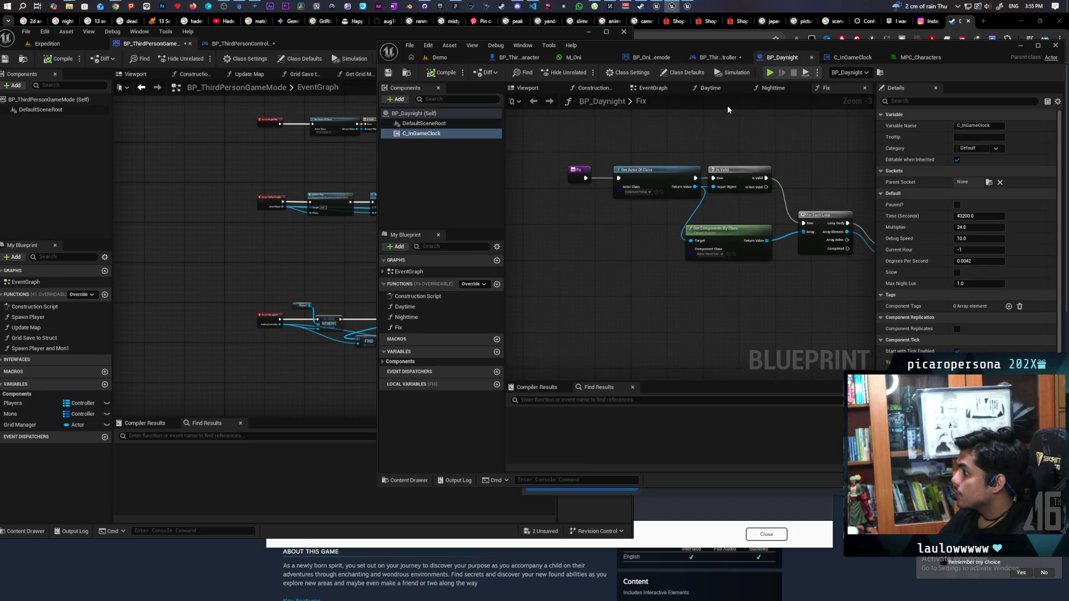
{"action": "left_click", "coordinate": [653, 88]}
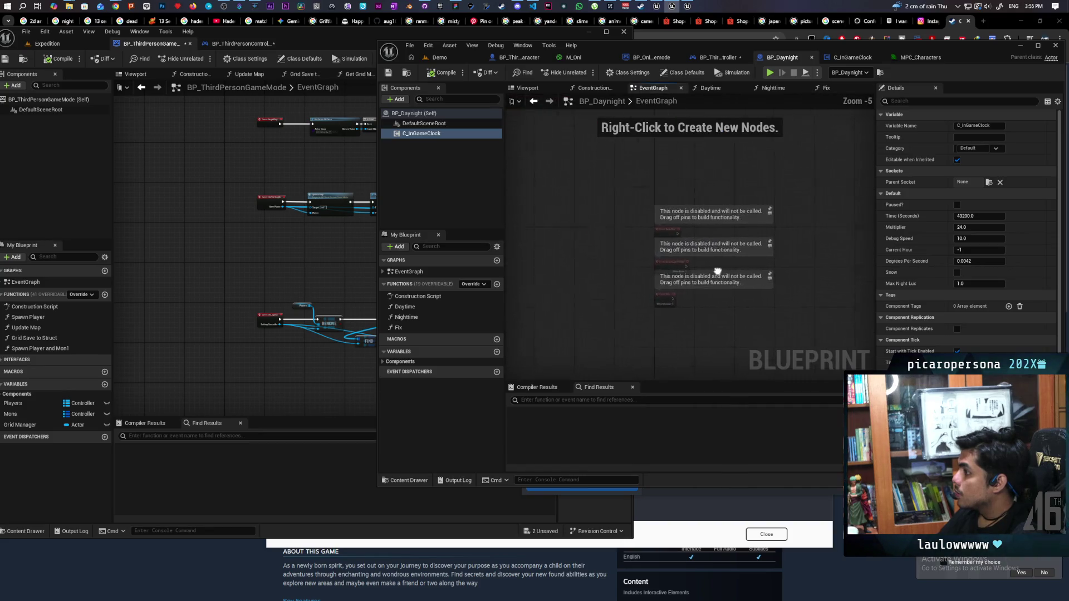
{"action": "mouse_move", "coordinate": [690, 161]}
{"action": "left_mouse_down"}
{"action": "mouse_move", "coordinate": [594, 246]}
{"action": "mouse_move", "coordinate": [599, 189]}
{"action": "left_mouse_up"}
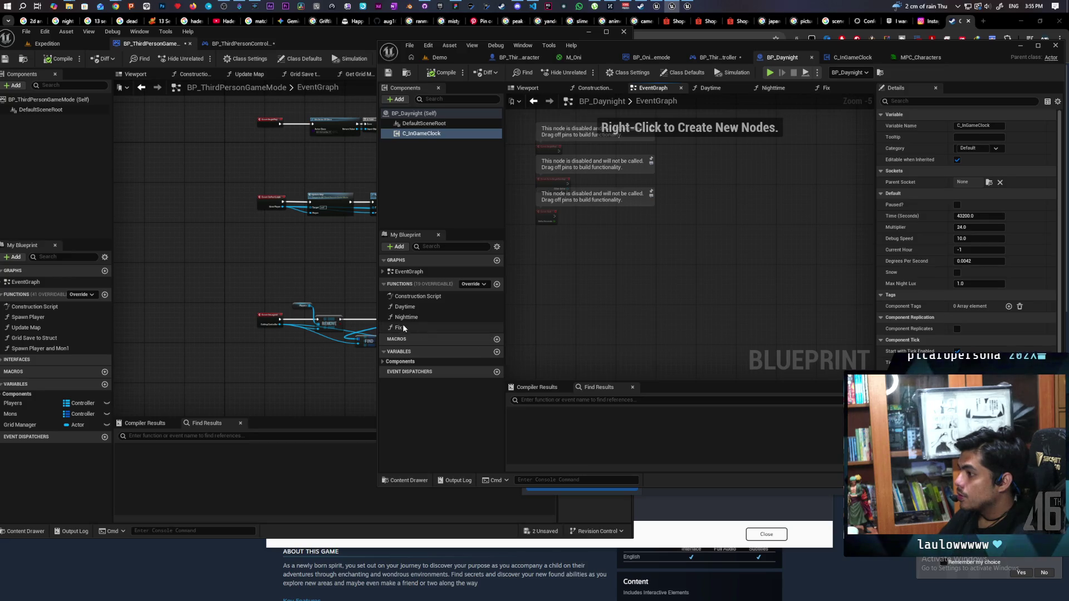
{"action": "double_click", "coordinate": [448, 306]}
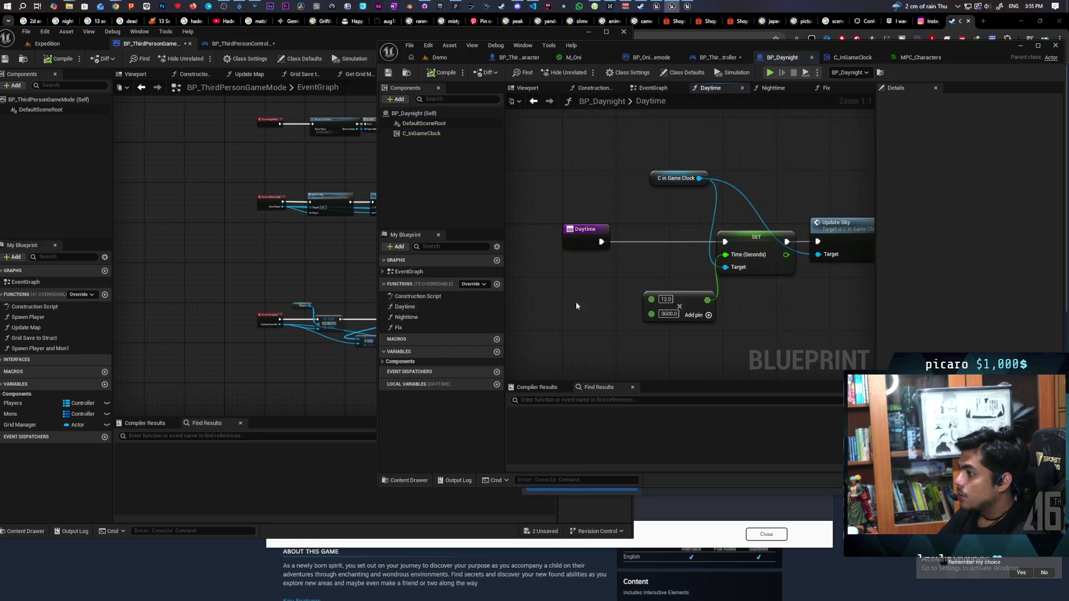
- Duplicate the Daytime function and name the copy Set Time
{"action": "mouse_move", "coordinate": [606, 313]}
{"action": "left_mouse_down"}
{"action": "mouse_move", "coordinate": [559, 286]}
{"action": "mouse_move", "coordinate": [603, 292]}
{"action": "mouse_move", "coordinate": [566, 282]}
{"action": "left_mouse_up"}
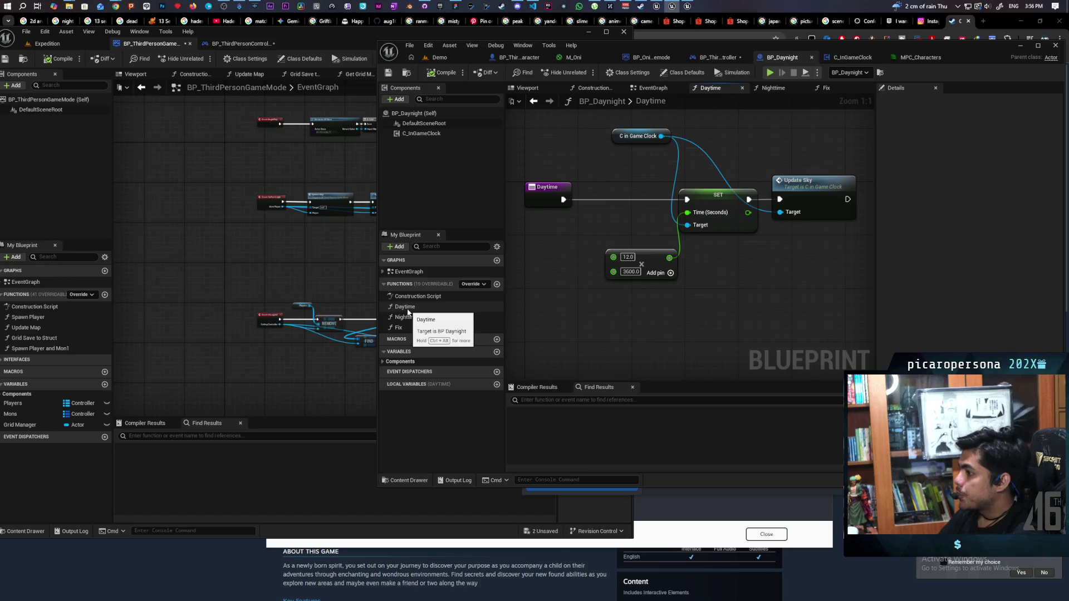
{"action": "right_click", "coordinate": [408, 310]}
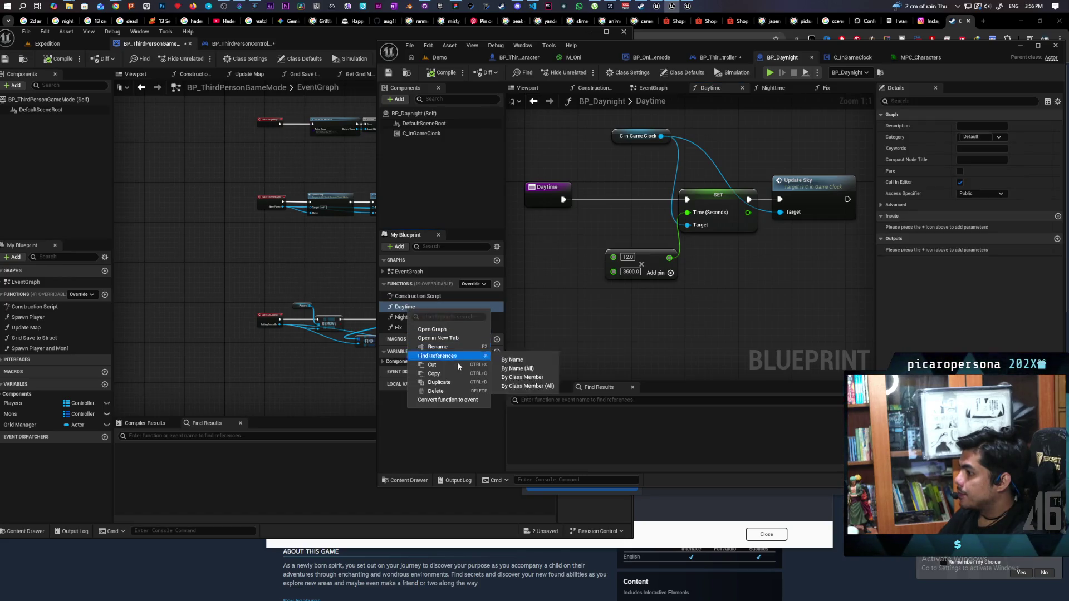
{"action": "left_click", "coordinate": [445, 382]}
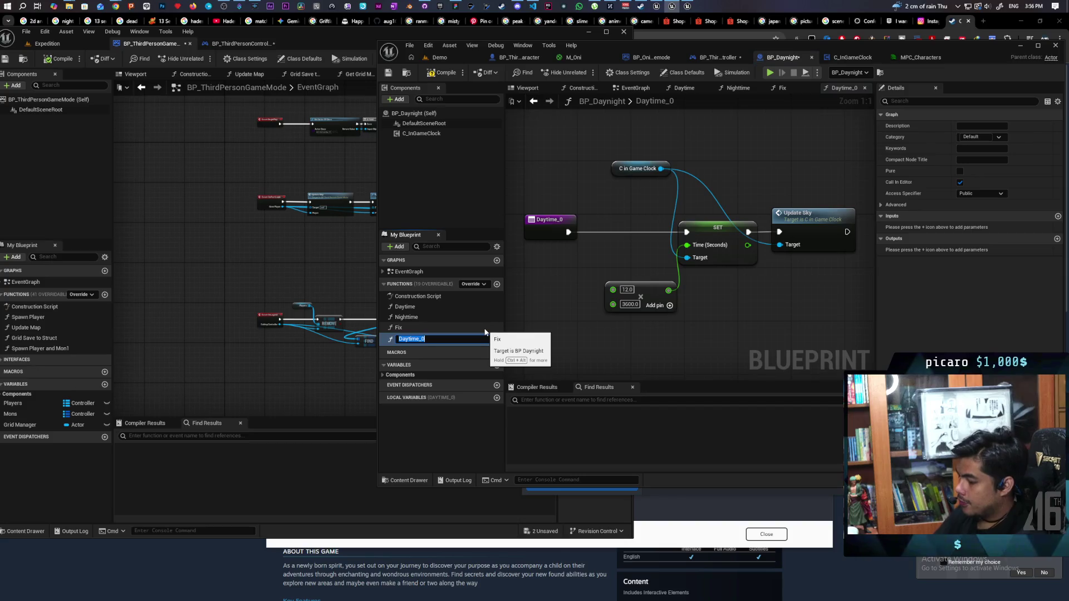
{"action": "type", "text": "Set Time"}
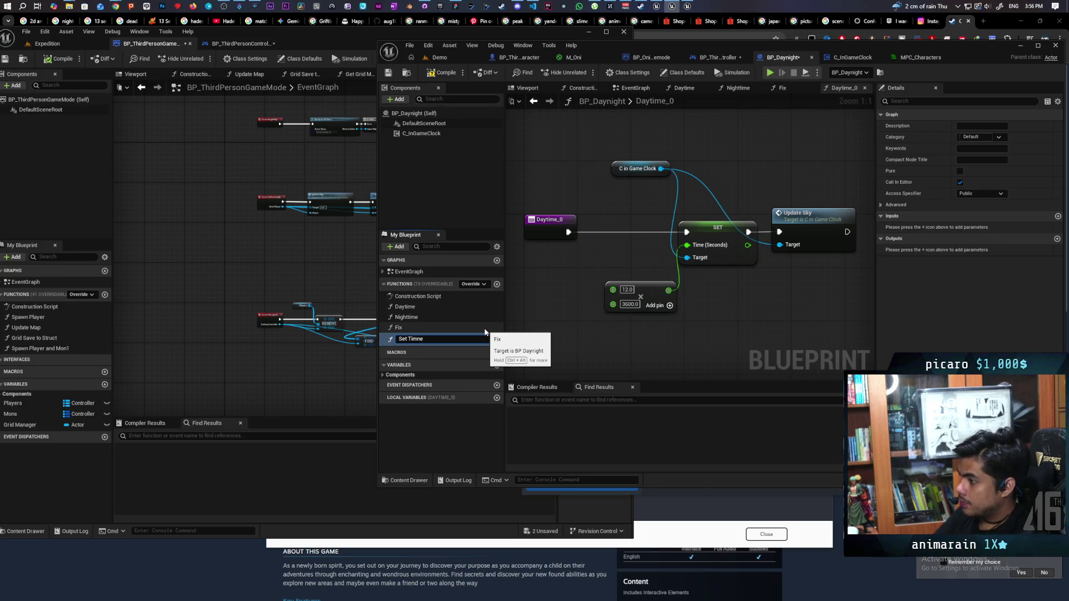
{"action": "key", "text": "Return"}
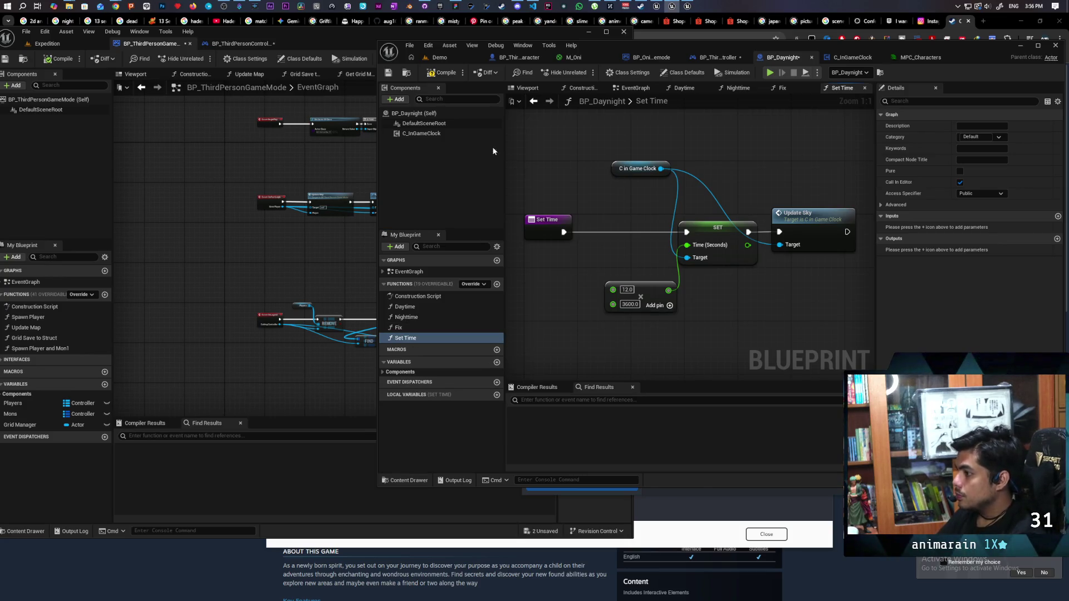
- Feed the clock's Time from a new Time (Seconds) input, delete the 12 × 3600 multiply, and save
{"action": "left_click_drag", "start_coordinate": [606, 328], "coordinate": [607, 350]}
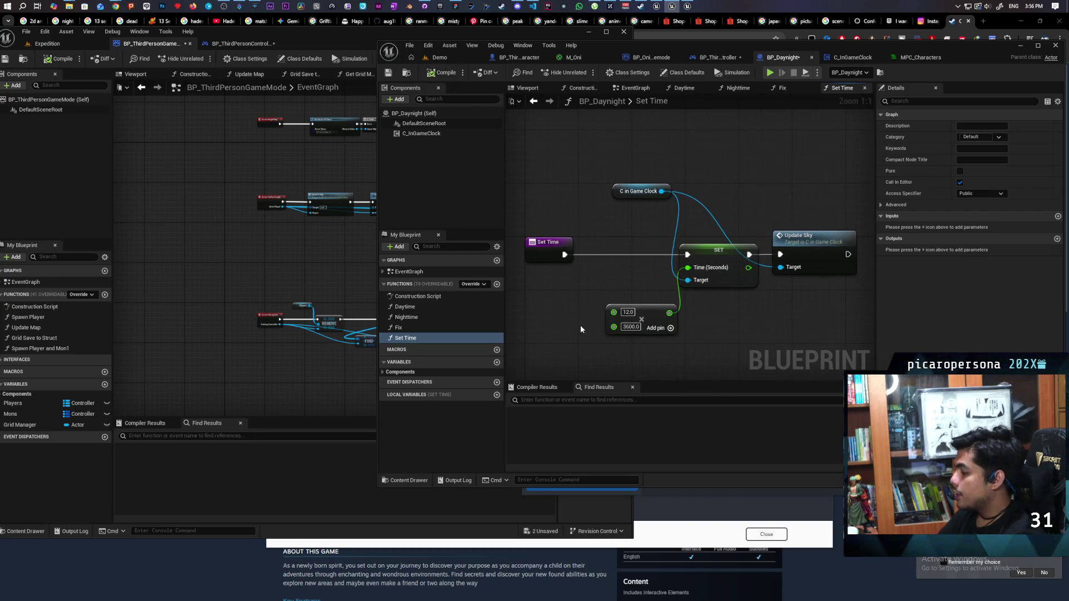
{"action": "left_click_drag", "start_coordinate": [688, 275], "coordinate": [556, 256]}
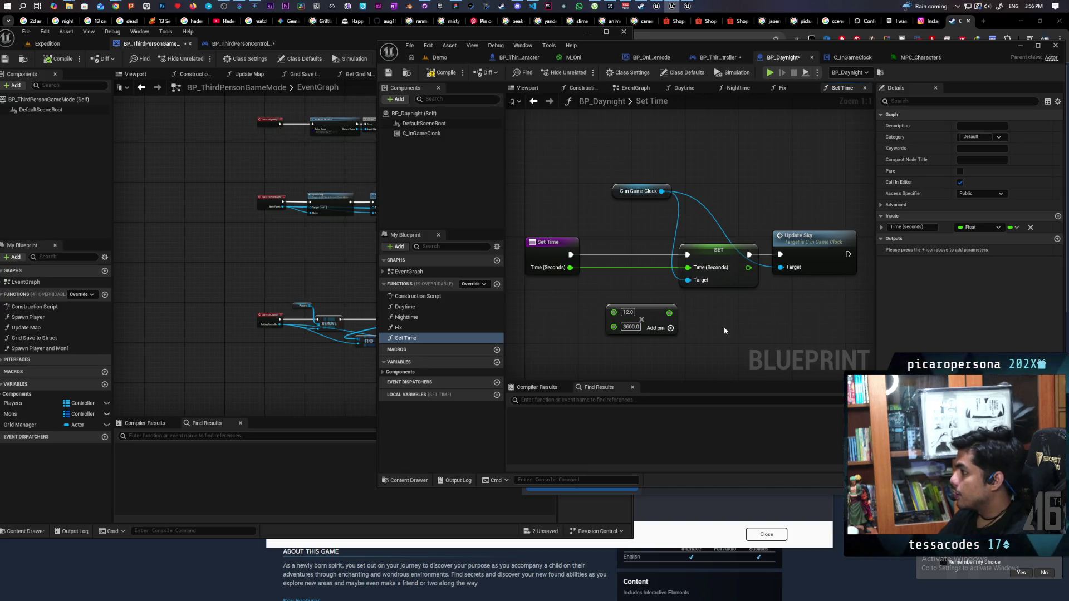
{"action": "left_click", "coordinate": [678, 325]}
{"action": "key", "text": "Delete"}
{"action": "key", "text": "ctrl+s"}
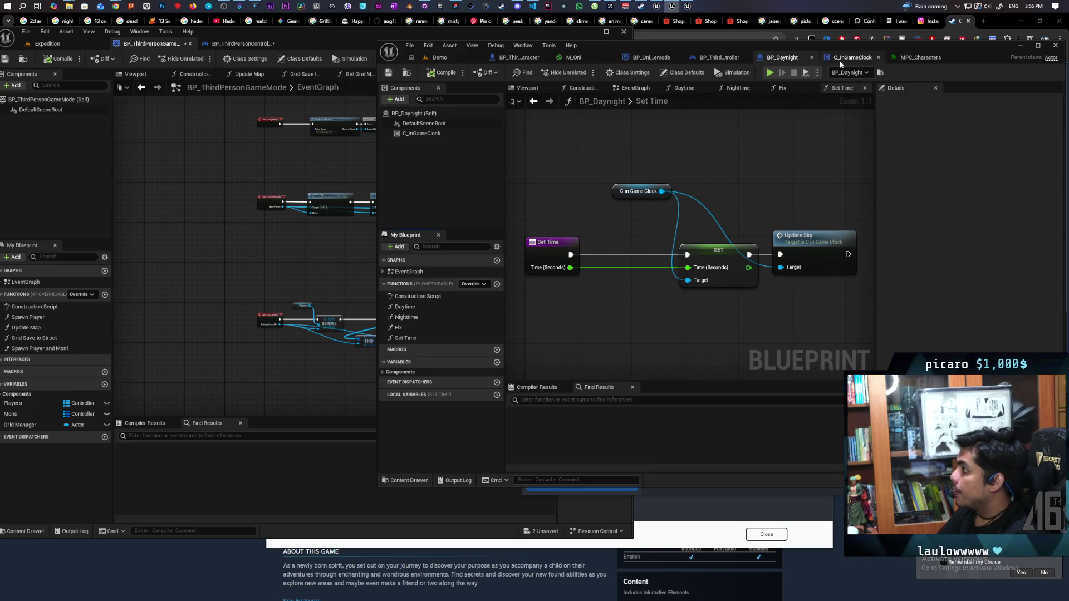
- Reopen the BP_ThirdPersonPlayerController event graph from the content browser
{"action": "left_click", "coordinate": [744, 58]}
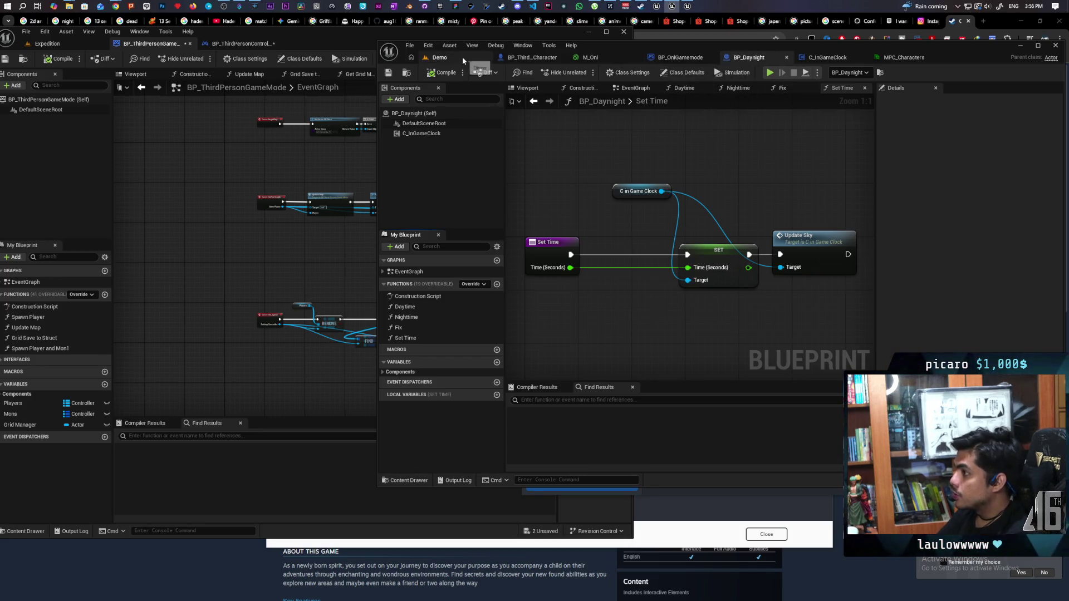
{"action": "left_click", "coordinate": [535, 58]}
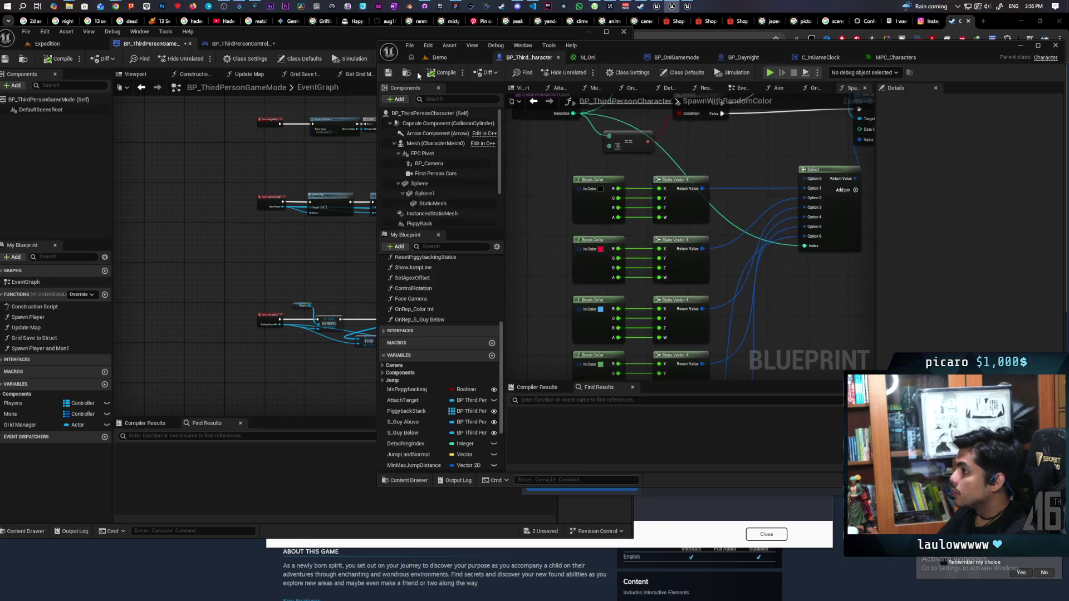
{"action": "key", "text": "ctrl+space"}
{"action": "double_click", "coordinate": [668, 376]}
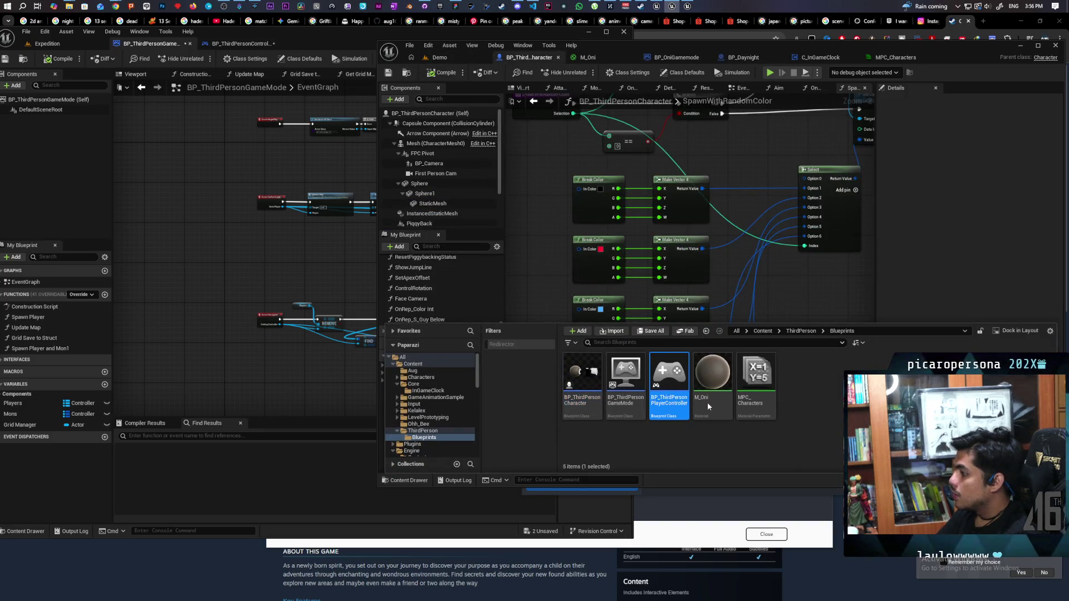
{"action": "scroll", "coordinate": [726, 272], "scroll_direction": "down", "scroll_amount": 2}
{"action": "scroll", "coordinate": [696, 212], "scroll_direction": "up", "scroll_amount": 2}
- Add BP_Daynight's Set Time after Is Valid, feed it the event's Time (Seconds), and compile
{"action": "mouse_move", "coordinate": [698, 213]}
{"action": "left_mouse_down"}
{"action": "mouse_move", "coordinate": [751, 274]}
{"action": "mouse_move", "coordinate": [745, 286]}
{"action": "left_mouse_up"}
{"action": "type", "text": "set time"}
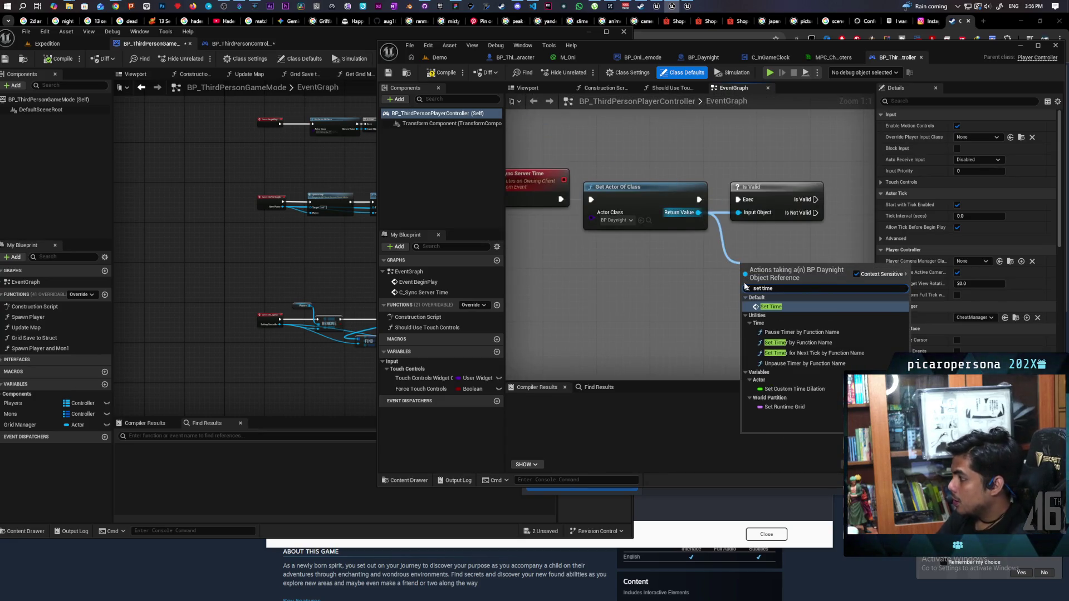
{"action": "key", "text": "Return"}
{"action": "left_click_drag", "start_coordinate": [691, 331], "coordinate": [792, 246]}
{"action": "left_click_drag", "start_coordinate": [691, 238], "coordinate": [762, 237]}
{"action": "scroll", "coordinate": [724, 305], "scroll_direction": "down", "scroll_amount": 2}
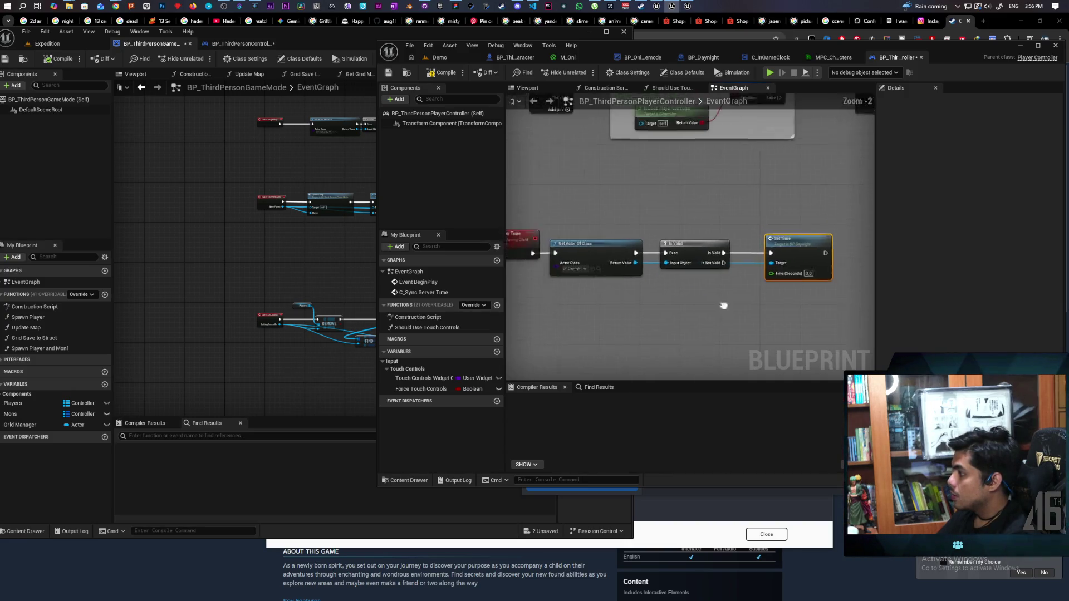
{"action": "mouse_move", "coordinate": [833, 260]}
{"action": "left_mouse_down"}
{"action": "mouse_move", "coordinate": [573, 334]}
{"action": "mouse_move", "coordinate": [736, 257]}
{"action": "mouse_move", "coordinate": [776, 252]}
{"action": "left_mouse_up"}
{"action": "left_click", "coordinate": [440, 72]}
{"action": "left_click", "coordinate": [655, 207]}
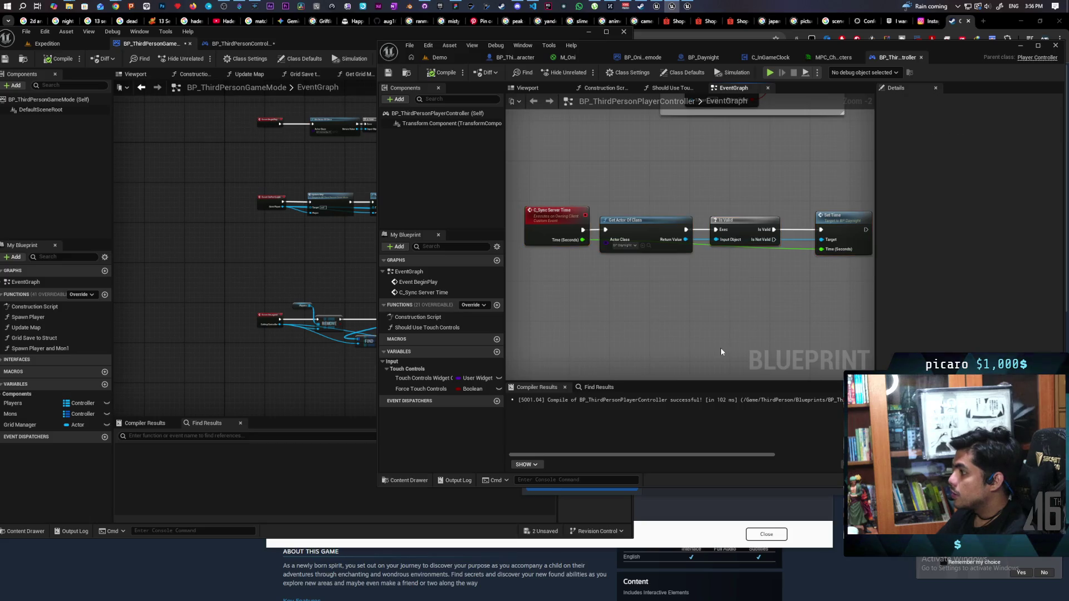
{"action": "left_click", "coordinate": [642, 57]}
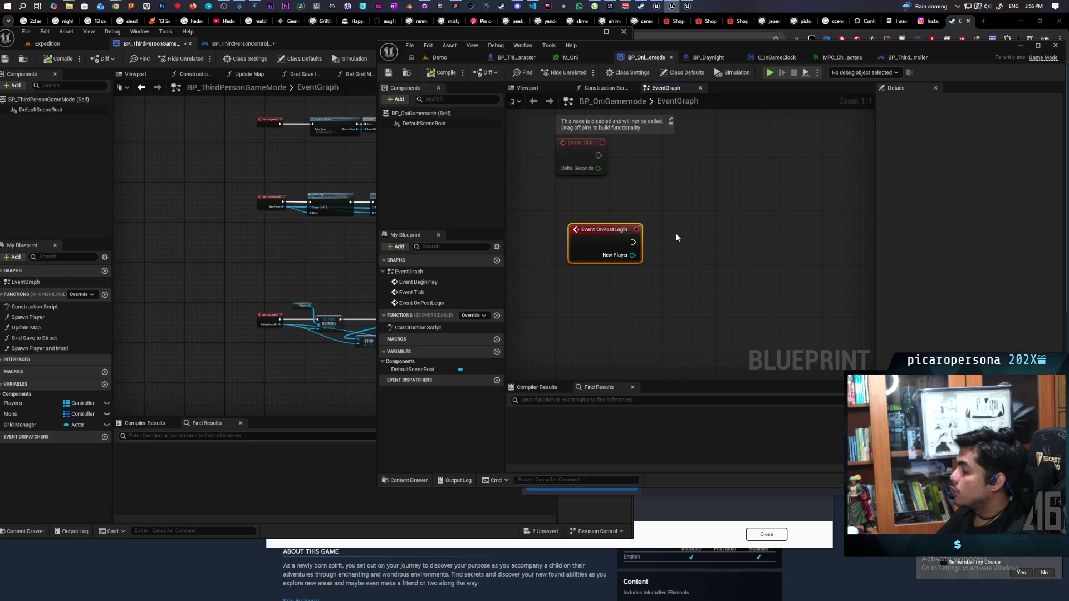
{"action": "mouse_move", "coordinate": [613, 241]}
{"action": "left_mouse_down"}
{"action": "mouse_move", "coordinate": [599, 279]}
{"action": "mouse_move", "coordinate": [599, 236]}
{"action": "left_mouse_up"}
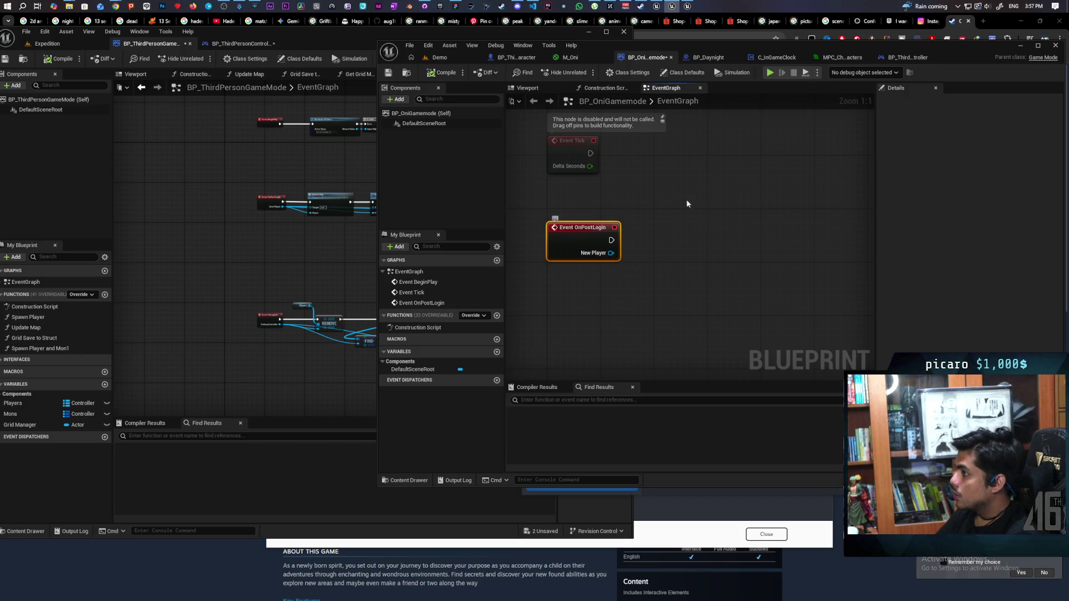
{"action": "left_click_drag", "start_coordinate": [900, 44], "coordinate": [950, 62]}
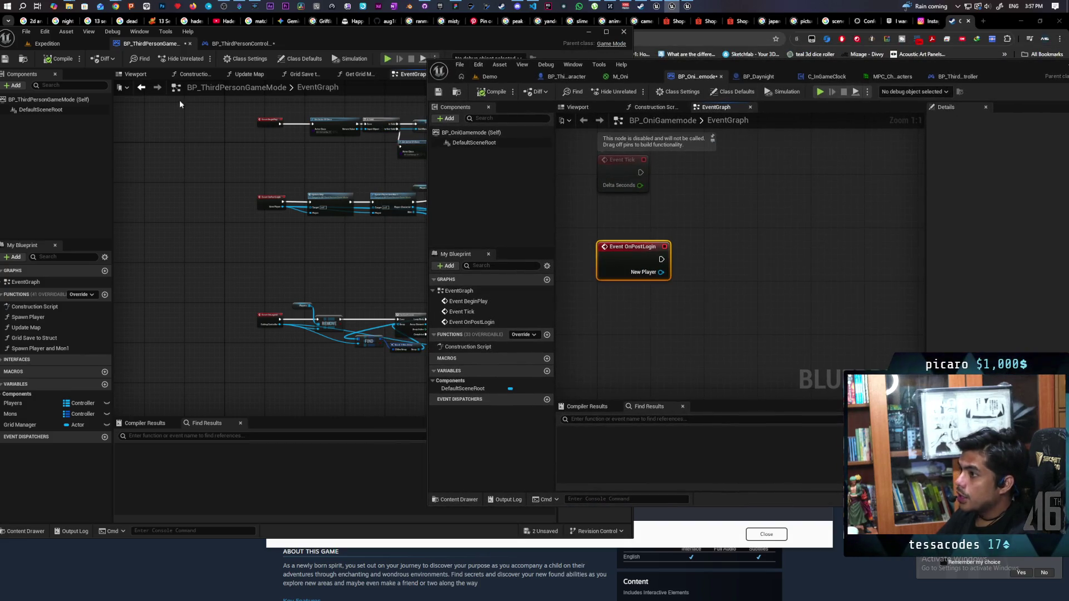
{"action": "left_click", "coordinate": [267, 248]}
{"action": "scroll", "coordinate": [264, 256], "scroll_direction": "up", "scroll_amount": 3}
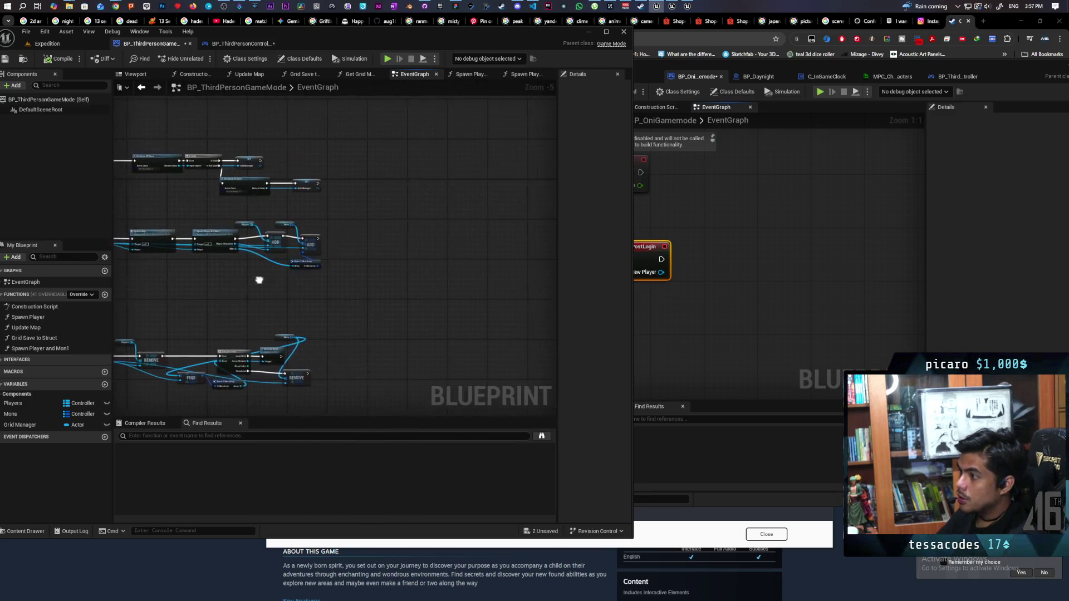
{"action": "scroll", "coordinate": [273, 239], "scroll_direction": "down", "scroll_amount": 2}
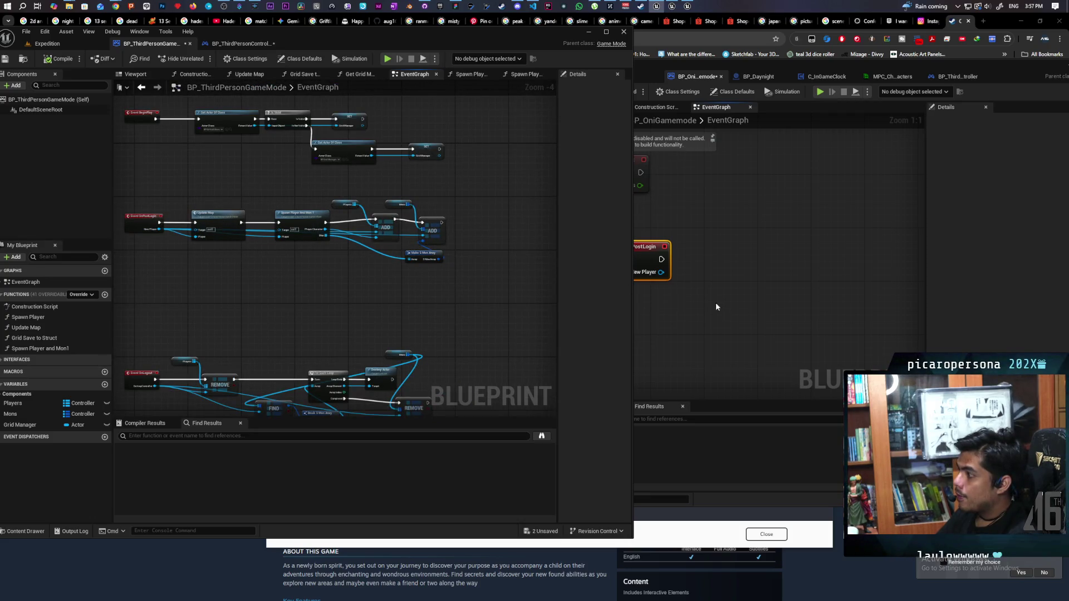
{"action": "double_click", "coordinate": [218, 215]}
{"action": "scroll", "coordinate": [277, 274], "scroll_direction": "up", "scroll_amount": 1}
{"action": "mouse_move", "coordinate": [292, 263]}
{"action": "left_mouse_down"}
{"action": "mouse_move", "coordinate": [226, 256]}
{"action": "mouse_move", "coordinate": [300, 246]}
{"action": "left_mouse_up"}
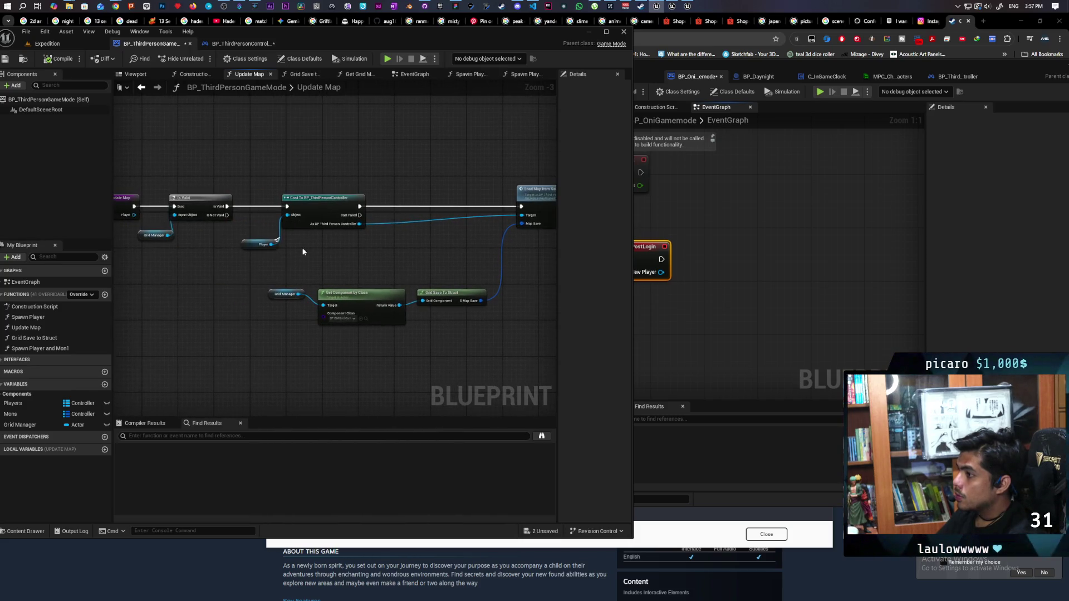
{"action": "mouse_move", "coordinate": [273, 334]}
{"action": "left_mouse_down"}
{"action": "mouse_move", "coordinate": [309, 291]}
{"action": "mouse_move", "coordinate": [448, 287]}
{"action": "left_mouse_up"}
{"action": "left_click", "coordinate": [142, 92]}
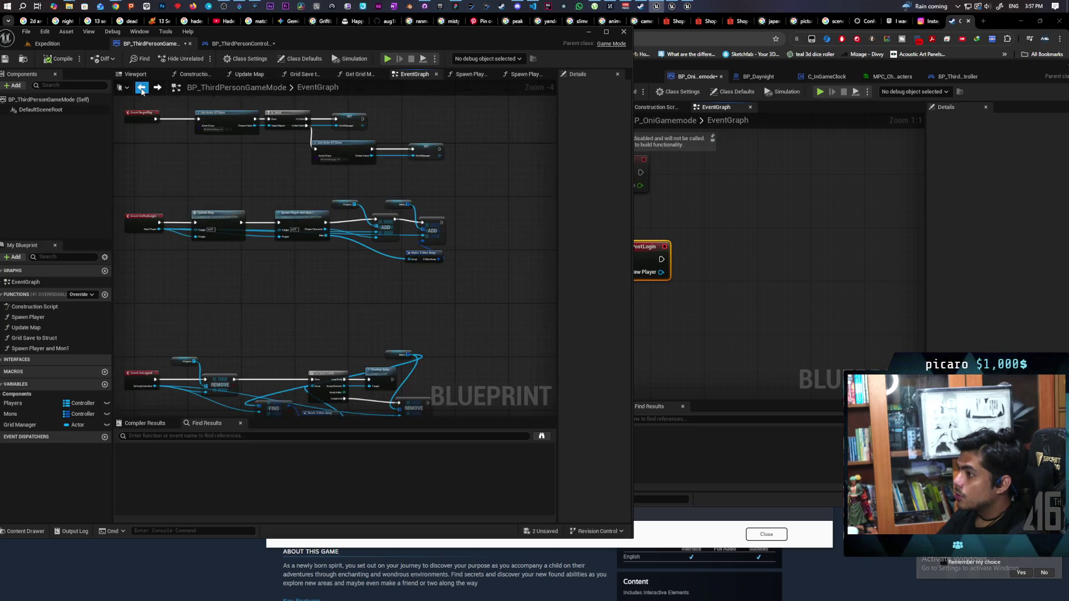
{"action": "left_click", "coordinate": [701, 268]}
{"action": "scroll", "coordinate": [719, 263], "scroll_direction": "down", "scroll_amount": 2}
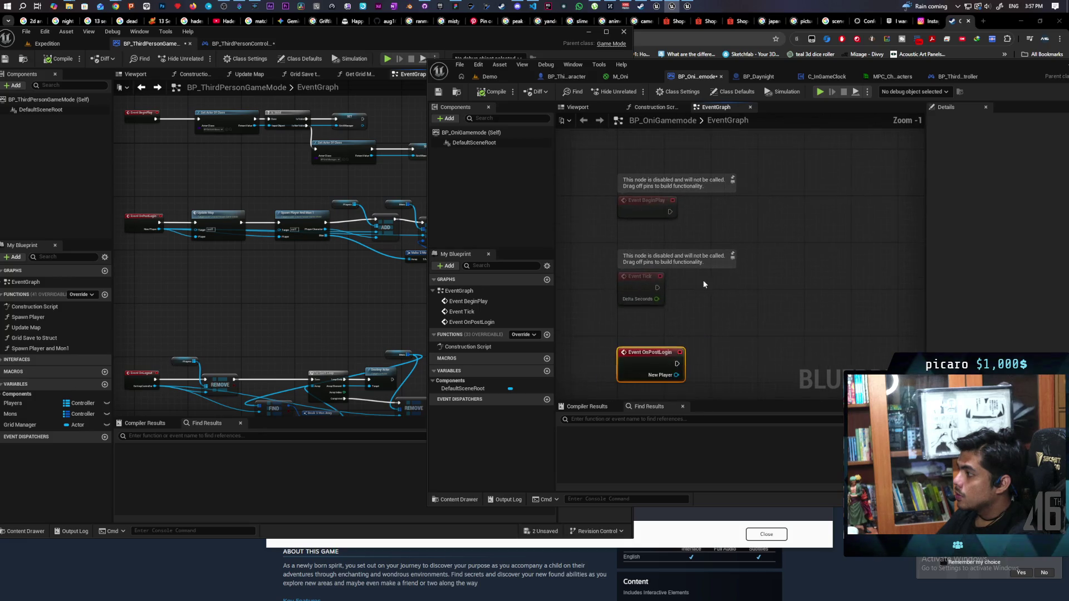
- Delete the unused Event Tick node from the BP_OniGamemode event graph
{"action": "scroll", "coordinate": [702, 301], "scroll_direction": "up", "scroll_amount": 1}
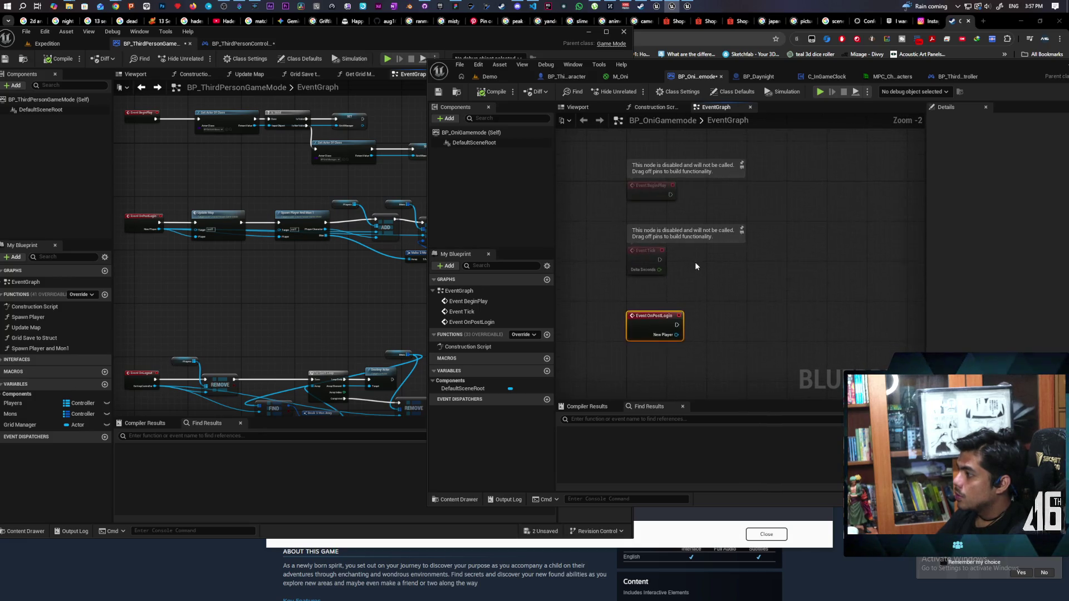
{"action": "left_click", "coordinate": [640, 262]}
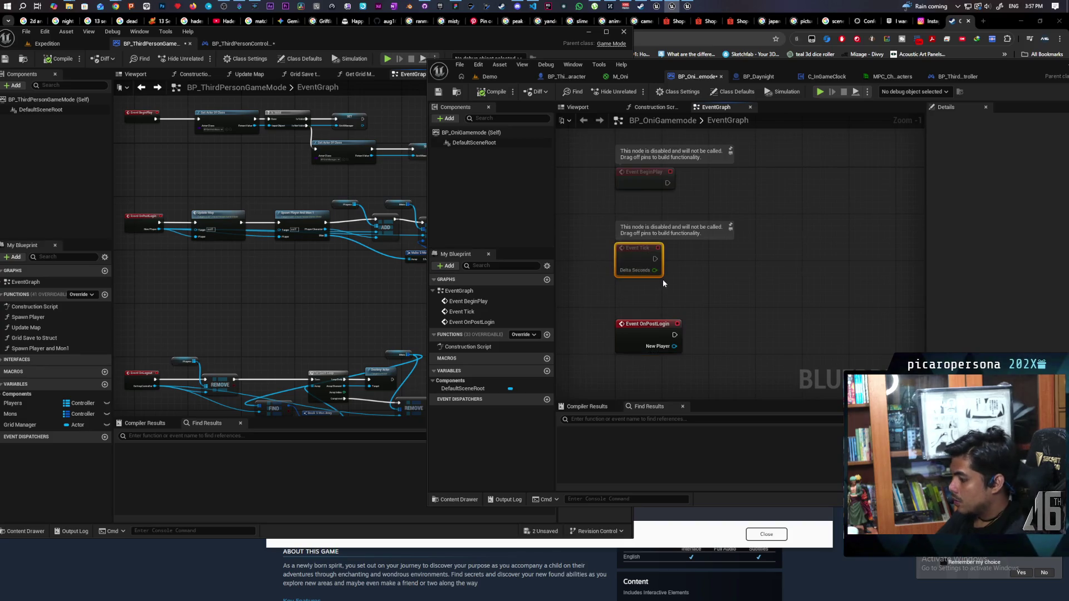
{"action": "key", "text": "Delete"}
{"action": "right_click", "coordinate": [693, 192]}
{"action": "left_click", "coordinate": [672, 236]}
{"action": "left_click", "coordinate": [812, 80]}
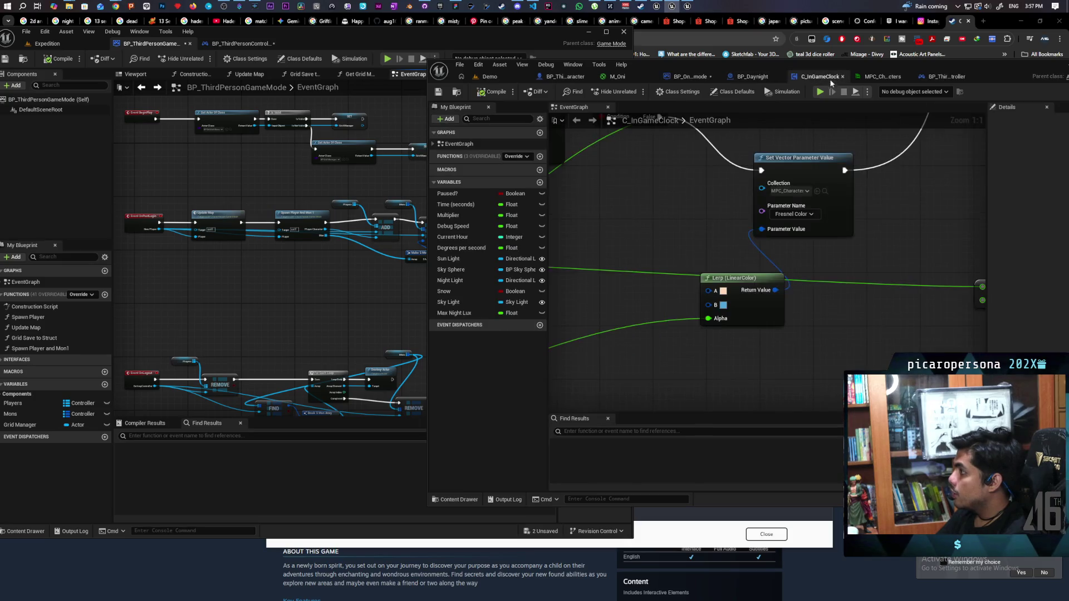
{"action": "left_click", "coordinate": [948, 76]}
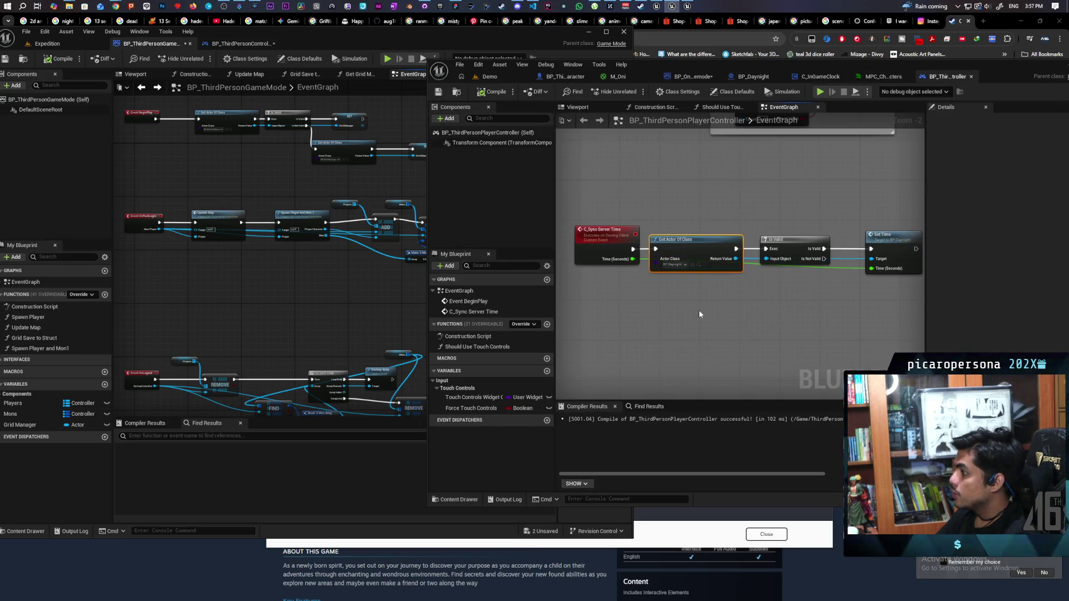
{"action": "left_click", "coordinate": [748, 77]}
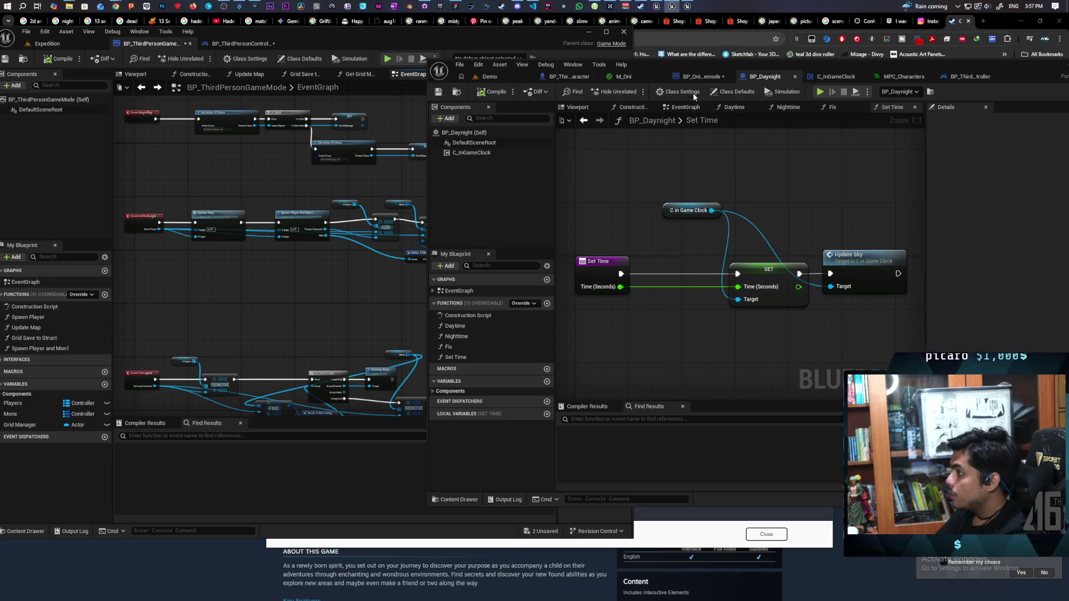
{"action": "left_click", "coordinate": [696, 77]}
- Connect Event BeginPlay to the Get Actor Of Class node for BP_Daynight
{"action": "left_click", "coordinate": [704, 211]}
{"action": "scroll", "coordinate": [704, 212], "scroll_direction": "up", "scroll_amount": 1}
{"action": "left_click_drag", "start_coordinate": [766, 201], "coordinate": [759, 174]}
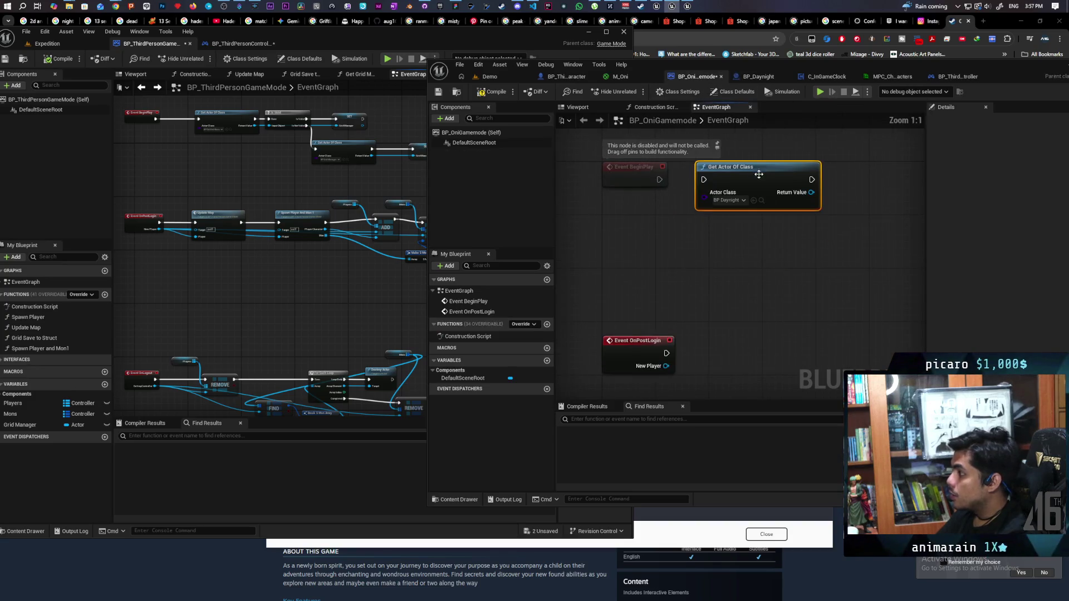
{"action": "mouse_move", "coordinate": [659, 179]}
{"action": "left_mouse_down"}
{"action": "mouse_move", "coordinate": [766, 200]}
{"action": "mouse_move", "coordinate": [855, 199]}
{"action": "left_mouse_up"}
- Promote the found actor to a new Day Night variable and compile
{"action": "left_click", "coordinate": [872, 254]}
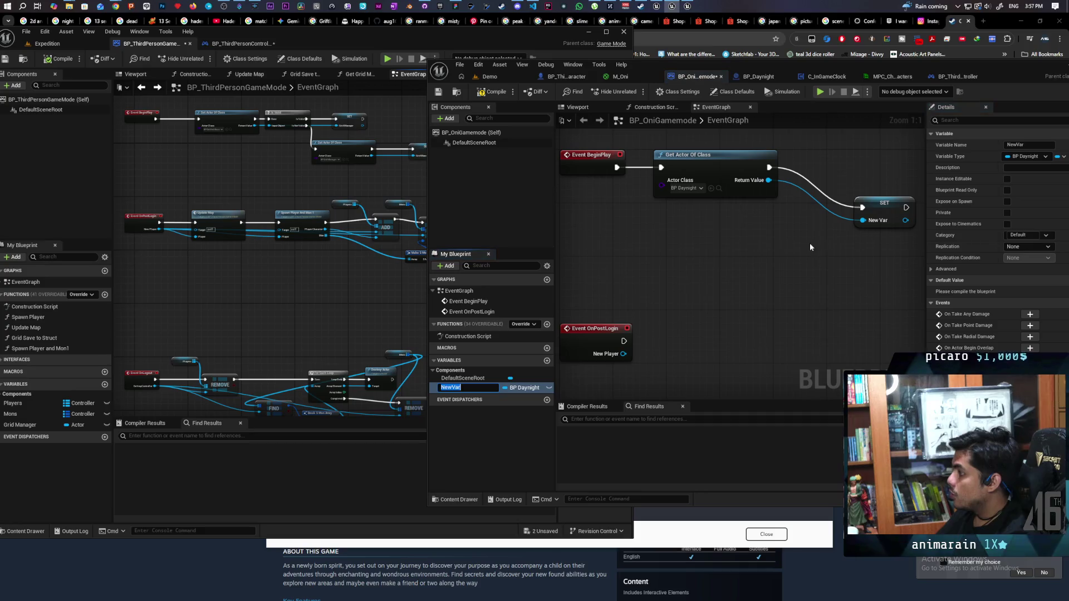
{"action": "type", "text": "Dya"}
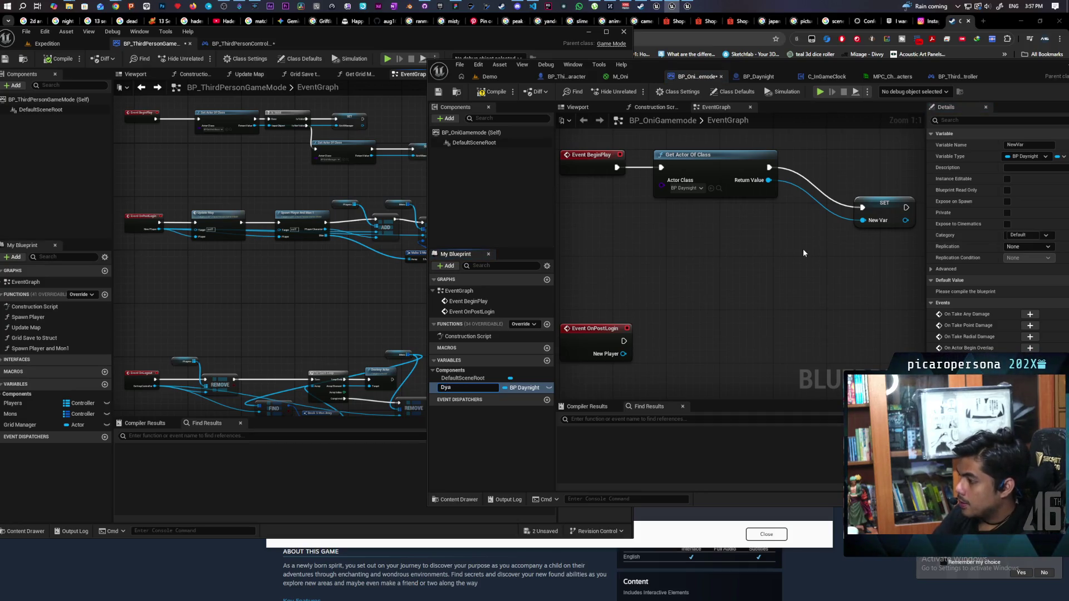
{"action": "key", "text": "BackSpace"}
{"action": "key", "text": "BackSpace"}
{"action": "type", "text": "ay Nig"}
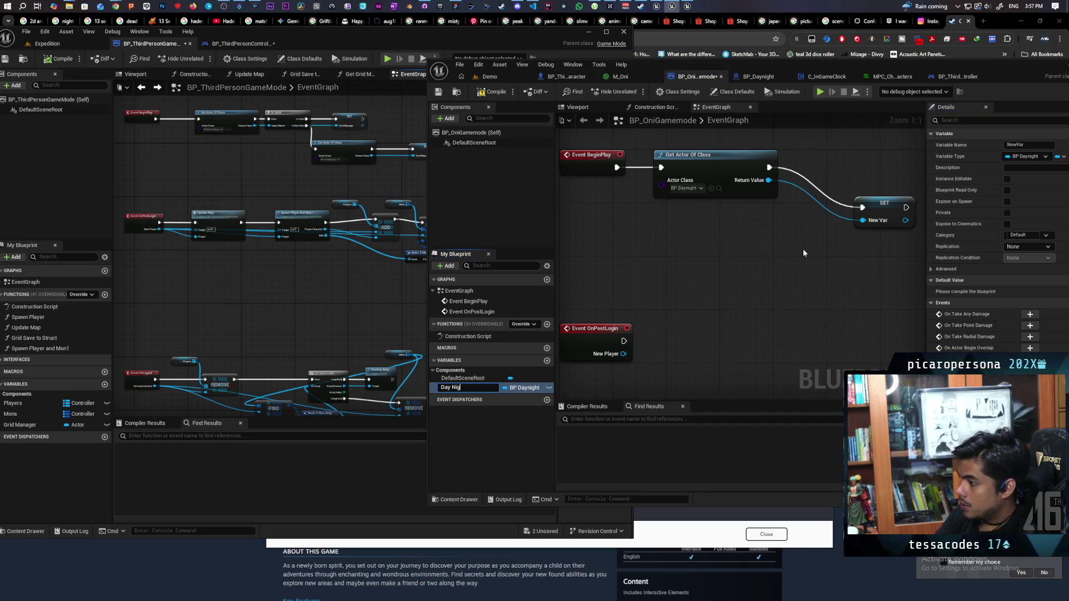
{"action": "key", "text": "Return"}
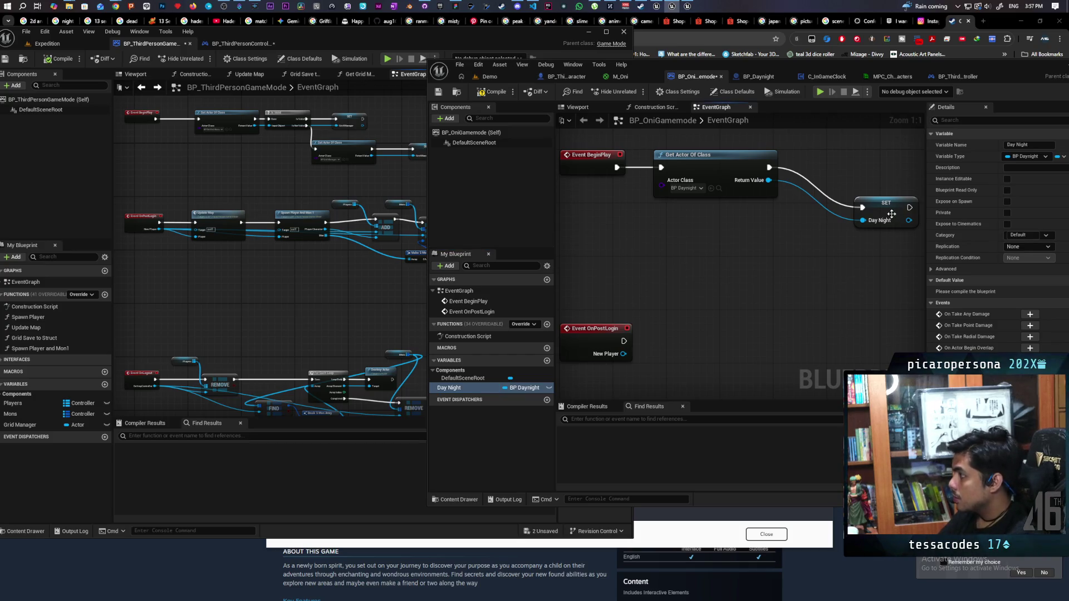
{"action": "left_click_drag", "start_coordinate": [891, 210], "coordinate": [847, 170]}
{"action": "key", "text": "F7"}
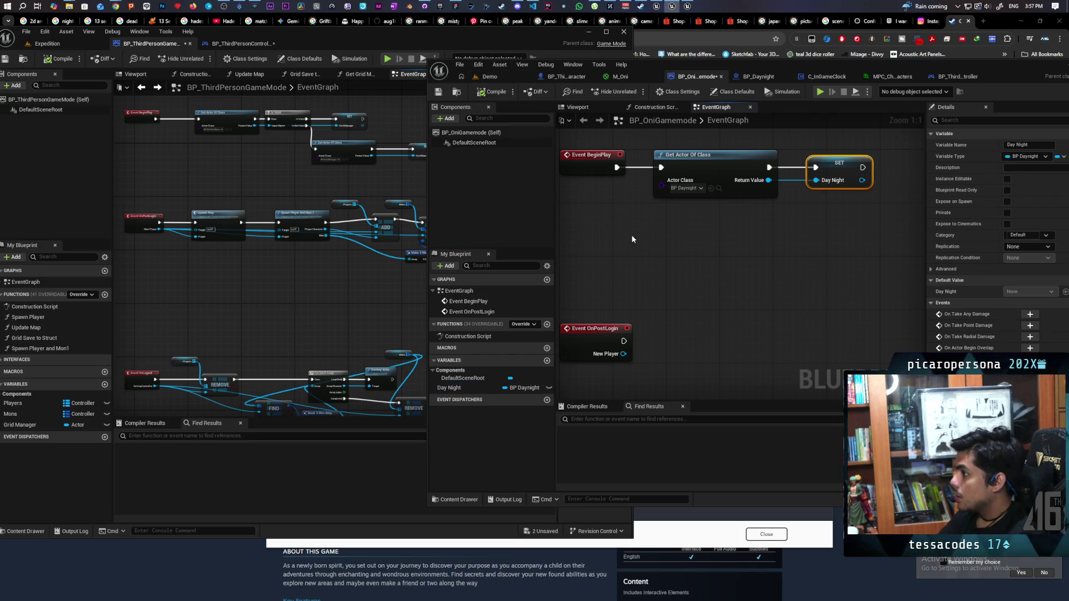
{"action": "scroll", "coordinate": [652, 256], "scroll_direction": "down", "scroll_amount": 1}
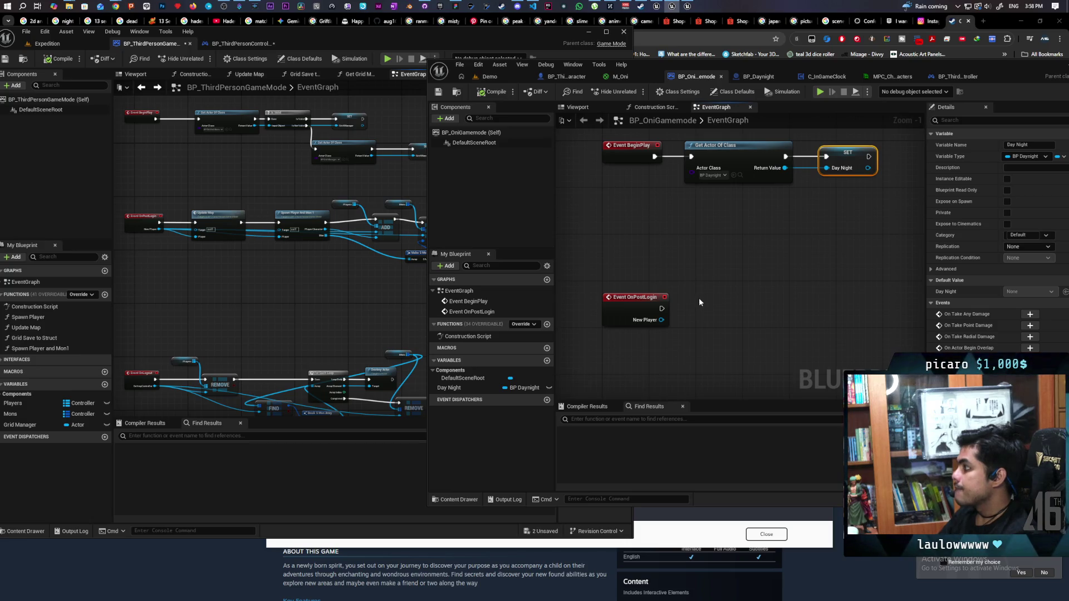
{"action": "mouse_move", "coordinate": [694, 295]}
{"action": "left_mouse_down"}
{"action": "mouse_move", "coordinate": [676, 272]}
{"action": "mouse_move", "coordinate": [660, 325]}
{"action": "mouse_move", "coordinate": [657, 305]}
{"action": "mouse_move", "coordinate": [666, 337]}
{"action": "mouse_move", "coordinate": [692, 327]}
{"action": "mouse_move", "coordinate": [634, 289]}
{"action": "mouse_move", "coordinate": [665, 319]}
{"action": "left_mouse_up"}
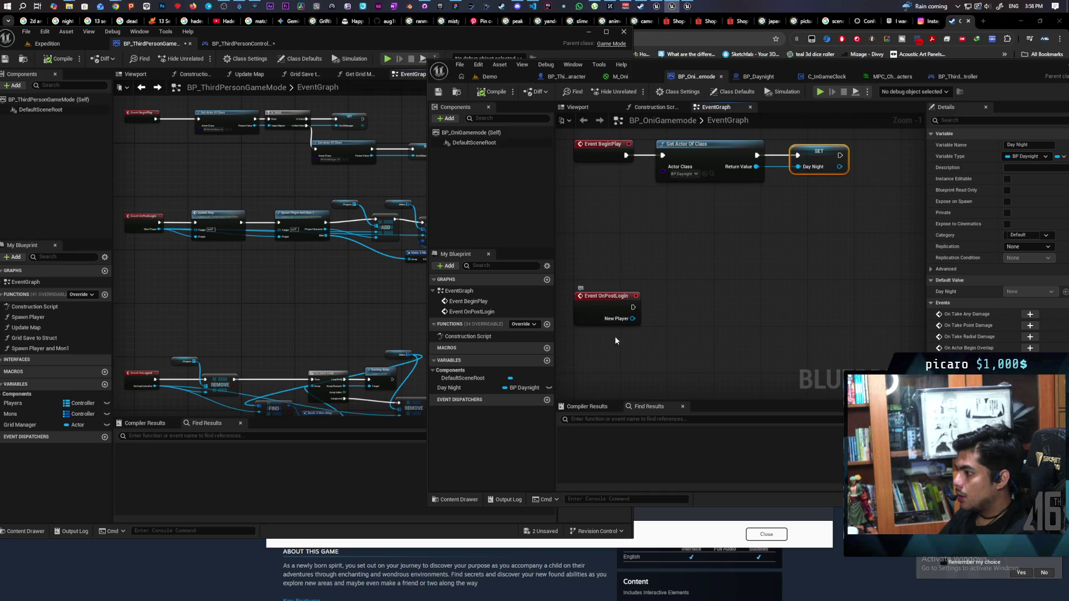
- Create a new function named Sync Day Time in BP_OniGamemode
{"action": "left_click", "coordinate": [547, 325]}
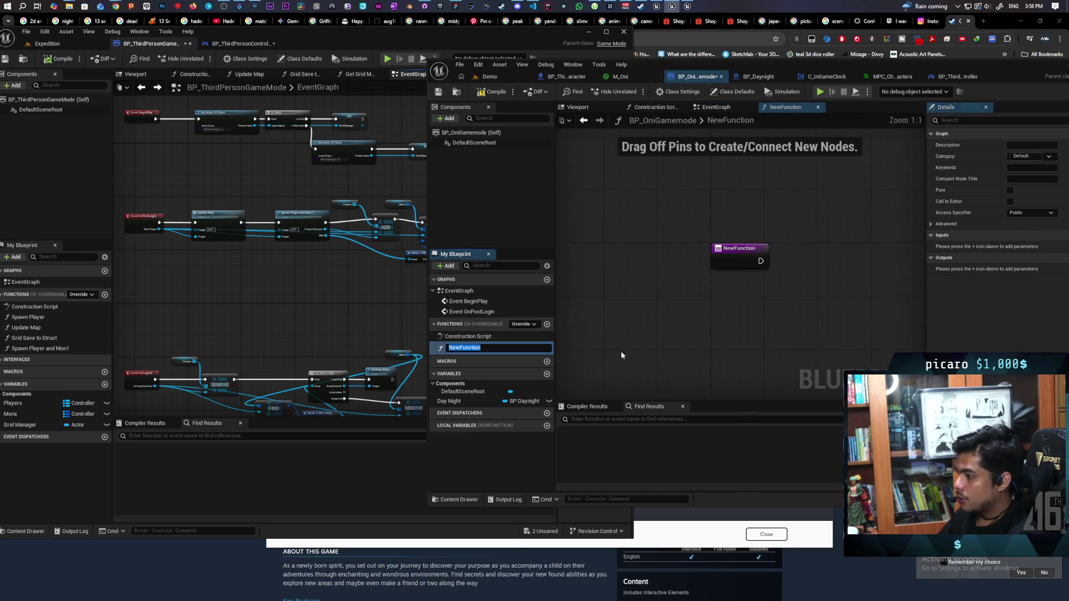
{"action": "type", "text": "Sync "}
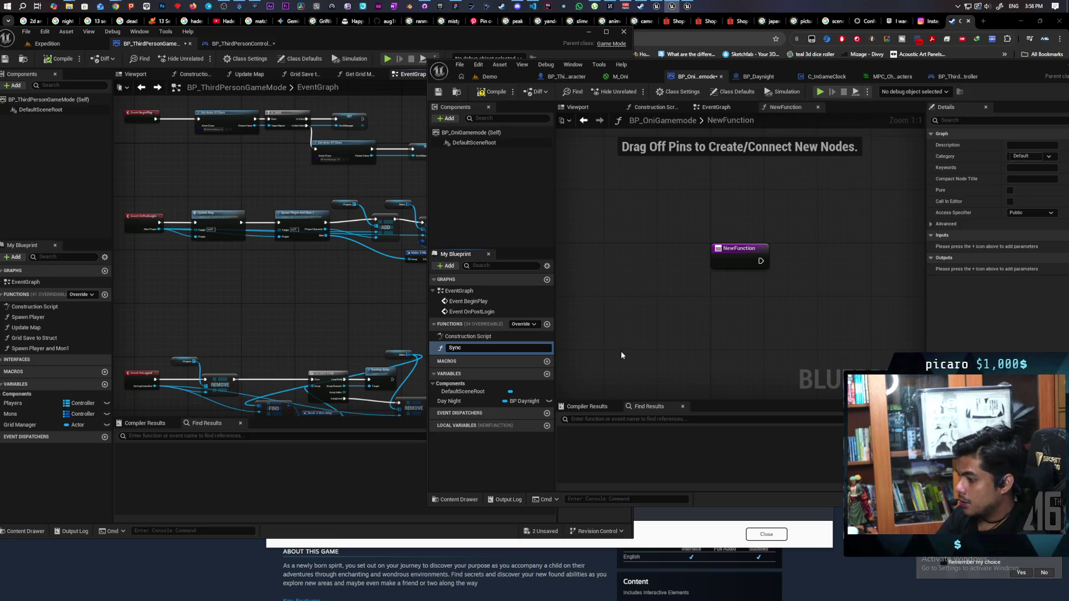
{"action": "type", "text": "Day Time"}
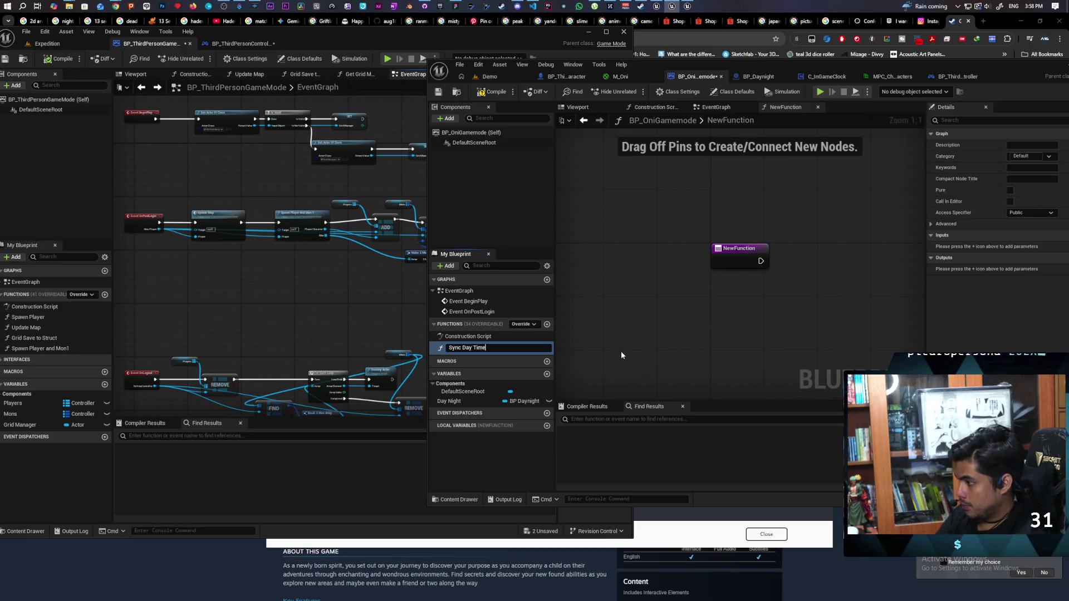
{"action": "key", "text": "Return"}
{"action": "left_click", "coordinate": [490, 78]}
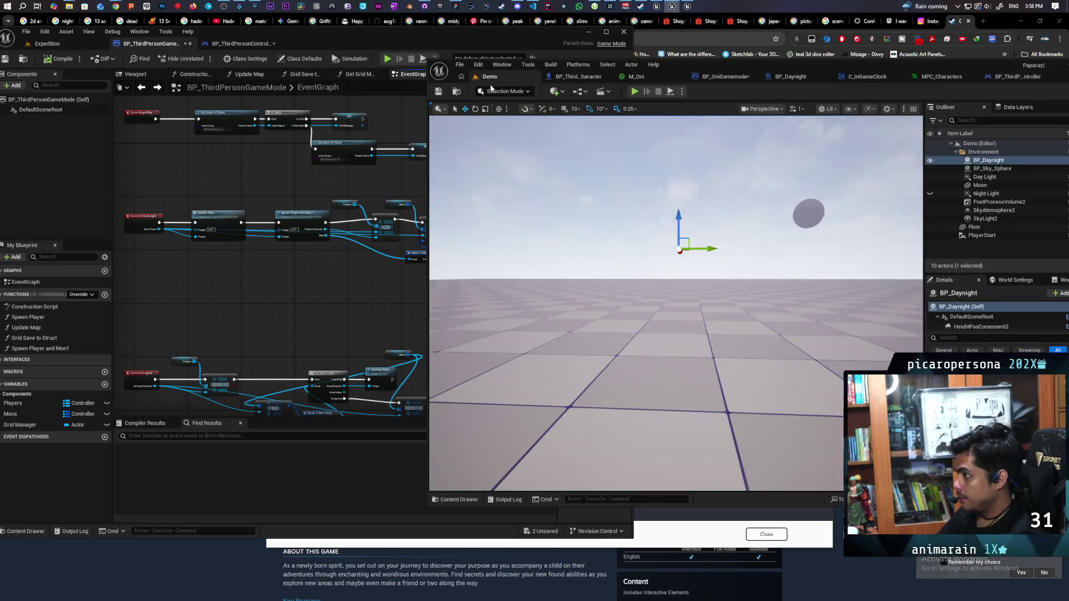
{"action": "left_click", "coordinate": [726, 76]}
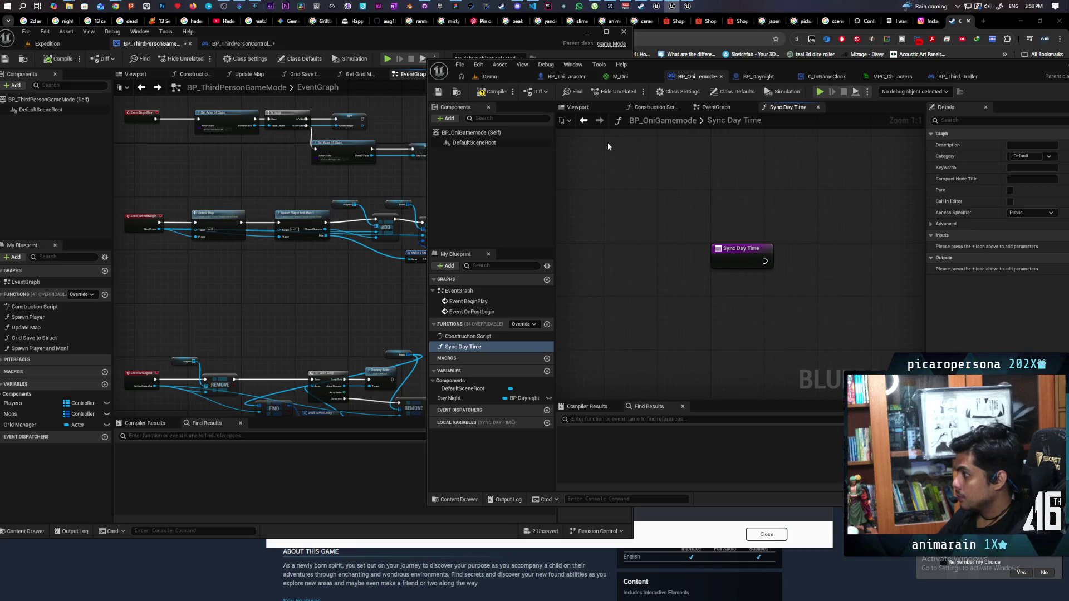
{"action": "left_click_drag", "start_coordinate": [670, 210], "coordinate": [610, 172]}
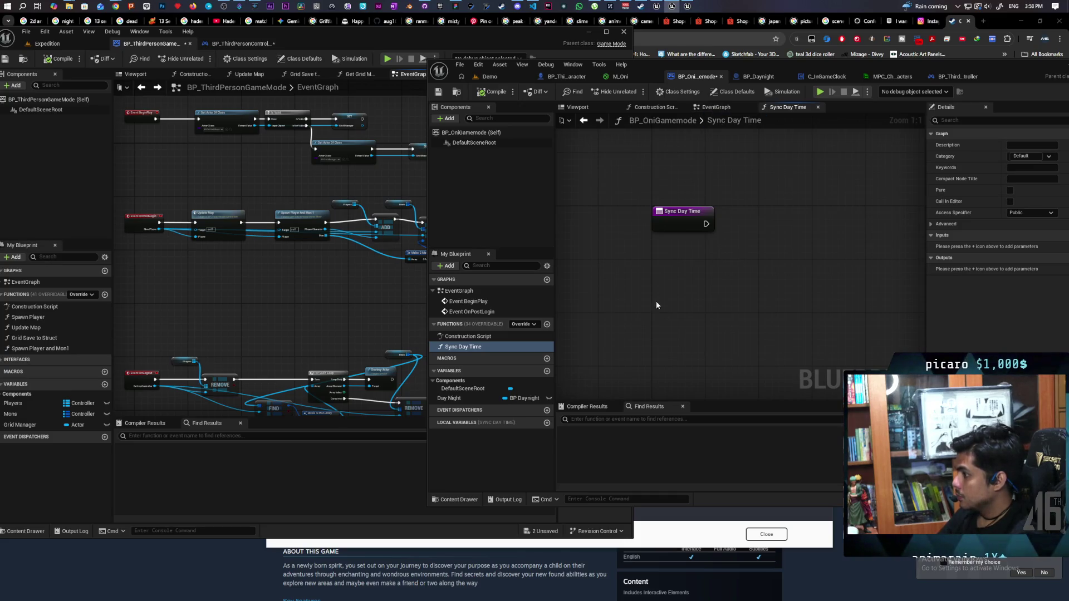
{"action": "left_click_drag", "start_coordinate": [656, 300], "coordinate": [632, 296]}
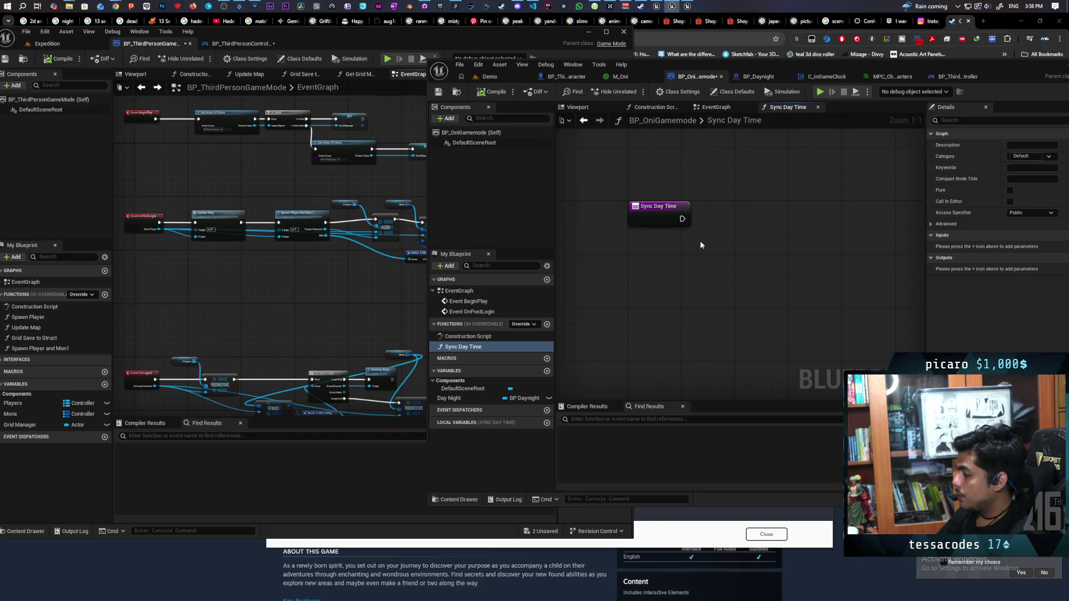
- Add a Get Player Controller node and a Player State getter wired to it
{"action": "right_click", "coordinate": [696, 274]}
{"action": "type", "text": "get"}
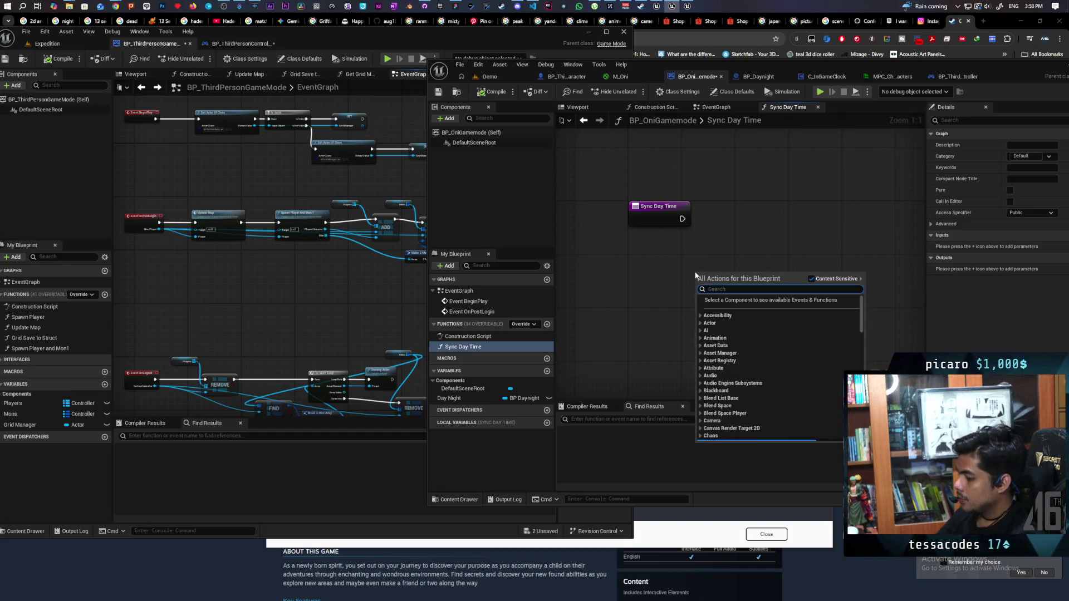
{"action": "type", "text": " player conto"}
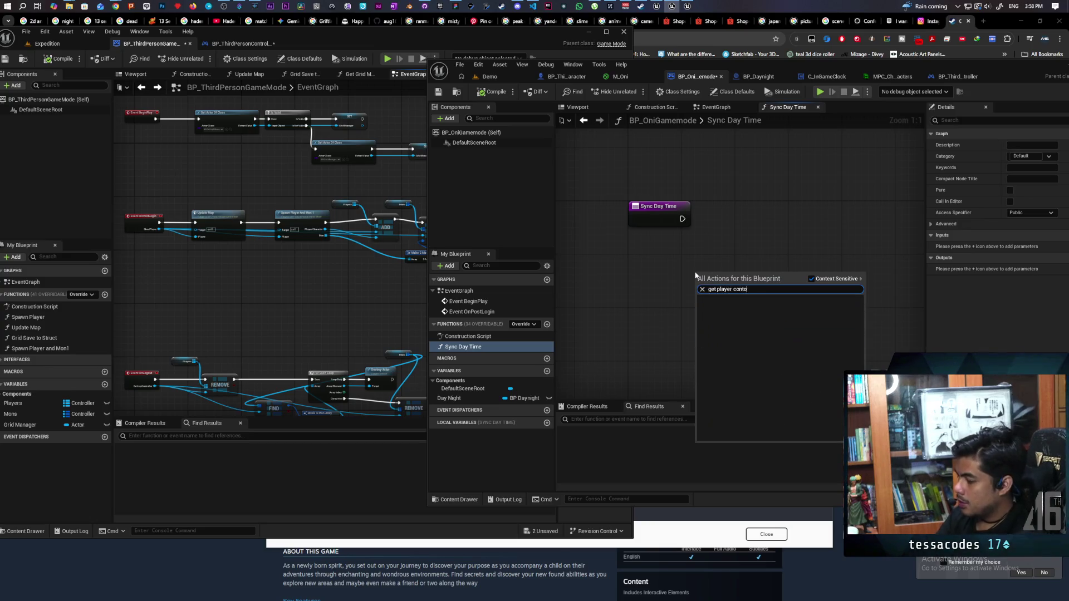
{"action": "key", "text": "BackSpace"}
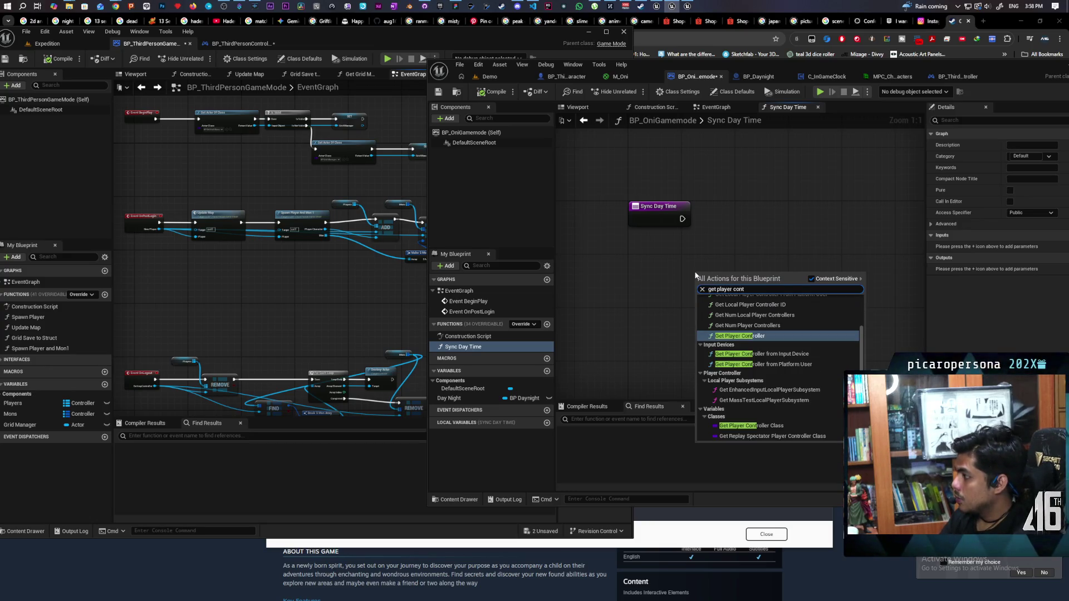
{"action": "key", "text": "Return"}
{"action": "left_click_drag", "start_coordinate": [800, 298], "coordinate": [752, 308]}
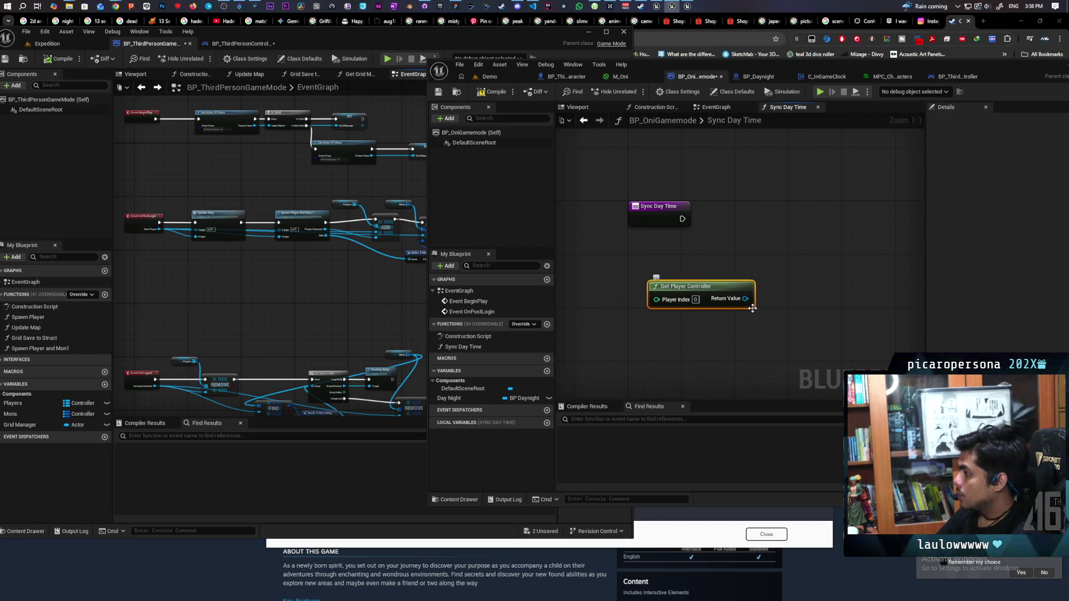
{"action": "left_click_drag", "start_coordinate": [793, 268], "coordinate": [811, 252]}
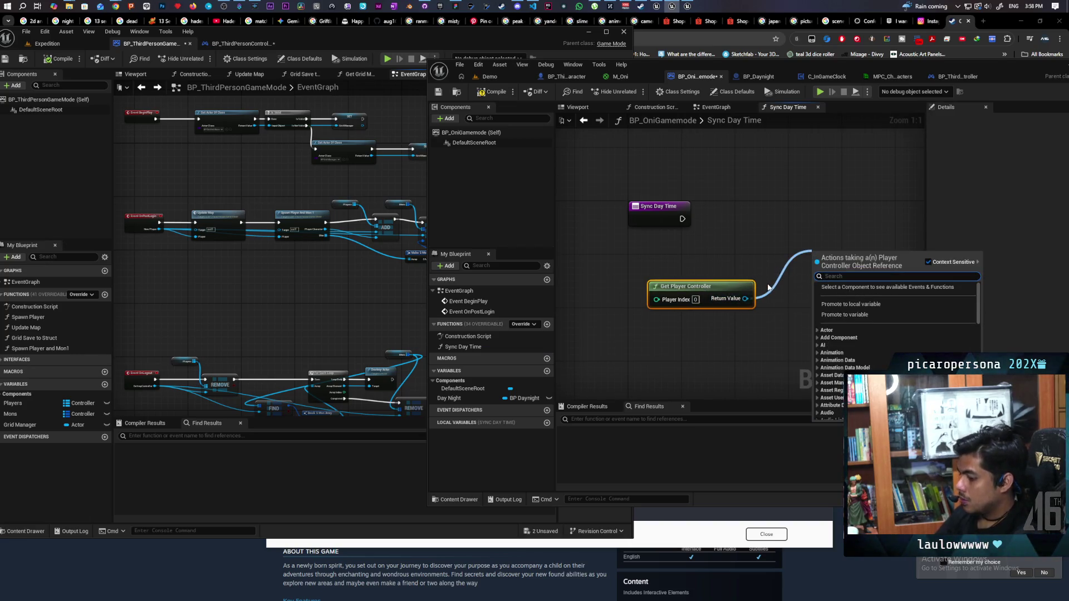
{"action": "type", "text": "player state"}
{"action": "key", "text": "Return"}
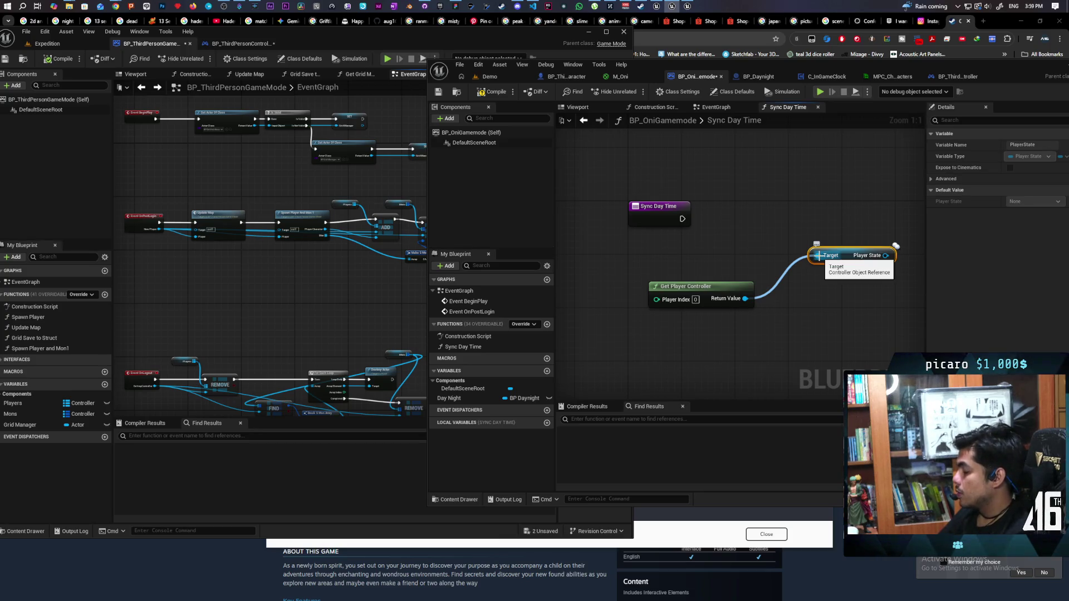
- Try an == node on the controller's Return Value, delete it, and select the entry node
{"action": "mouse_move", "coordinate": [824, 302]}
{"action": "left_mouse_down"}
{"action": "mouse_move", "coordinate": [699, 302]}
{"action": "mouse_move", "coordinate": [699, 292]}
{"action": "left_mouse_up"}
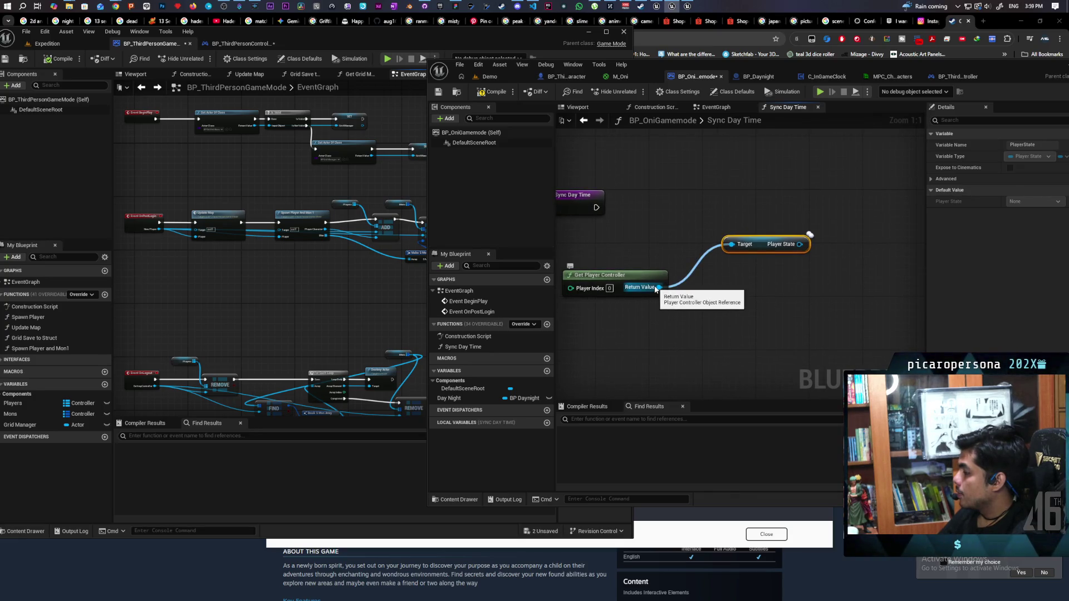
{"action": "mouse_move", "coordinate": [659, 287]}
{"action": "left_mouse_down"}
{"action": "mouse_move", "coordinate": [759, 303]}
{"action": "mouse_move", "coordinate": [729, 295]}
{"action": "left_mouse_up"}
{"action": "type", "text": "=="}
{"action": "key", "text": "Return"}
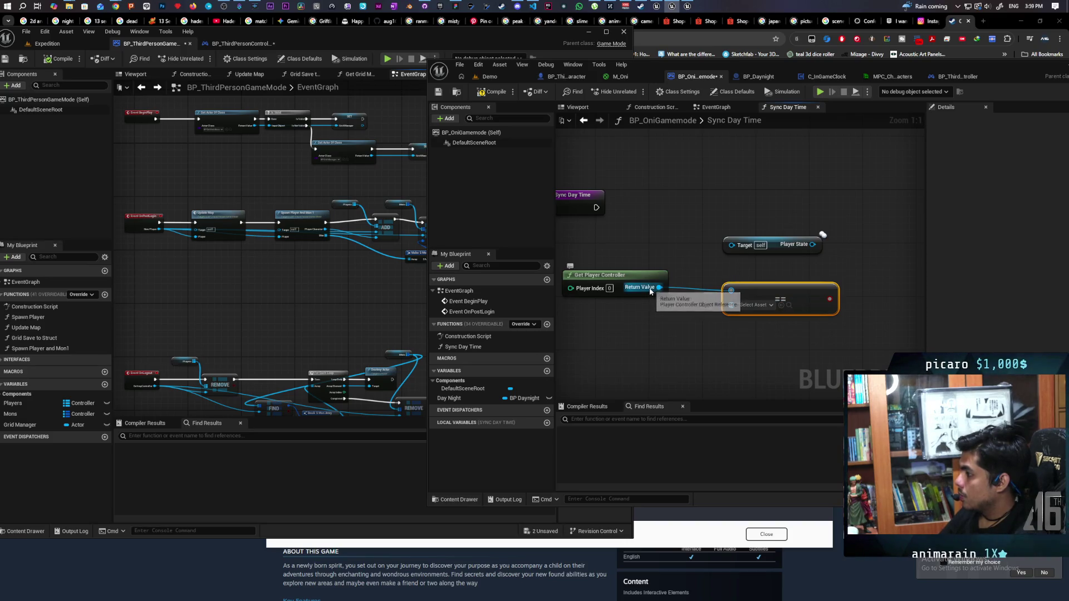
{"action": "key", "text": "Delete"}
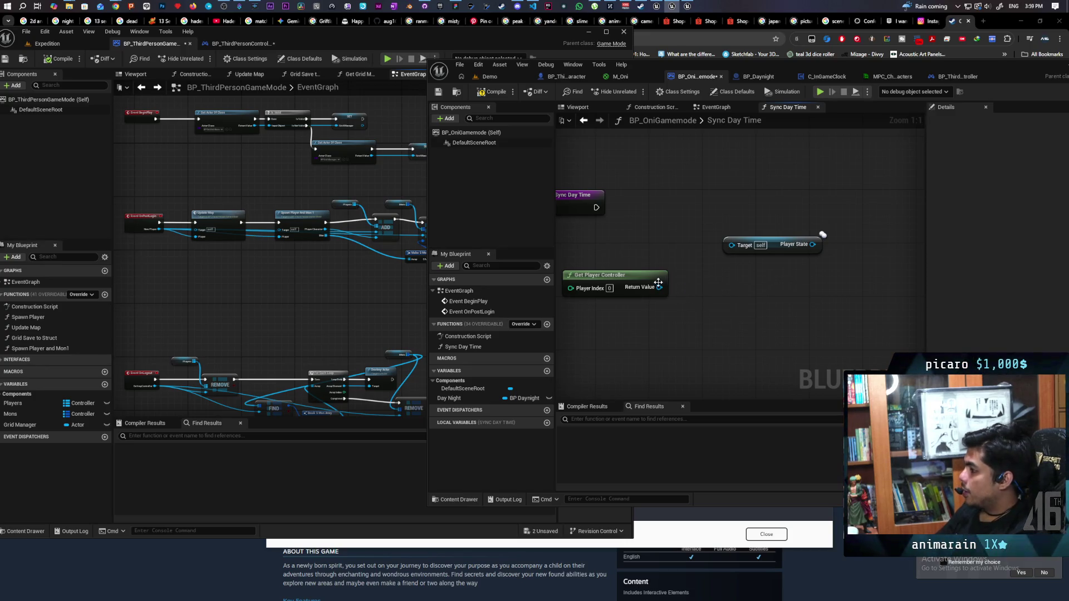
{"action": "left_click", "coordinate": [591, 210]}
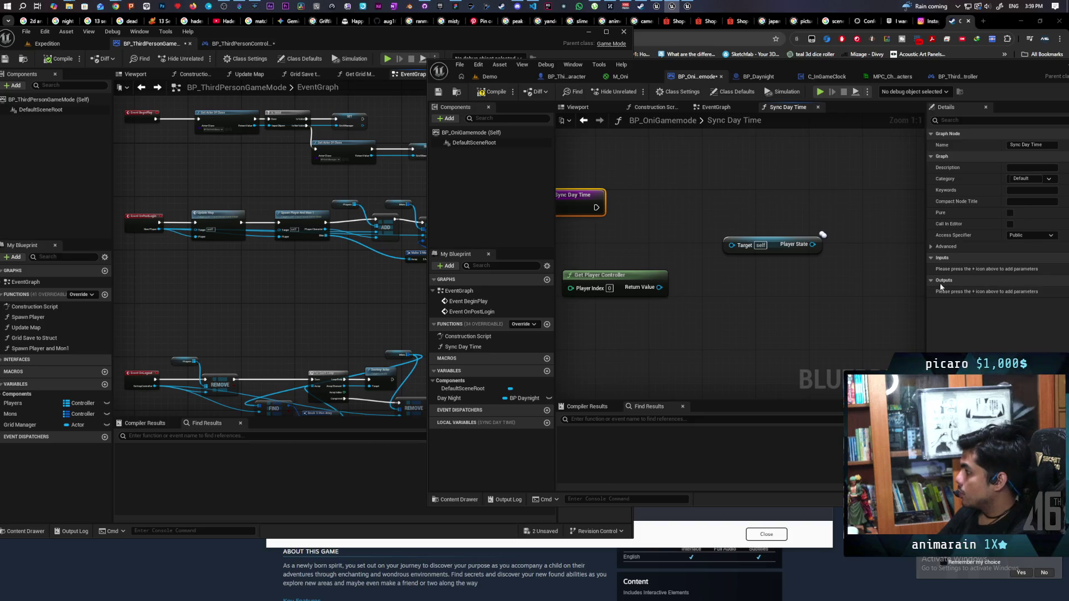
- Add a Player Controller reference input to Sync Day Time
{"action": "left_click_drag", "start_coordinate": [976, 70], "coordinate": [845, 46]}
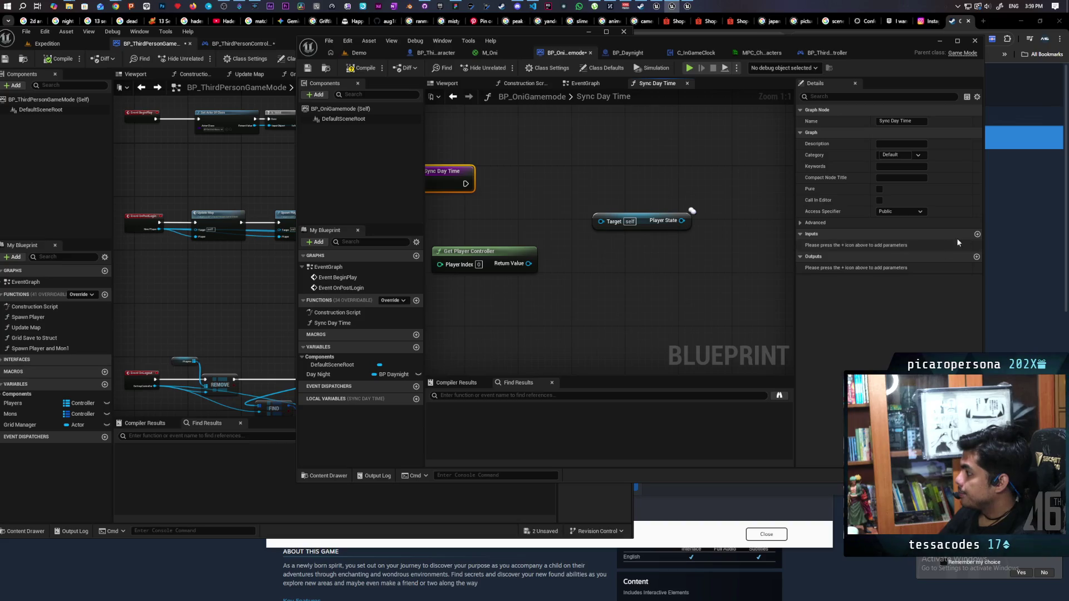
{"action": "left_click", "coordinate": [977, 234]}
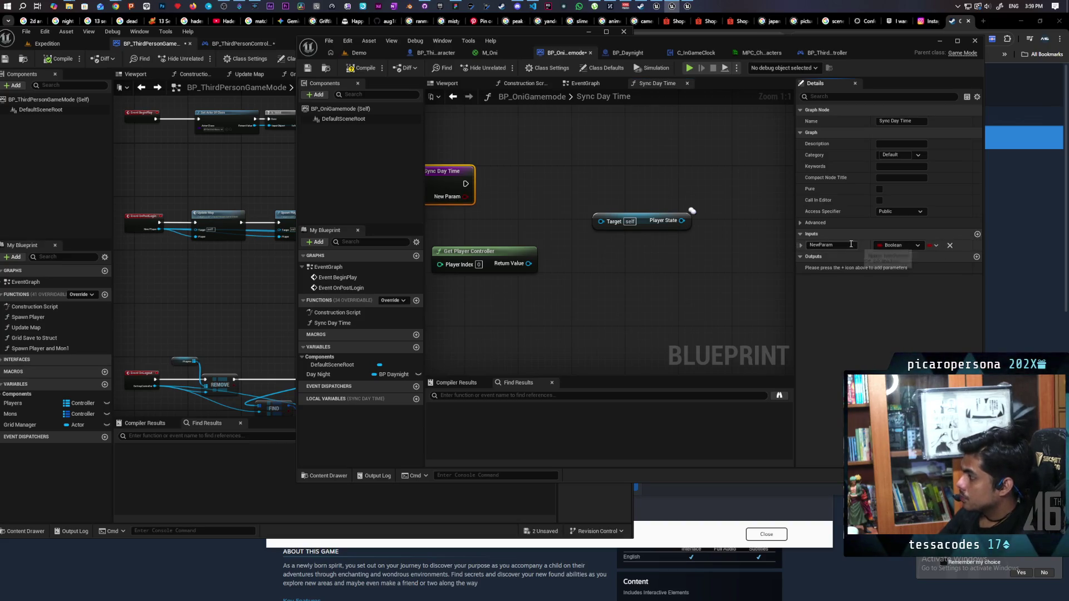
{"action": "left_click", "coordinate": [882, 245]}
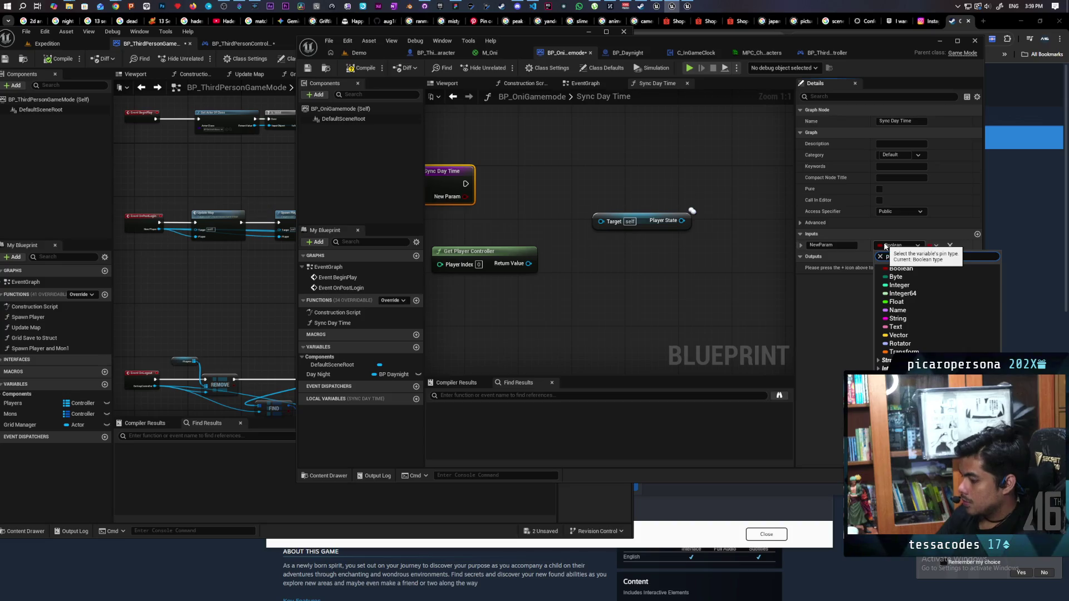
{"action": "type", "text": "layer contro"}
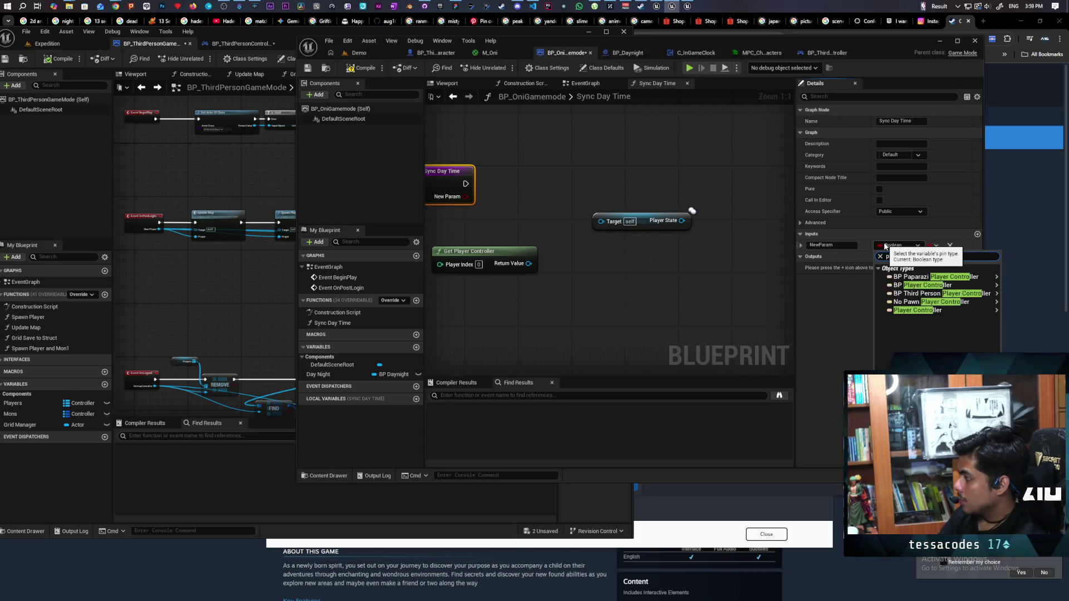
{"action": "mouse_move", "coordinate": [968, 294]}
{"action": "mouse_move", "coordinate": [924, 310]}
{"action": "left_click", "coordinate": [873, 311]}
- Delete the old Get Player Controller and Player State nodes
{"action": "left_click_drag", "start_coordinate": [576, 287], "coordinate": [645, 300]}
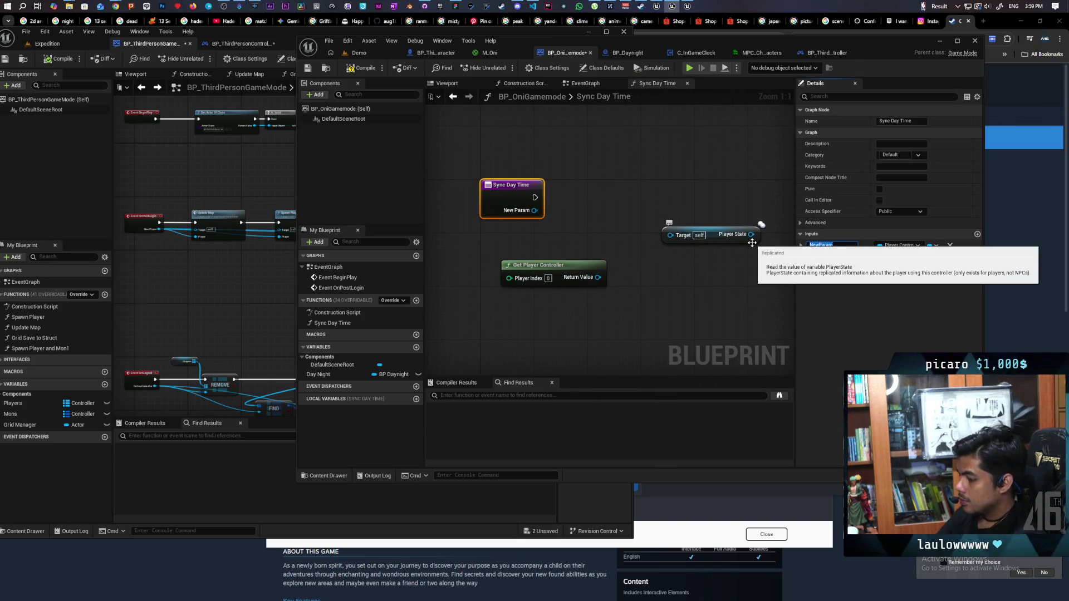
{"action": "left_click_drag", "start_coordinate": [579, 204], "coordinate": [729, 318]}
{"action": "key", "text": "Delete"}
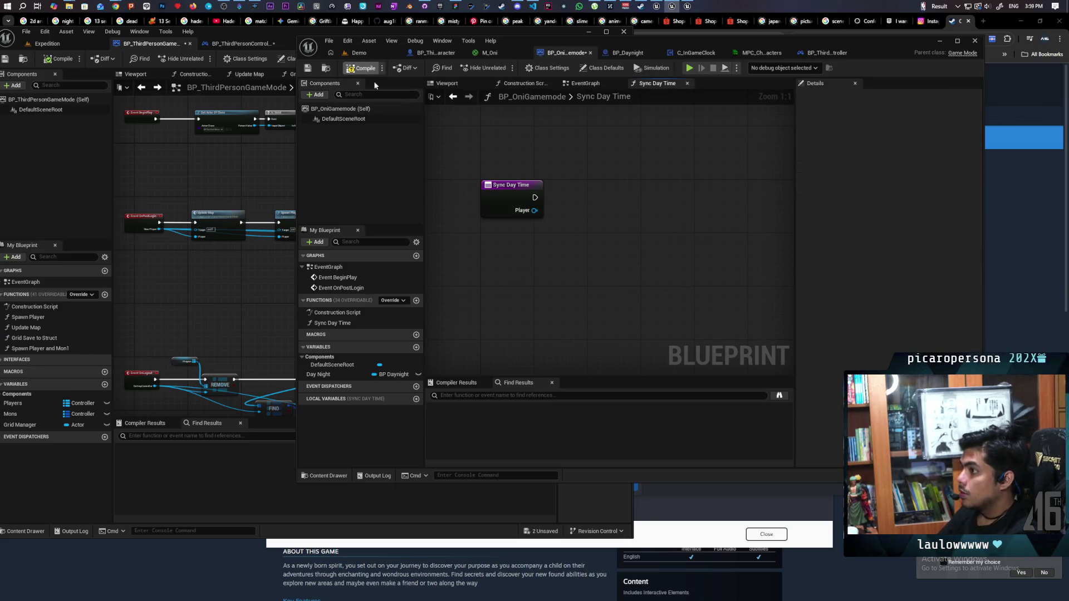
- Cast the Player input to BP_ThirdPersonPlayerController and compile
{"action": "left_click_drag", "start_coordinate": [533, 211], "coordinate": [565, 264]}
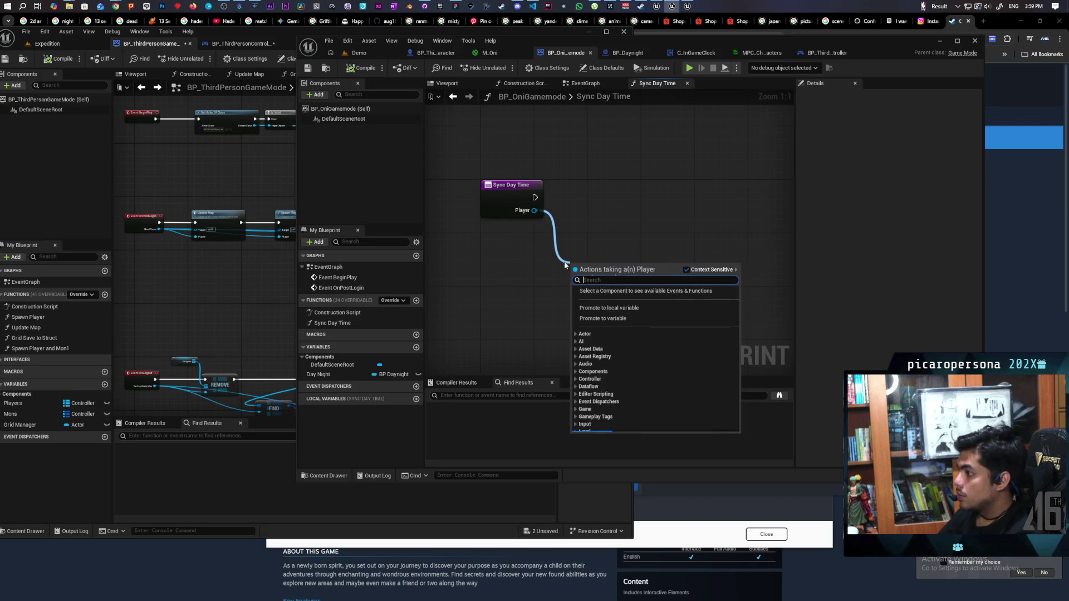
{"action": "type", "text": "cast"}
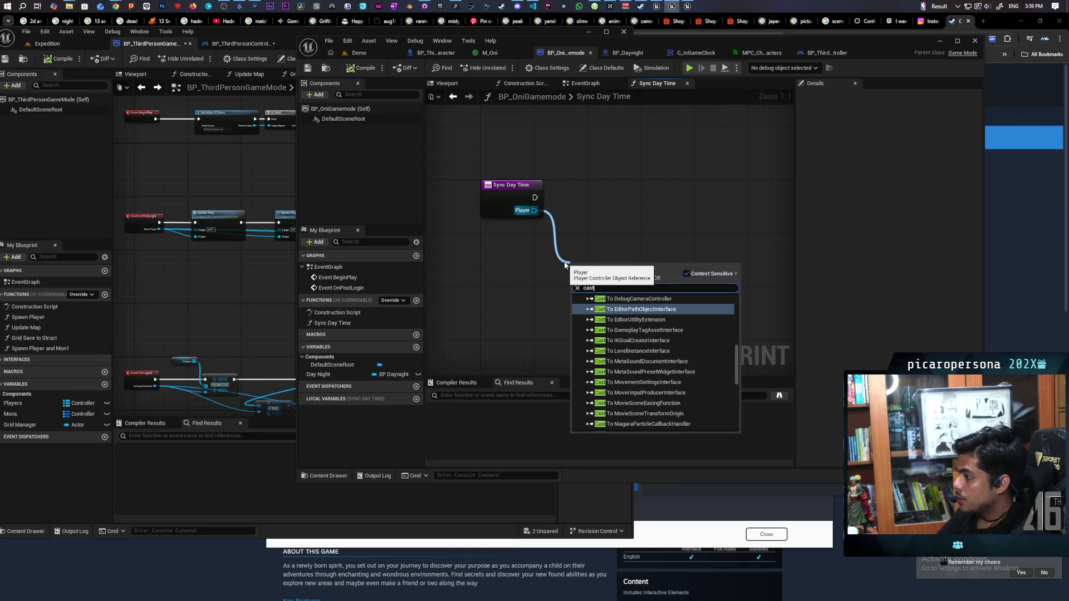
{"action": "type", "text": " bp_thirdperson"}
{"action": "key", "text": "Return"}
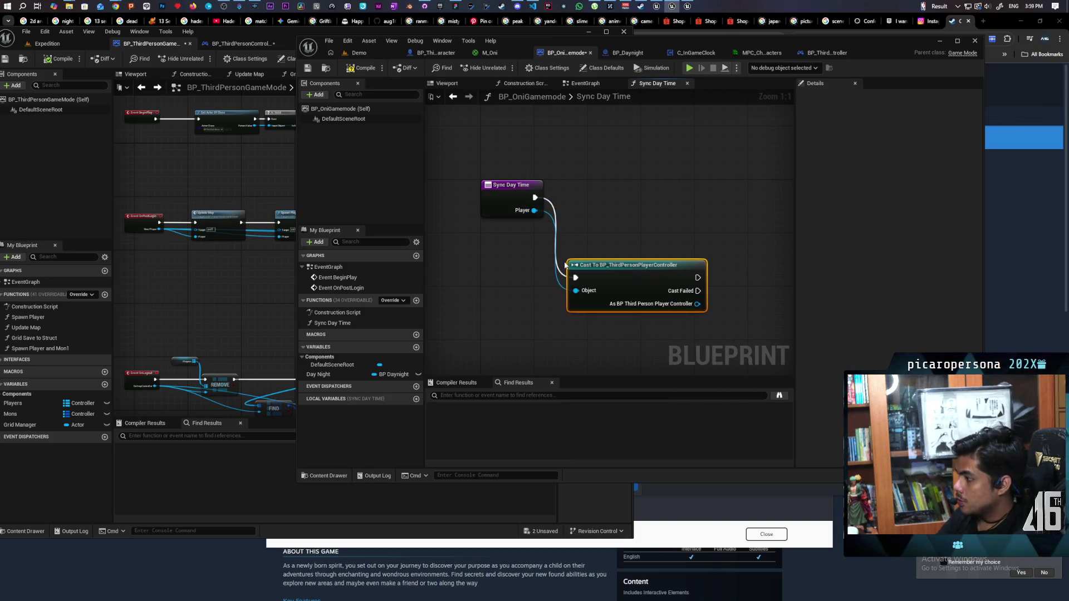
{"action": "left_click_drag", "start_coordinate": [610, 280], "coordinate": [615, 195]}
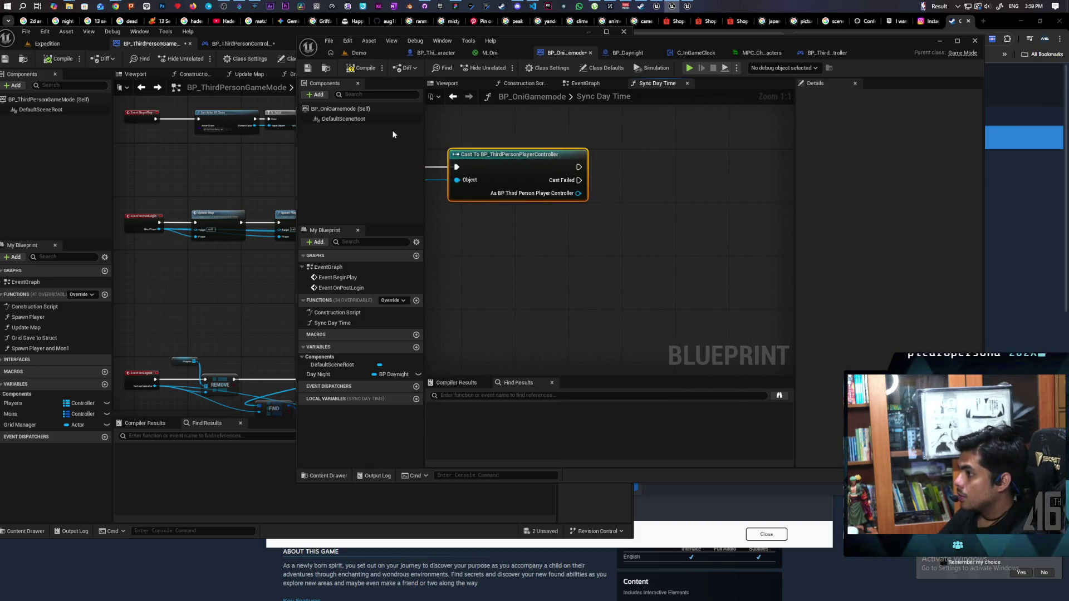
{"action": "left_click", "coordinate": [357, 72]}
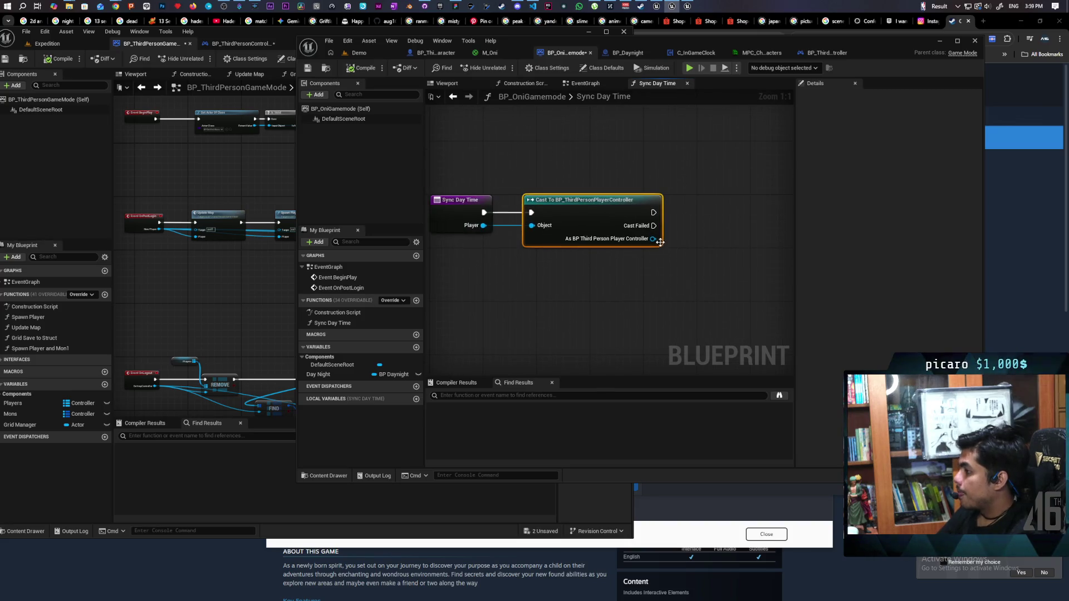
{"action": "left_click_drag", "start_coordinate": [653, 239], "coordinate": [695, 271]}
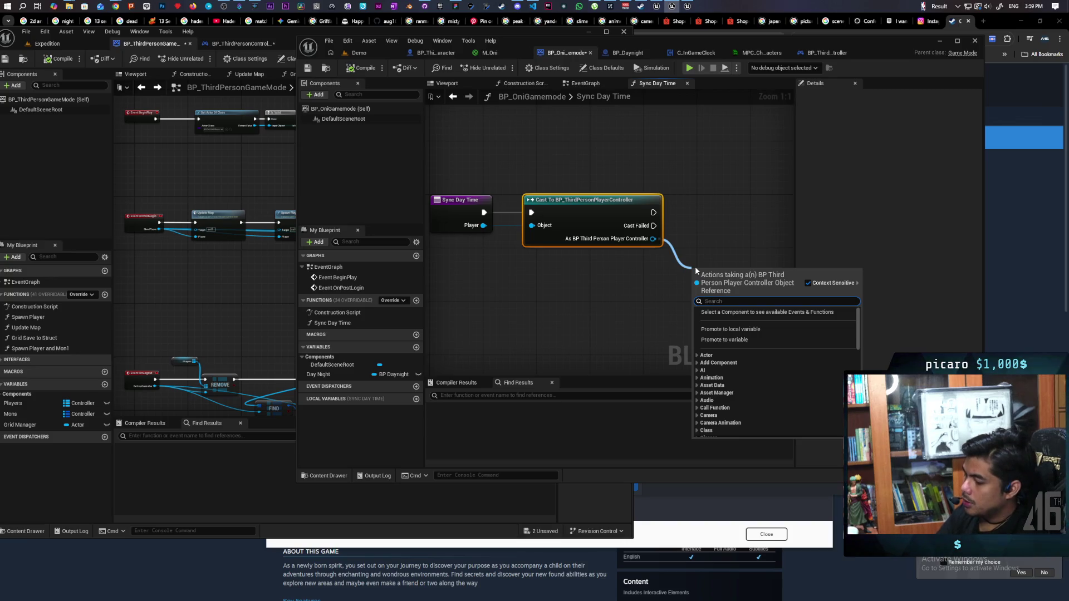
{"action": "type", "text": "sync"}
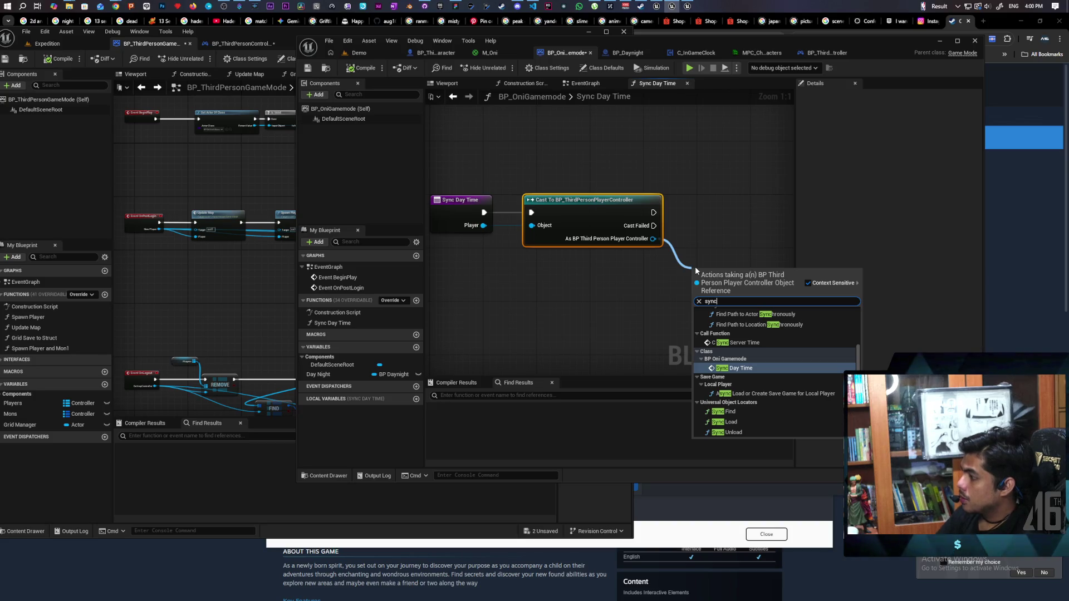
{"action": "left_click", "coordinate": [728, 178]}
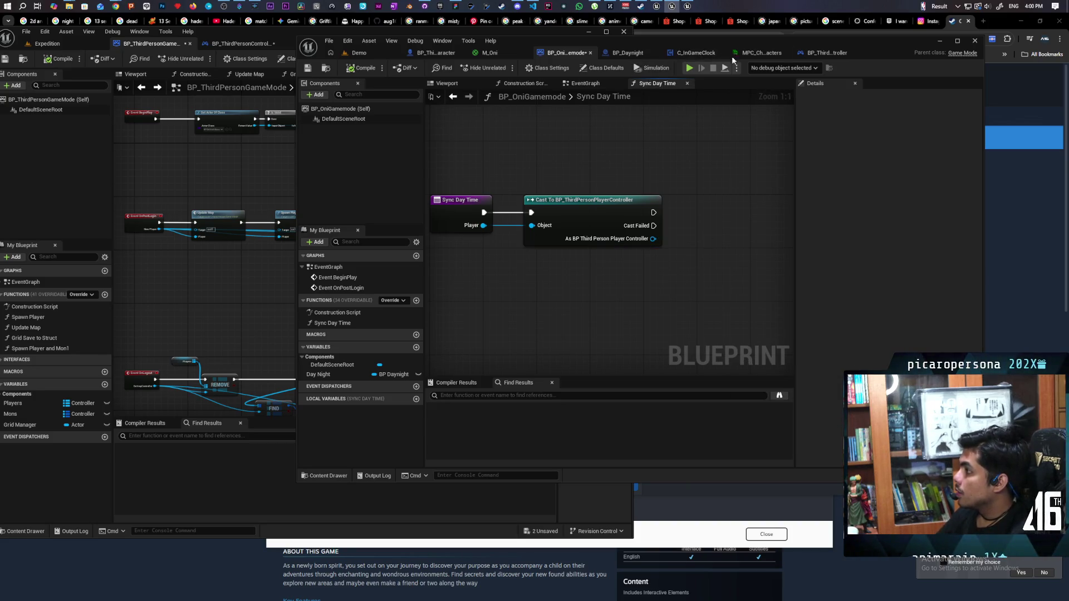
- Add a C Sync Server Time call on the cast controller output, aligned with the cast node
{"action": "left_click", "coordinate": [680, 52]}
{"action": "left_click", "coordinate": [796, 53]}
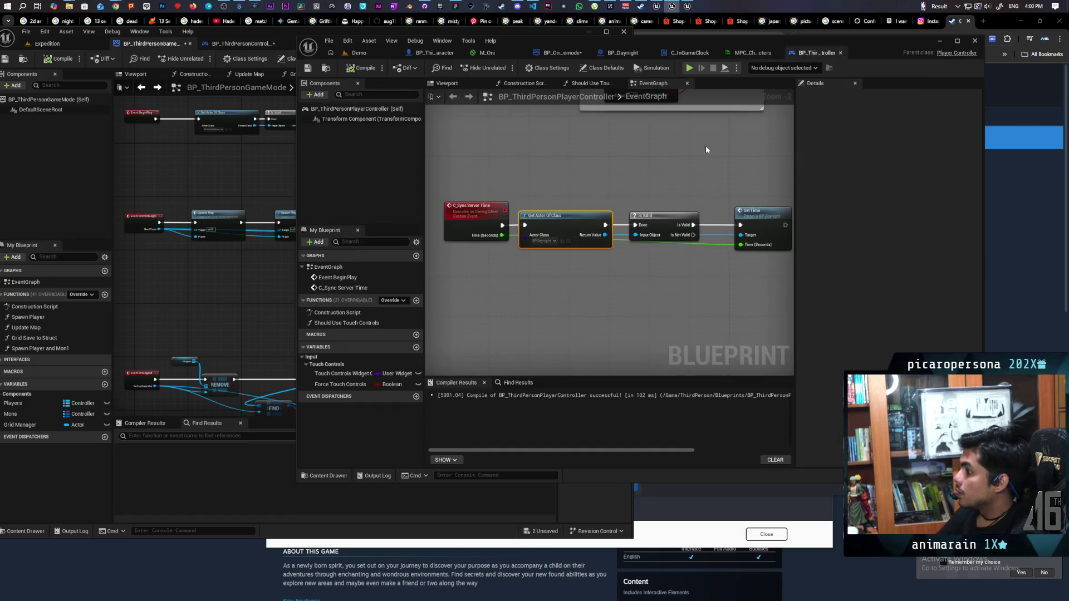
{"action": "left_click", "coordinate": [622, 53]}
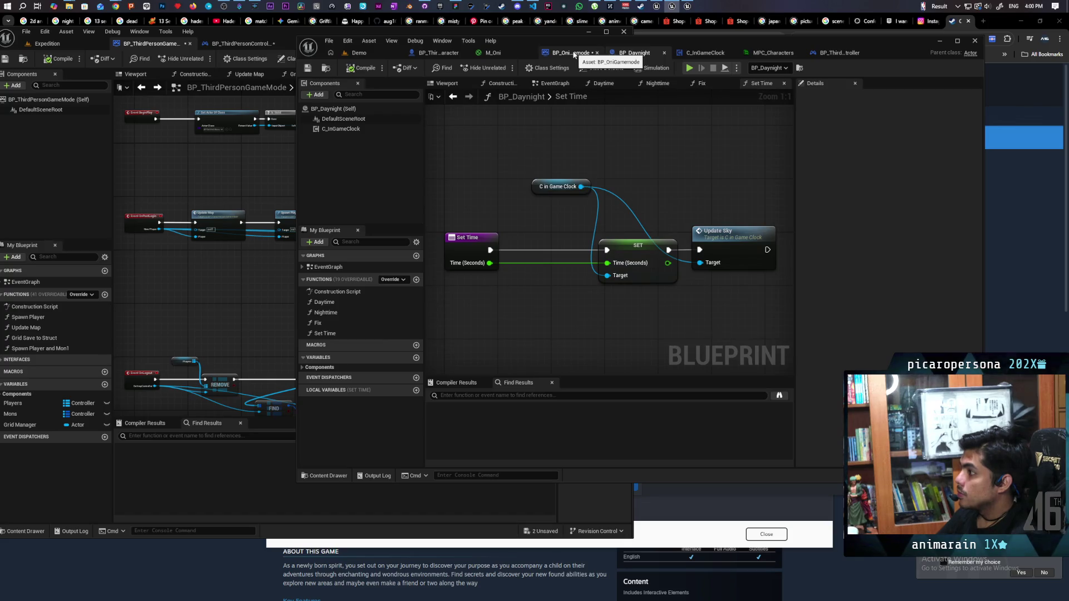
{"action": "left_click", "coordinate": [574, 54]}
{"action": "left_click_drag", "start_coordinate": [653, 238], "coordinate": [657, 276]}
{"action": "type", "text": "sync server"}
{"action": "key", "text": "Return"}
{"action": "left_click_drag", "start_coordinate": [727, 287], "coordinate": [761, 206]}
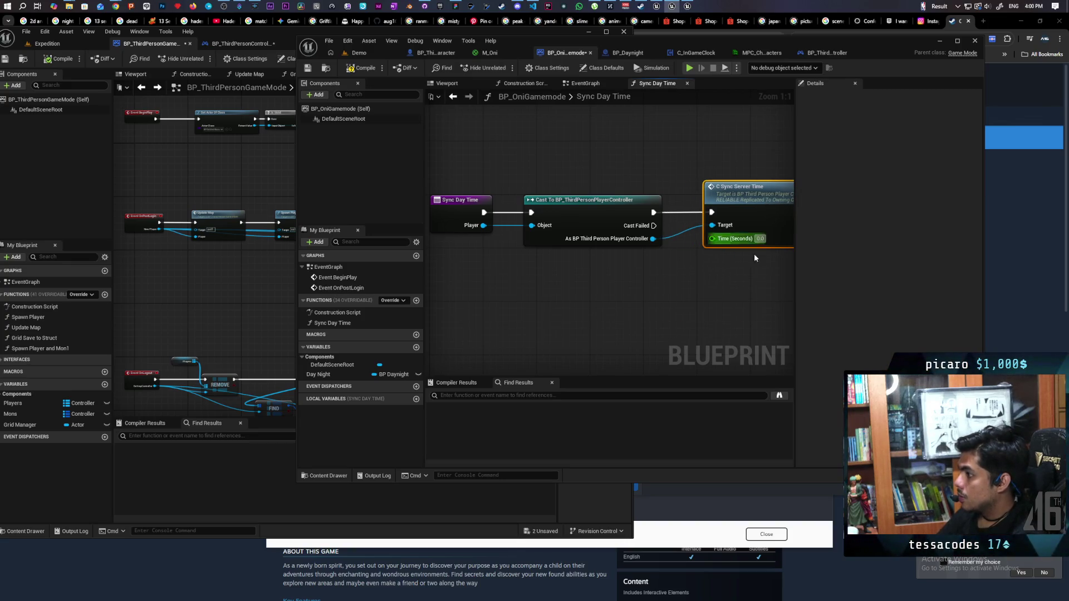
- Place a Day Night variable getter in the Sync Day Time graph
{"action": "left_click", "coordinate": [322, 374]}
{"action": "mouse_move", "coordinate": [323, 375]}
{"action": "left_mouse_down"}
{"action": "mouse_move", "coordinate": [543, 221]}
{"action": "mouse_move", "coordinate": [575, 232]}
{"action": "mouse_move", "coordinate": [573, 223]}
{"action": "mouse_move", "coordinate": [580, 294]}
{"action": "left_mouse_up"}
{"action": "type", "text": "get time"}
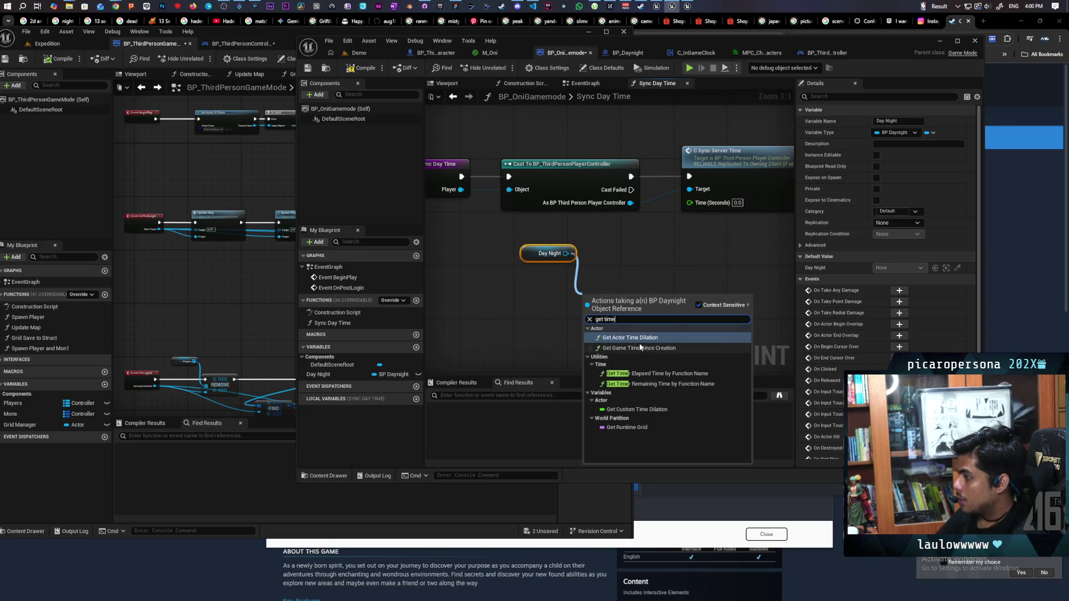
{"action": "left_click", "coordinate": [548, 299]}
- Search Day Night's actions for 'get time', 'c time' and 'game time' without adding a node, then save BP_OniGamemode
{"action": "left_click_drag", "start_coordinate": [565, 253], "coordinate": [582, 296]}
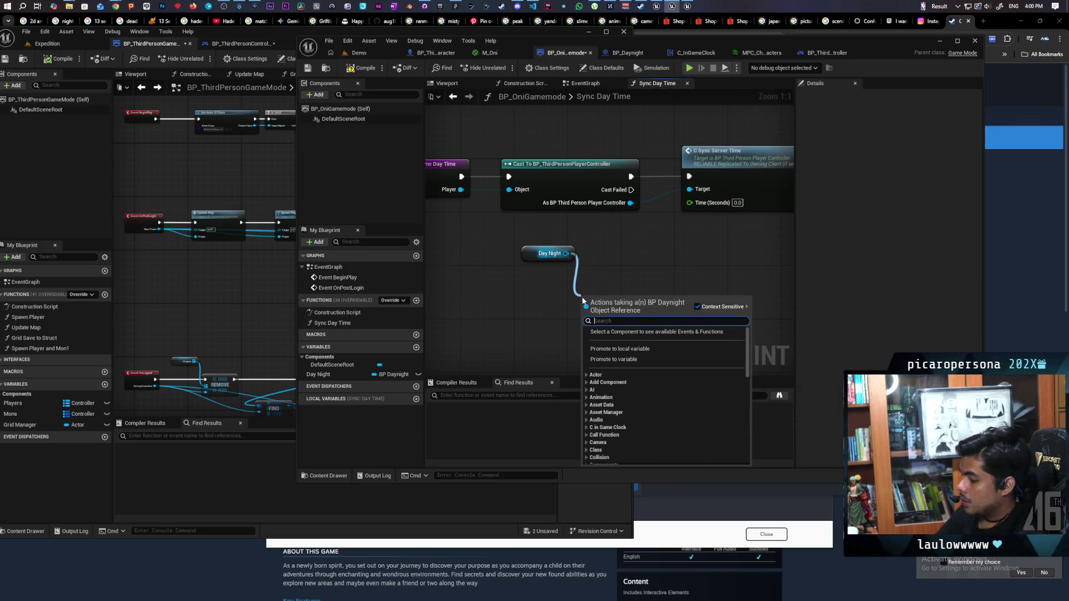
{"action": "type", "text": "get time"}
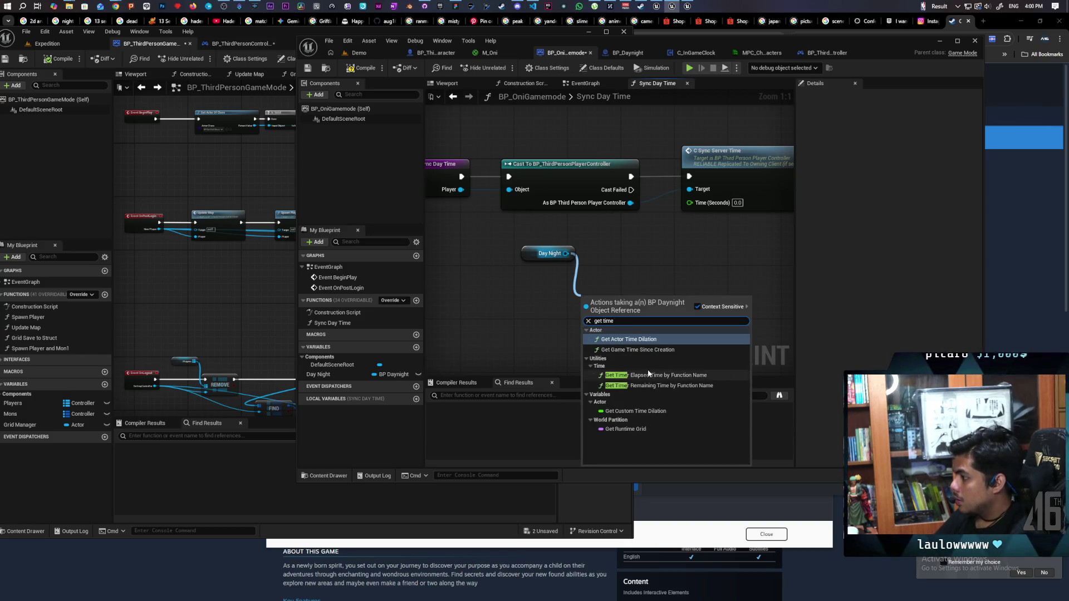
{"action": "key", "text": "BackSpace"}
{"action": "key", "text": "BackSpace"}
{"action": "key", "text": "BackSpace"}
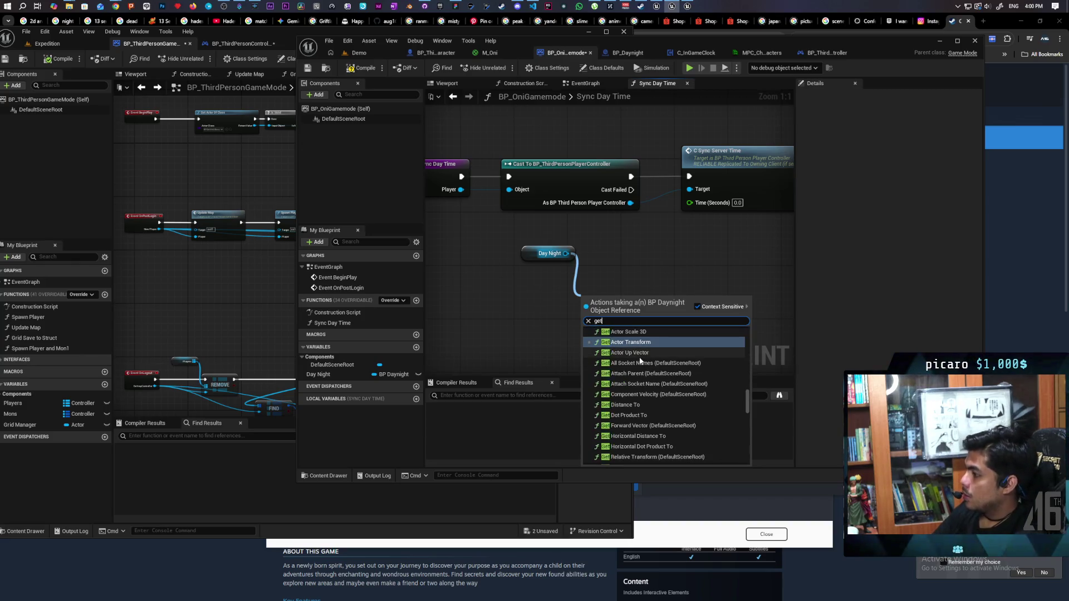
{"action": "type", "text": "c time"}
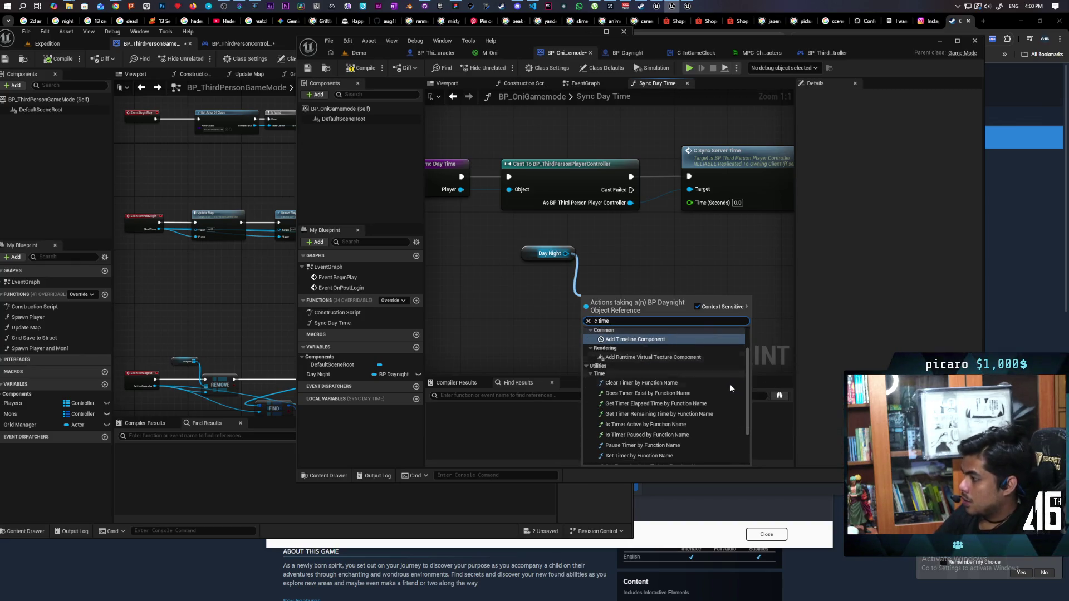
{"action": "scroll", "coordinate": [672, 416], "scroll_direction": "down", "scroll_amount": 2}
{"action": "key", "text": "BackSpace"}
{"action": "key", "text": "BackSpace"}
{"action": "key", "text": "BackSpace"}
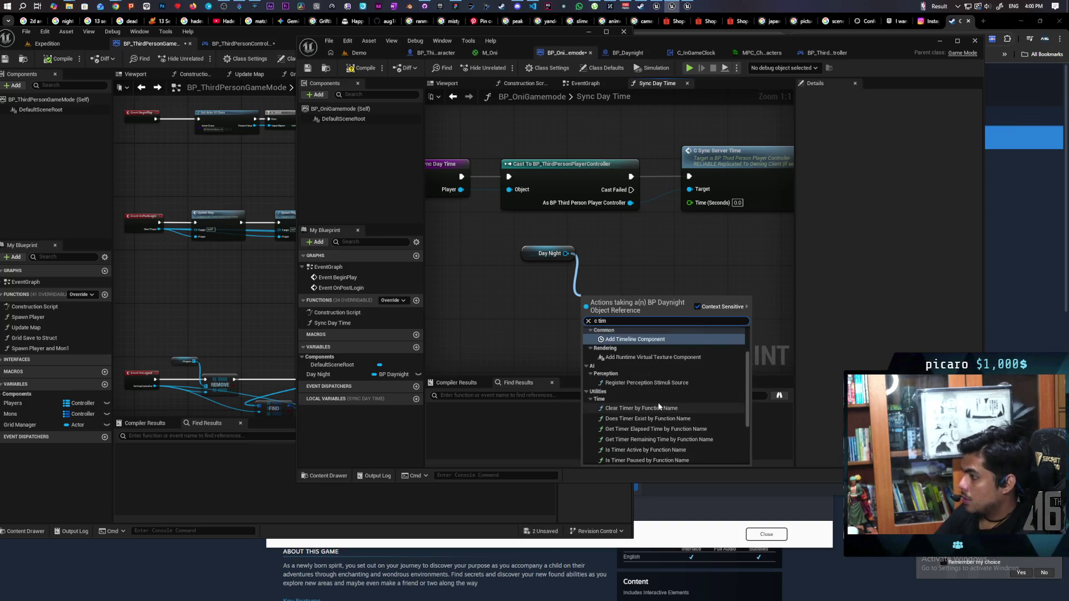
{"action": "type", "text": "game time"}
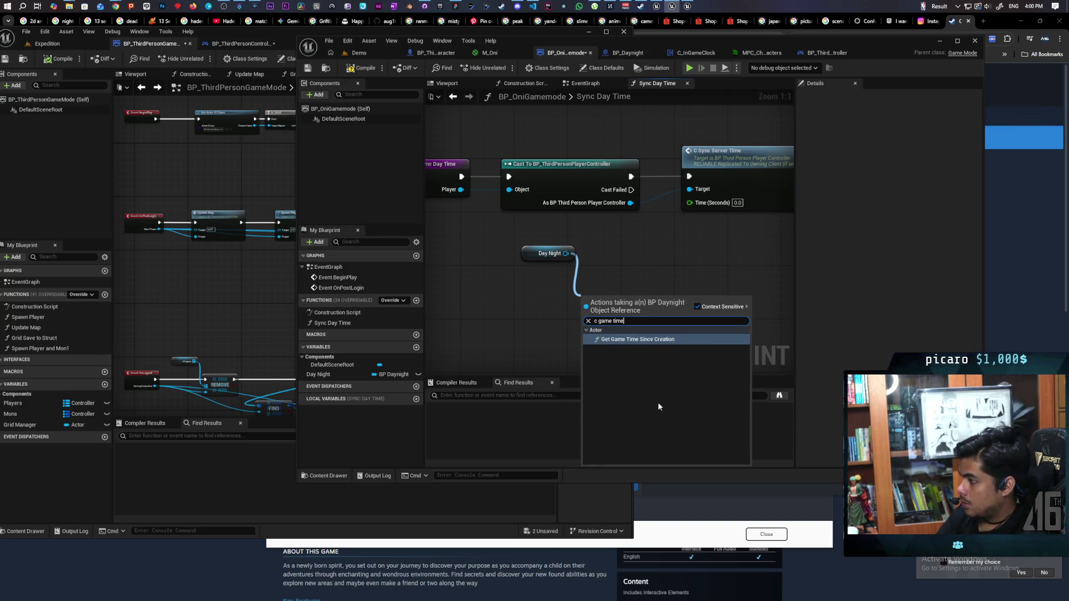
{"action": "key", "text": "ctrl+a"}
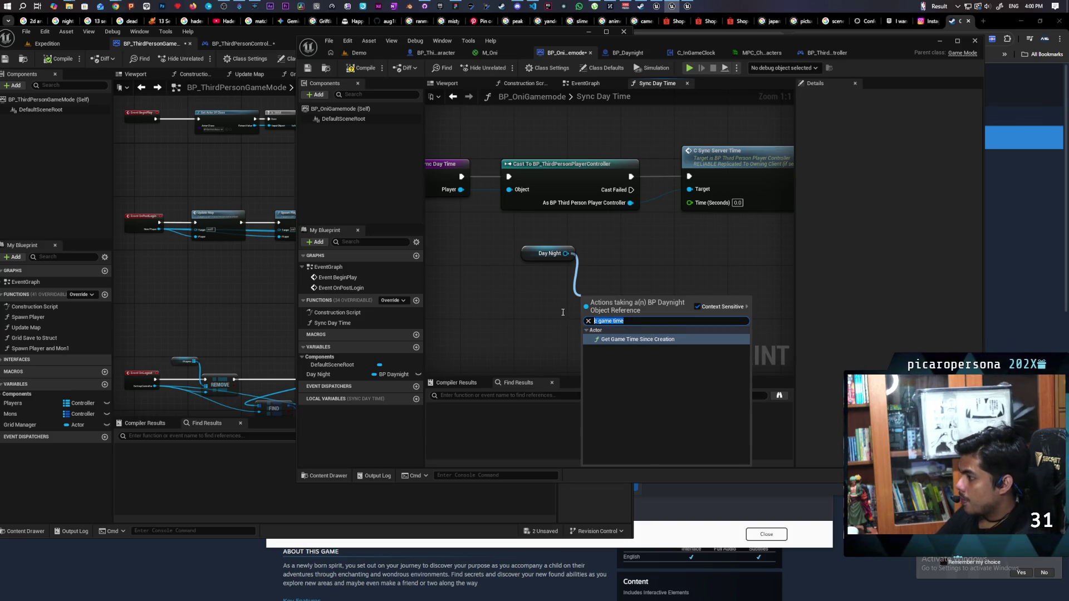
{"action": "key", "text": "BackSpace"}
{"action": "type", "text": "game time"}
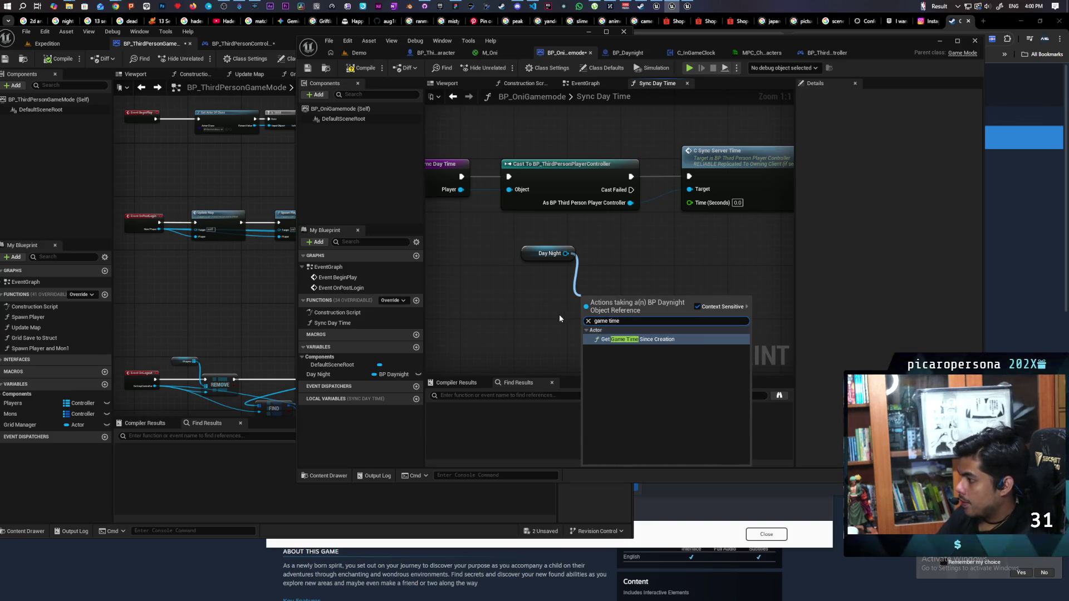
{"action": "key", "text": "Escape"}
{"action": "key", "text": "ctrl+s"}
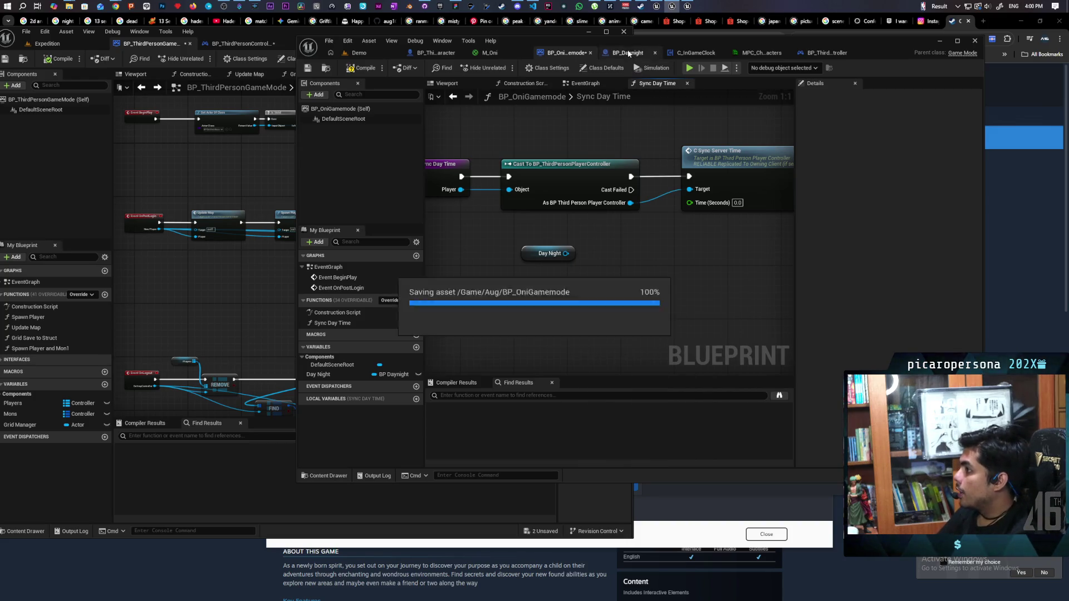
{"action": "left_click", "coordinate": [629, 53]}
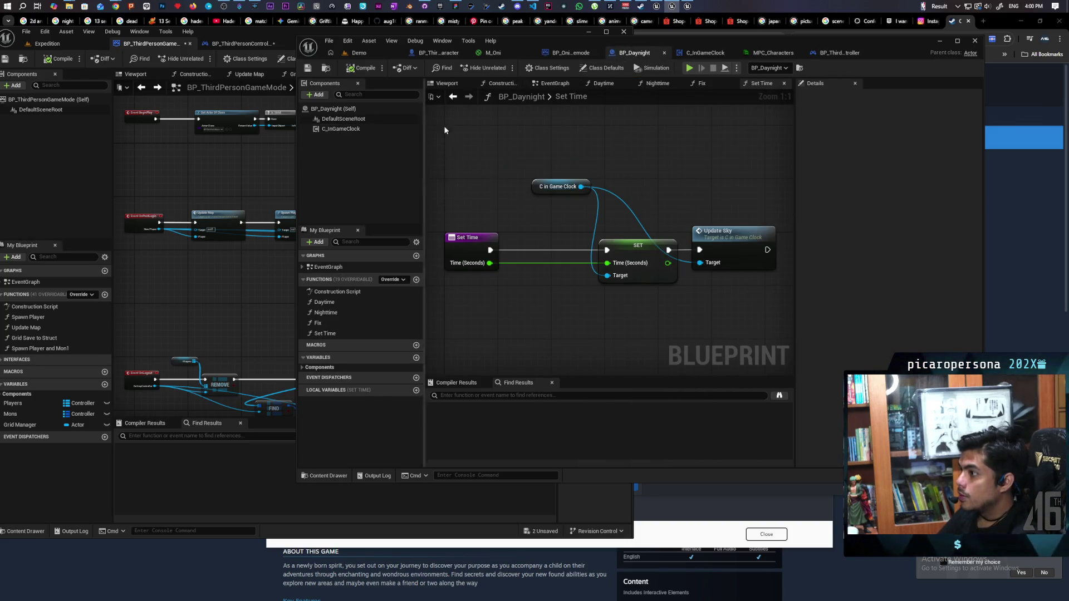
- Get Day Night's C in Game Clock, add Get Time (Seconds), and wire it into Sync Server Time's Time pin
{"action": "left_click", "coordinate": [568, 52]}
{"action": "left_click_drag", "start_coordinate": [564, 253], "coordinate": [590, 307]}
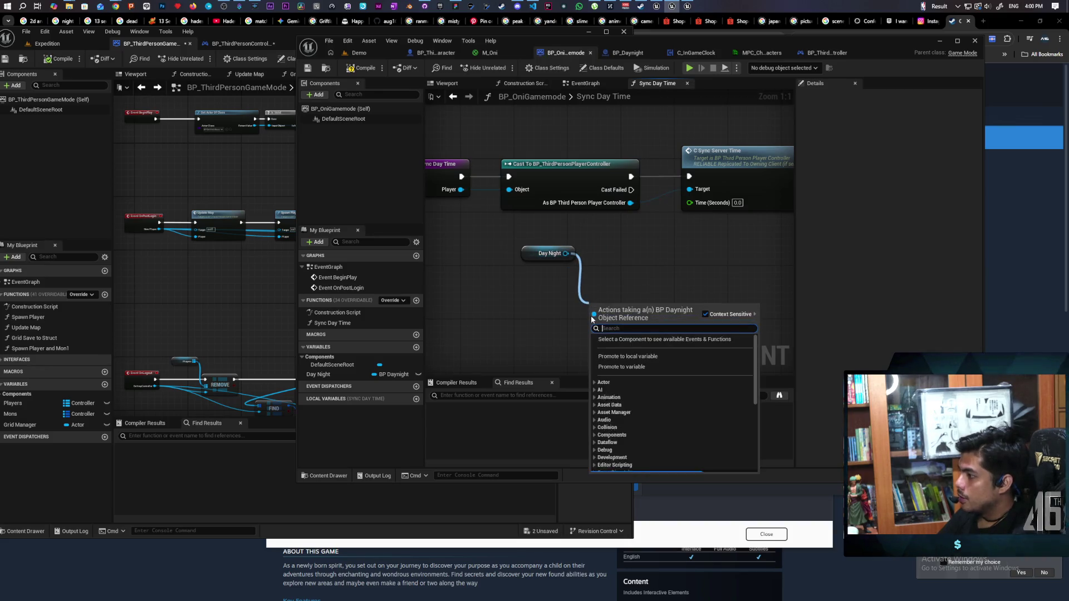
{"action": "type", "text": "ingame"}
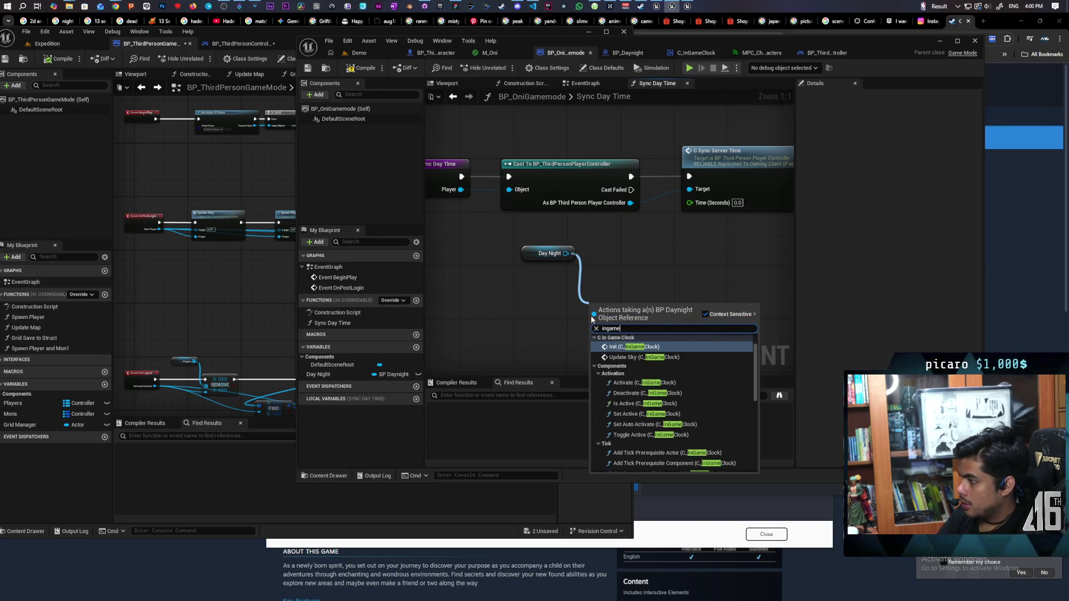
{"action": "left_click", "coordinate": [640, 347]}
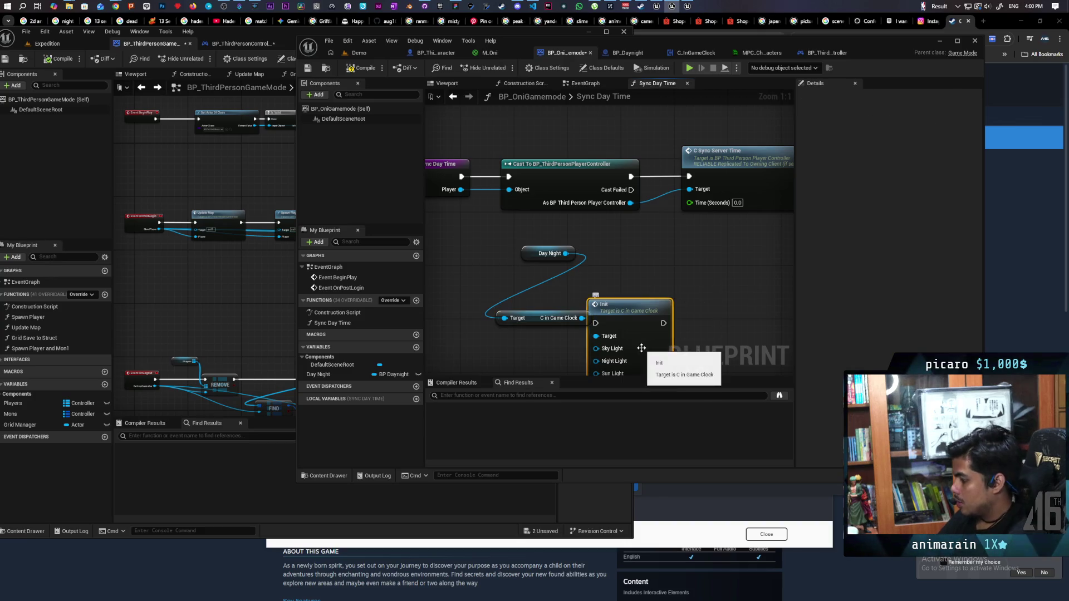
{"action": "key", "text": "Delete"}
{"action": "left_click_drag", "start_coordinate": [582, 318], "coordinate": [616, 346]}
{"action": "type", "text": "get time"}
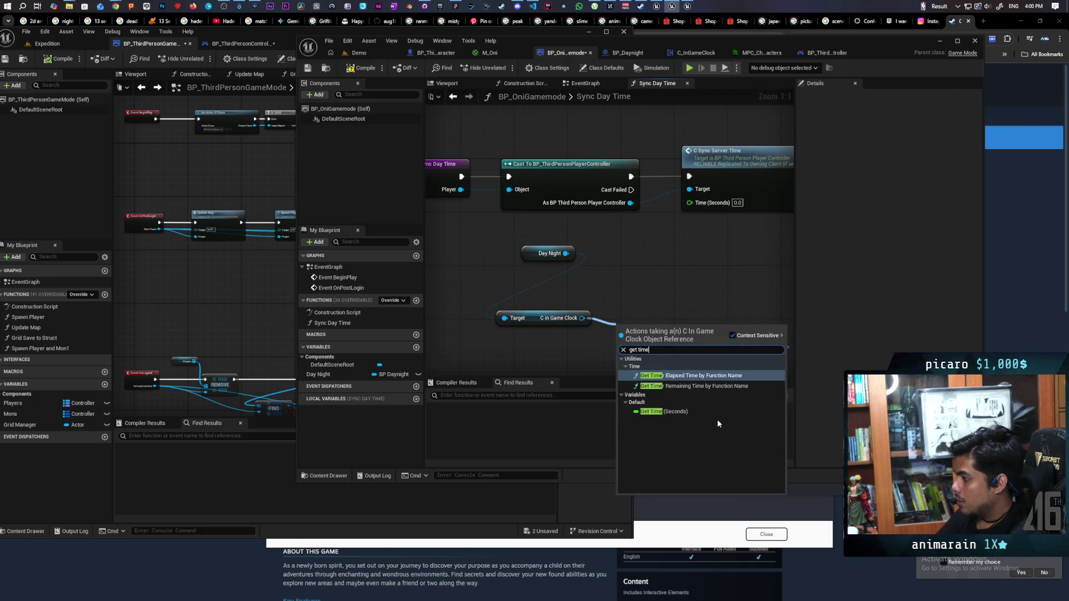
{"action": "left_click", "coordinate": [691, 411]}
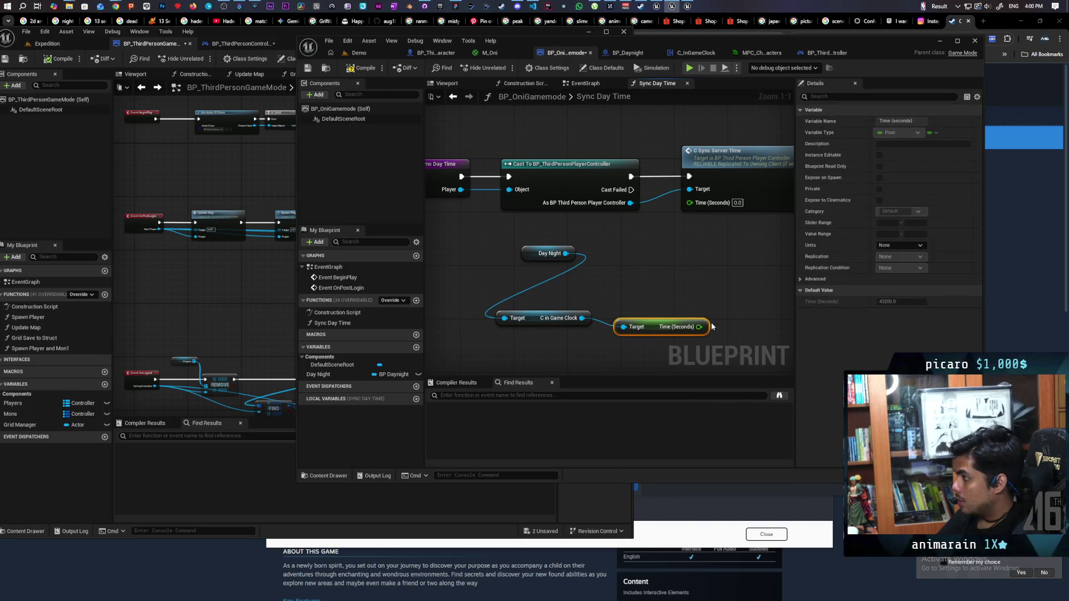
{"action": "left_click_drag", "start_coordinate": [699, 327], "coordinate": [695, 204]}
- Arrange the clock and Day Night nodes beneath the cast node and frame them in view
{"action": "mouse_move", "coordinate": [676, 327]}
{"action": "left_mouse_down"}
{"action": "mouse_move", "coordinate": [669, 291]}
{"action": "mouse_move", "coordinate": [596, 294]}
{"action": "mouse_move", "coordinate": [594, 317]}
{"action": "left_mouse_up"}
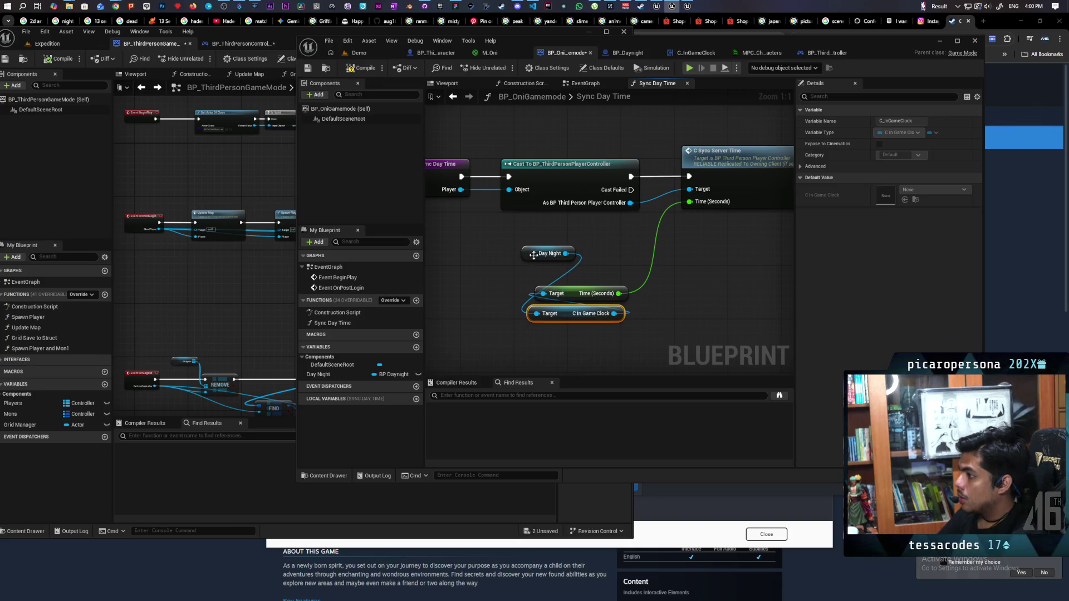
{"action": "left_click_drag", "start_coordinate": [533, 254], "coordinate": [482, 252]}
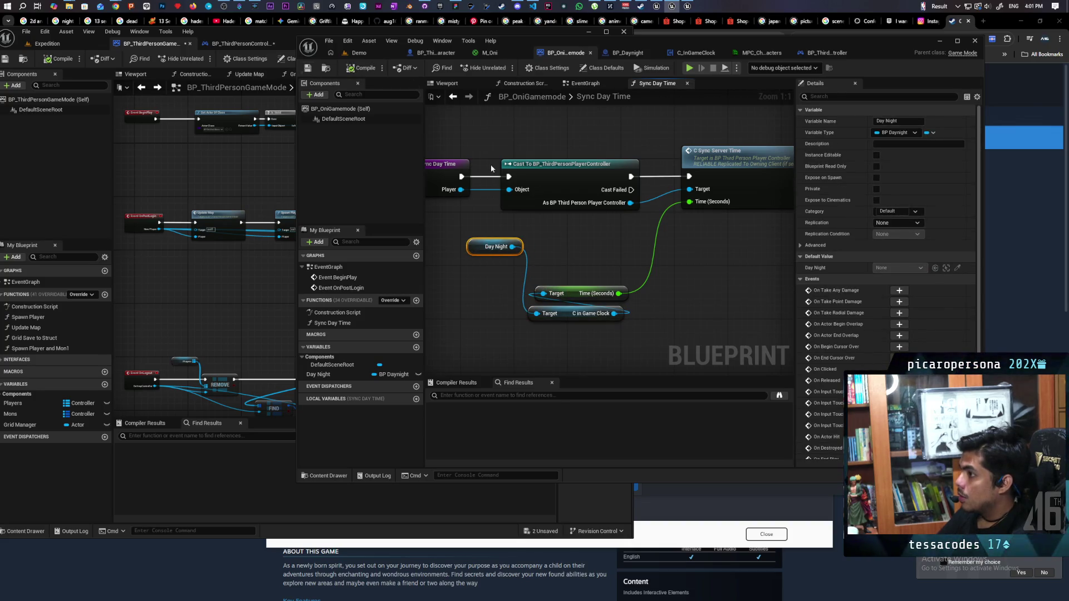
{"action": "scroll", "coordinate": [600, 245], "scroll_direction": "down", "scroll_amount": 3}
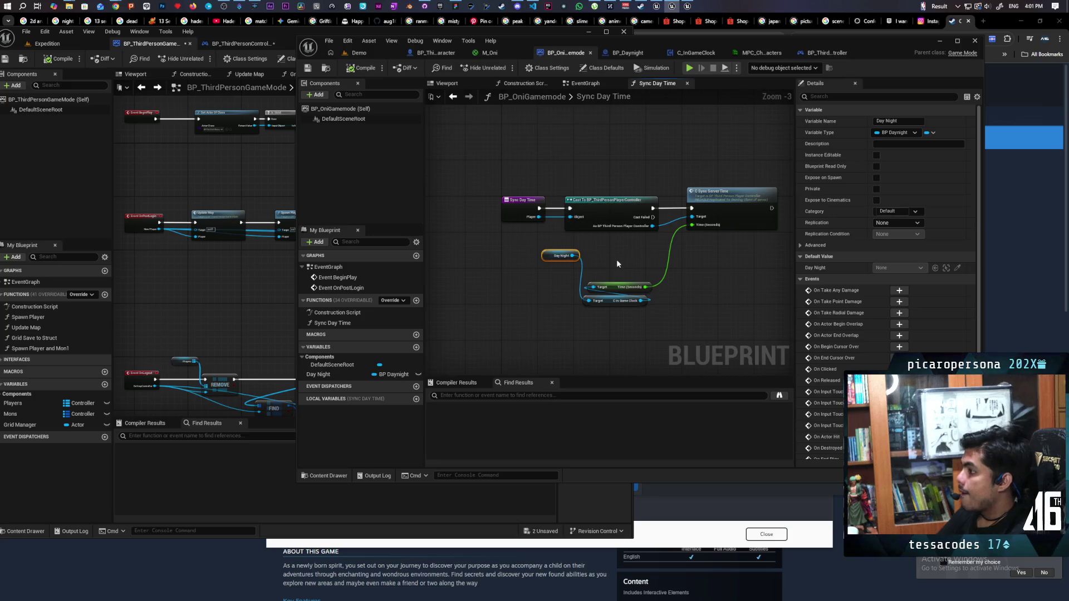
{"action": "left_click_drag", "start_coordinate": [616, 259], "coordinate": [544, 258]}
{"action": "left_click_drag", "start_coordinate": [636, 272], "coordinate": [637, 285]}
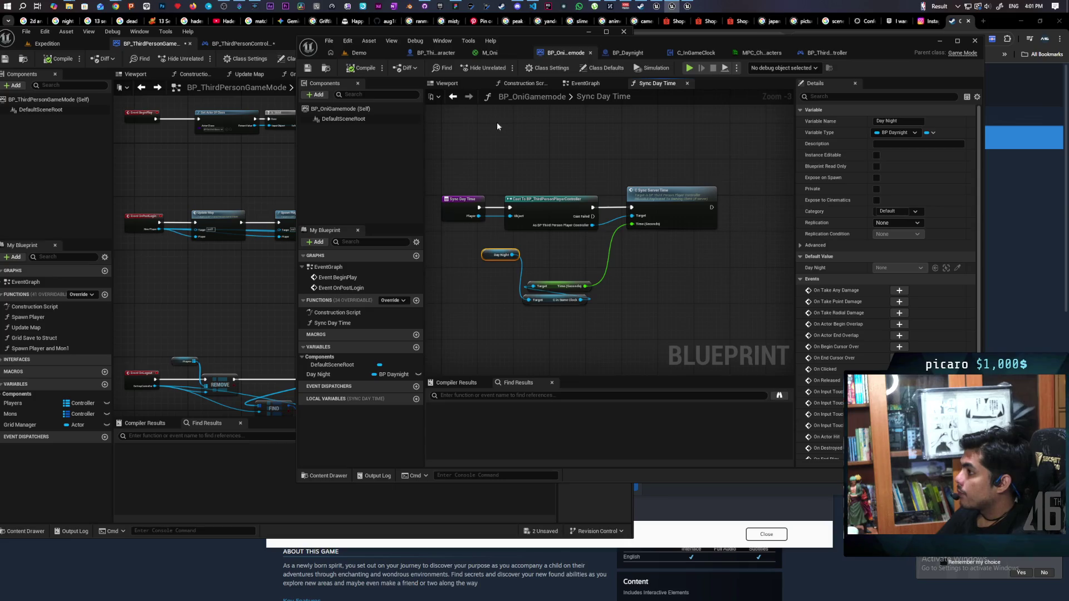
{"action": "left_click", "coordinate": [585, 83]}
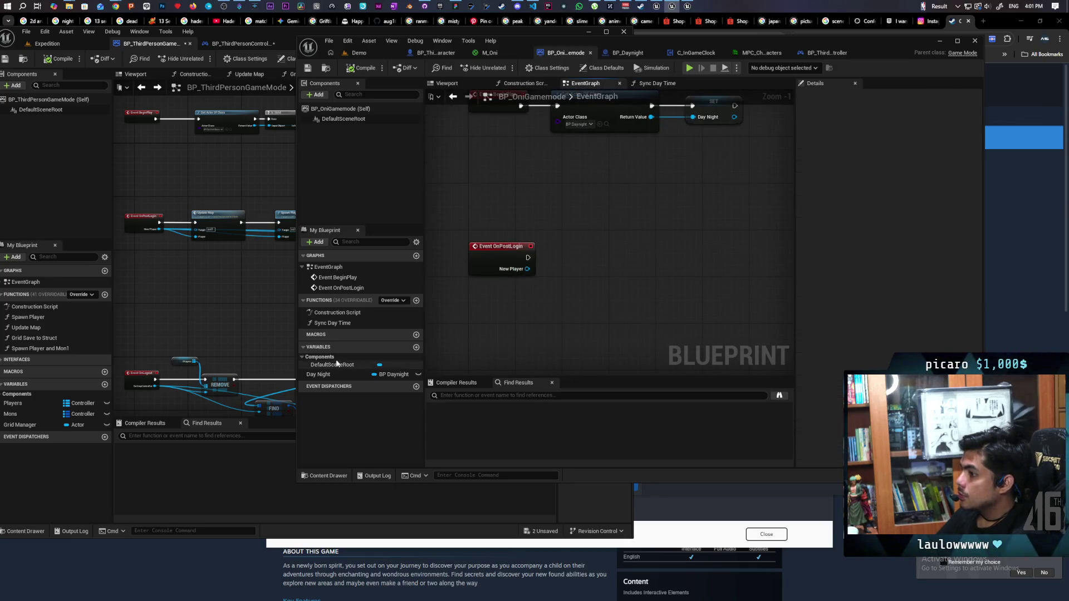
- Chain a Sync Day Time call after Event OnPostLogin, feeding New Player into its Player pin
{"action": "mouse_move", "coordinate": [333, 323]}
{"action": "left_mouse_down"}
{"action": "mouse_move", "coordinate": [488, 306]}
{"action": "mouse_move", "coordinate": [579, 247]}
{"action": "mouse_move", "coordinate": [556, 261]}
{"action": "mouse_move", "coordinate": [582, 259]}
{"action": "mouse_move", "coordinate": [578, 288]}
{"action": "left_mouse_up"}
{"action": "left_click", "coordinate": [544, 272]}
{"action": "left_click_drag", "start_coordinate": [593, 247], "coordinate": [580, 239]}
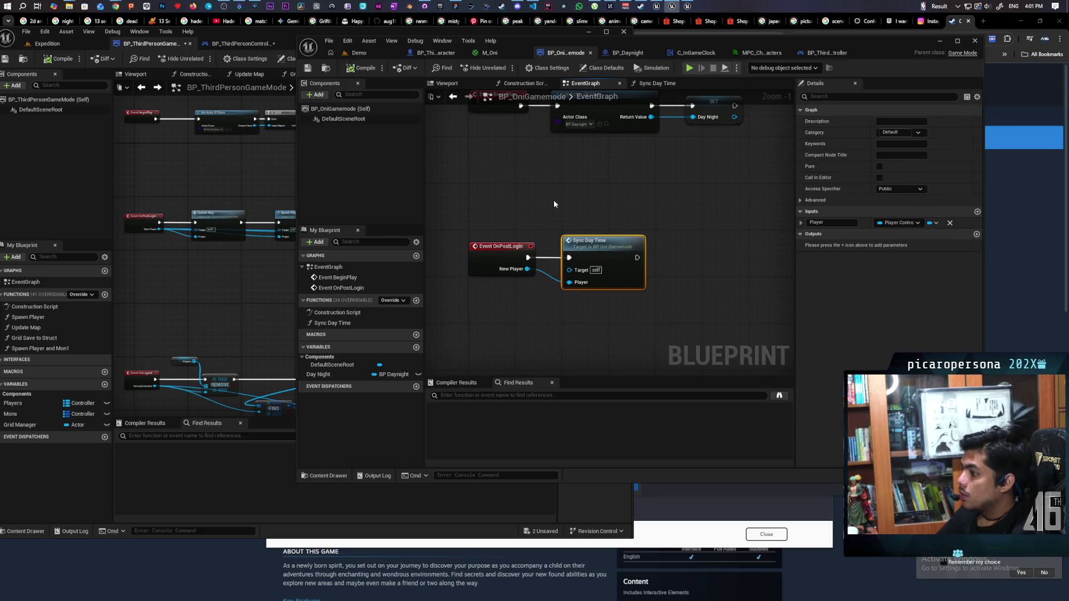
{"action": "left_click", "coordinate": [416, 301]}
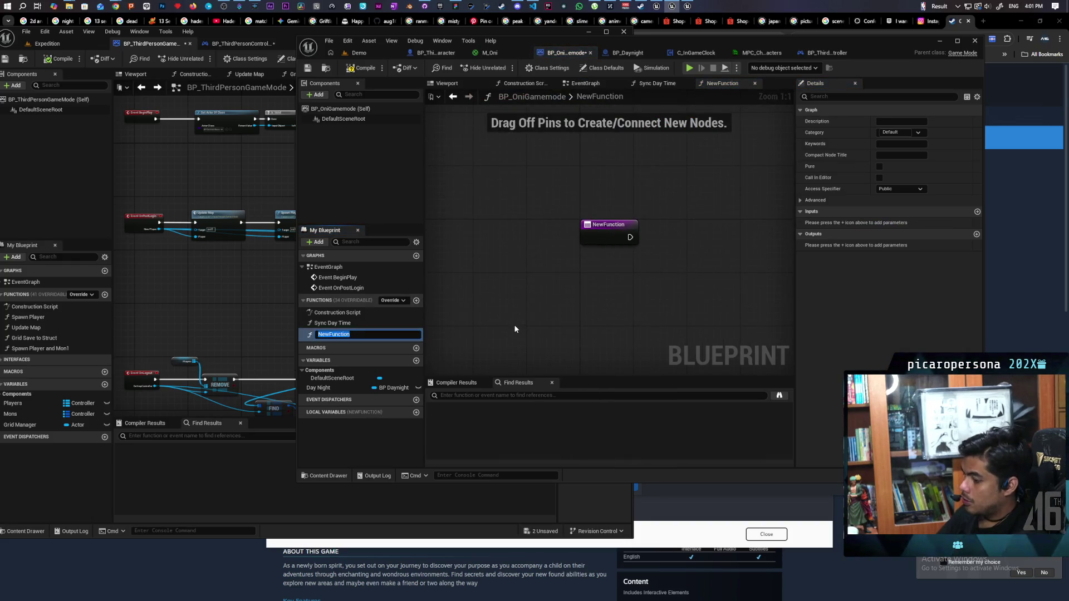
- Name the new function Spawn Player and give it a Player Controller input named Player
{"action": "type", "text": "Spawn Player"}
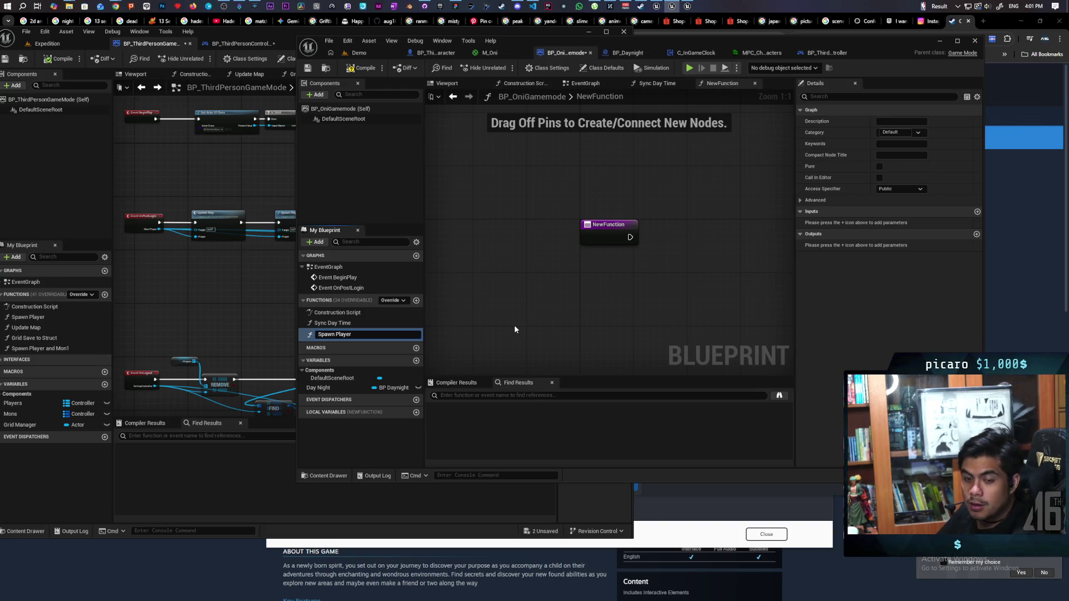
{"action": "key", "text": "Return"}
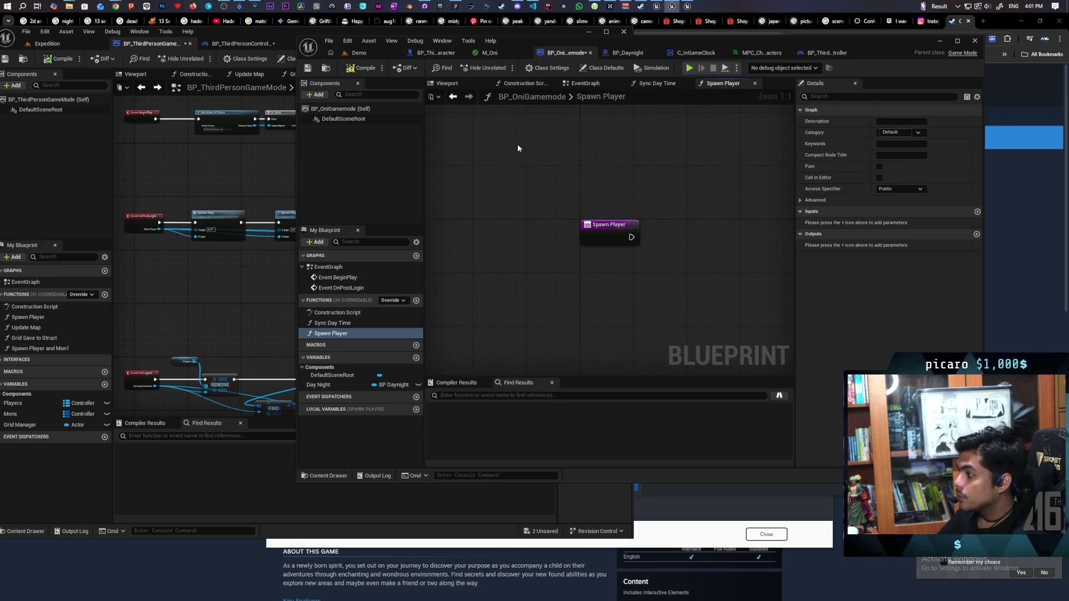
{"action": "left_click", "coordinate": [600, 238]}
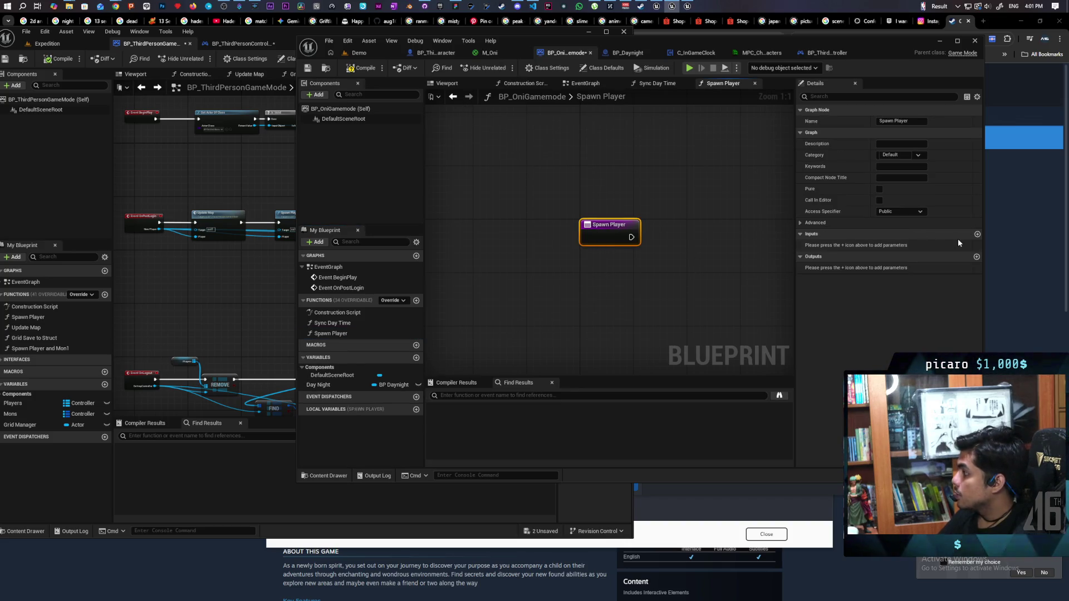
{"action": "left_click", "coordinate": [978, 235]}
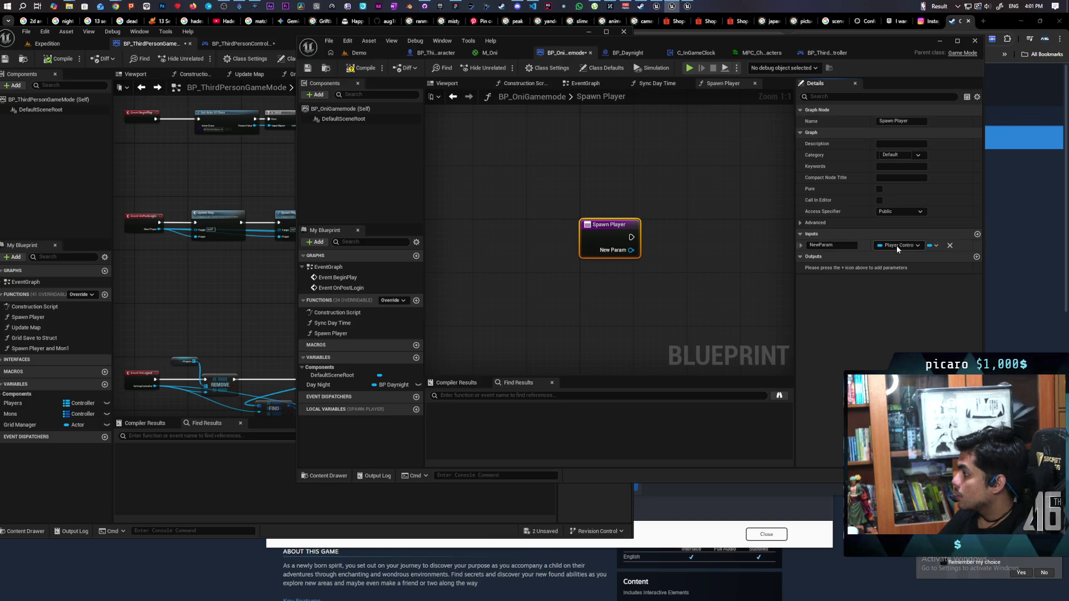
{"action": "type", "text": "Player"}
{"action": "left_click", "coordinate": [755, 252]}
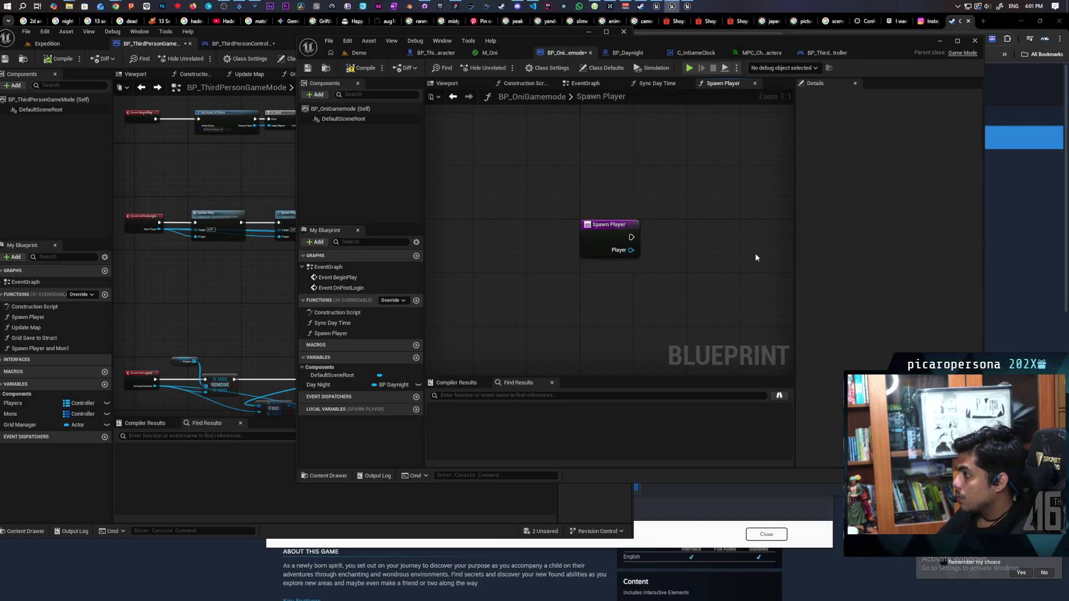
{"action": "left_click", "coordinate": [585, 83]}
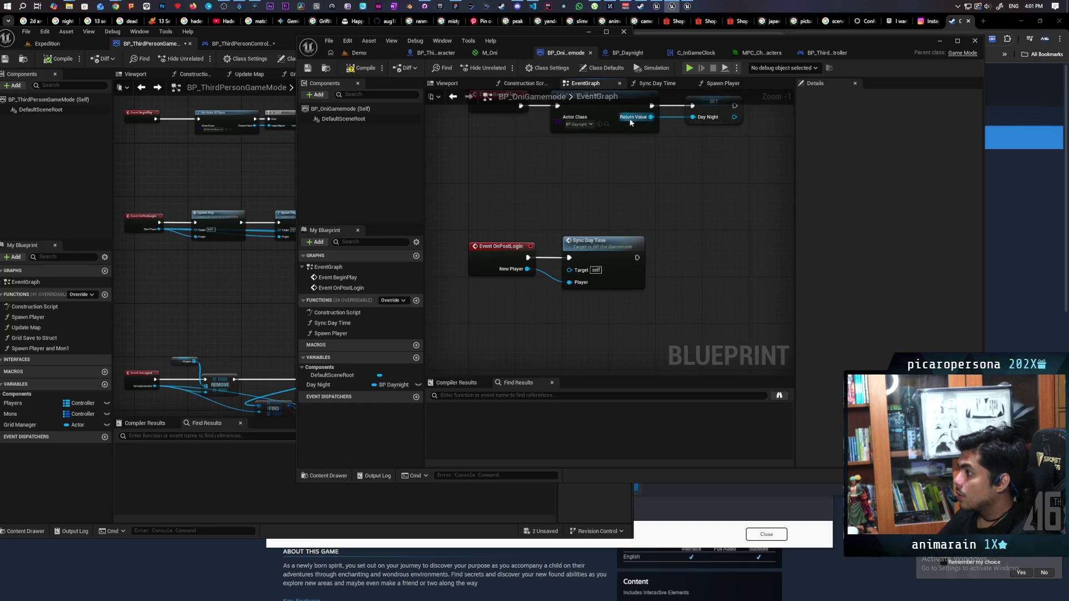
{"action": "double_click", "coordinate": [596, 317]}
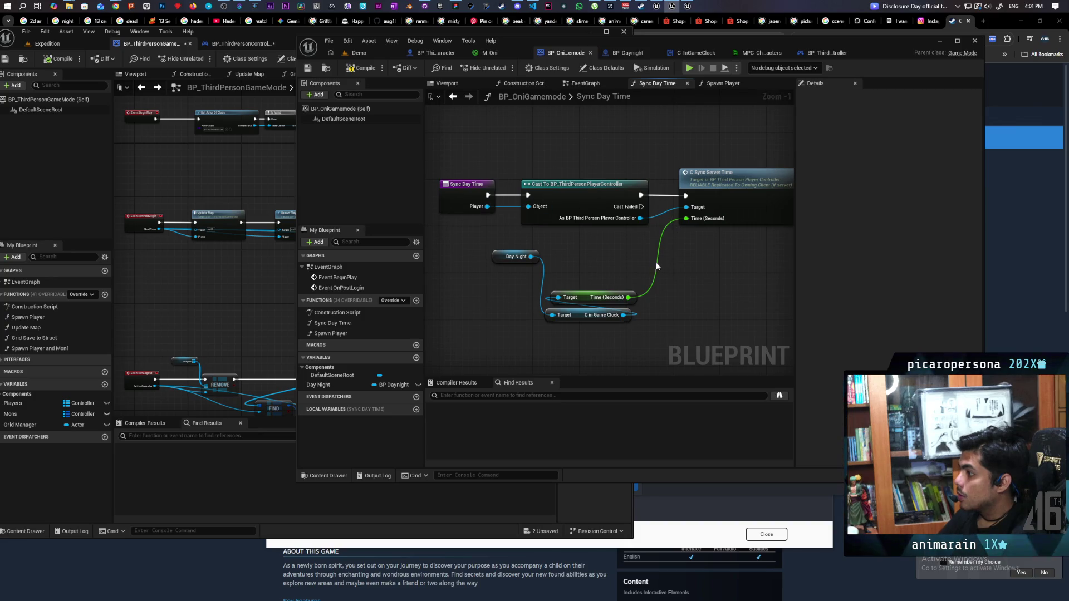
{"action": "left_click", "coordinate": [720, 83]}
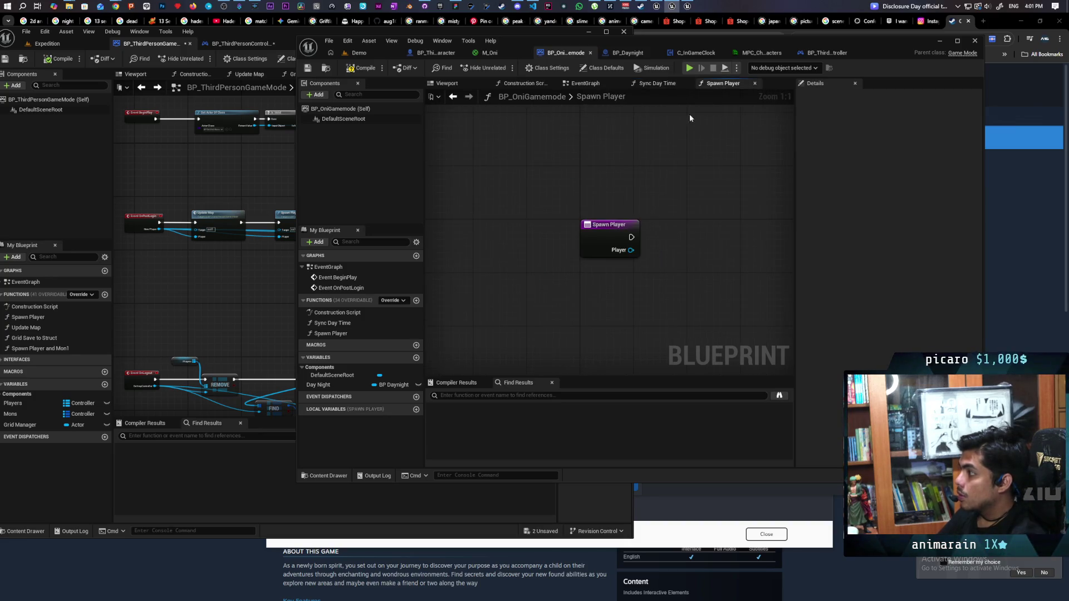
- Call Spawn Player after Sync Day Time in the EventGraph, passing New Player to its Player input
{"action": "left_click", "coordinate": [583, 84]}
{"action": "mouse_move", "coordinate": [333, 333]}
{"action": "left_mouse_down"}
{"action": "mouse_move", "coordinate": [653, 257]}
{"action": "mouse_move", "coordinate": [626, 257]}
{"action": "mouse_move", "coordinate": [675, 241]}
{"action": "left_mouse_up"}
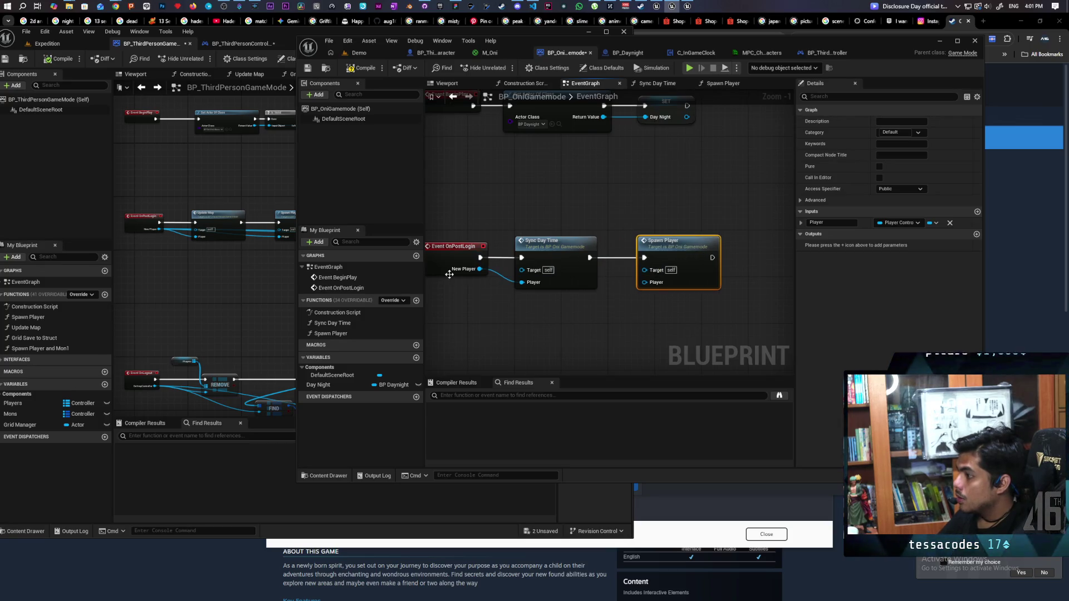
{"action": "left_click_drag", "start_coordinate": [479, 268], "coordinate": [644, 282]}
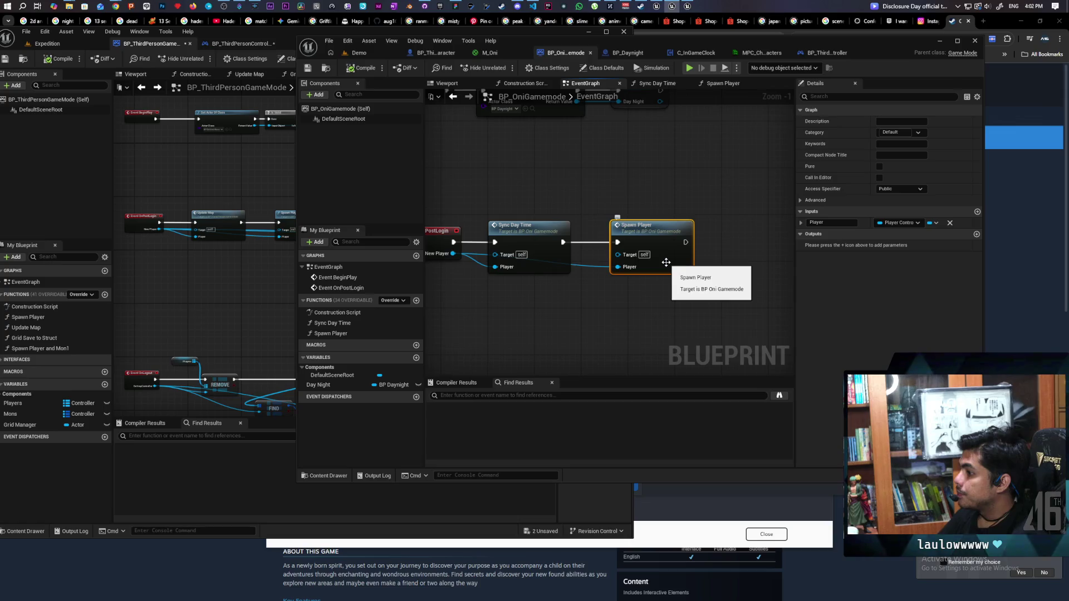
{"action": "double_click", "coordinate": [665, 261]}
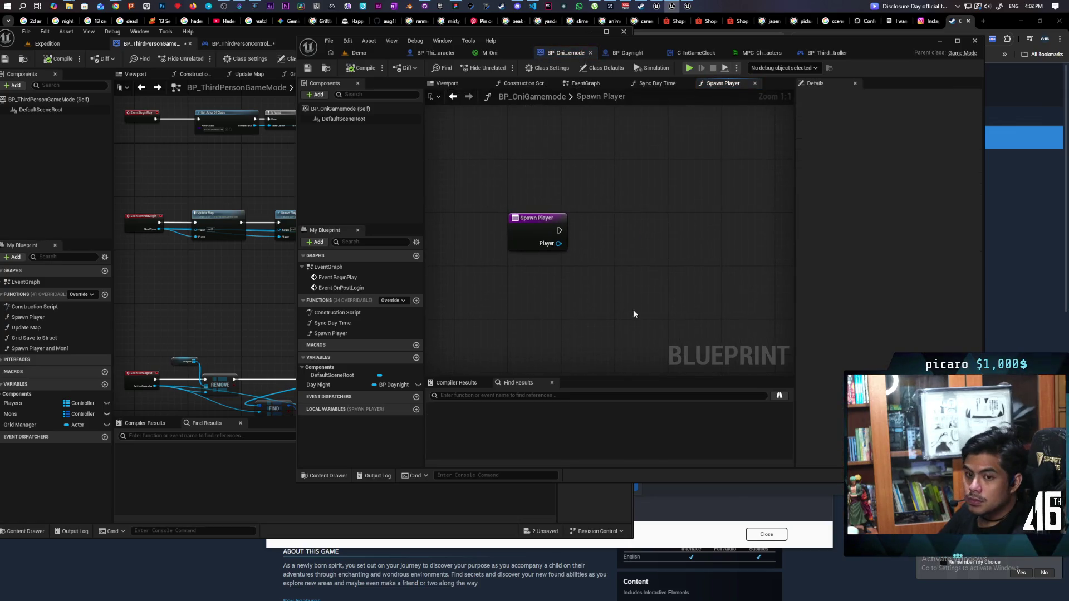
- Add a Spawn Actor from Class node to the right of the Spawn Player entry
{"action": "right_click", "coordinate": [594, 238]}
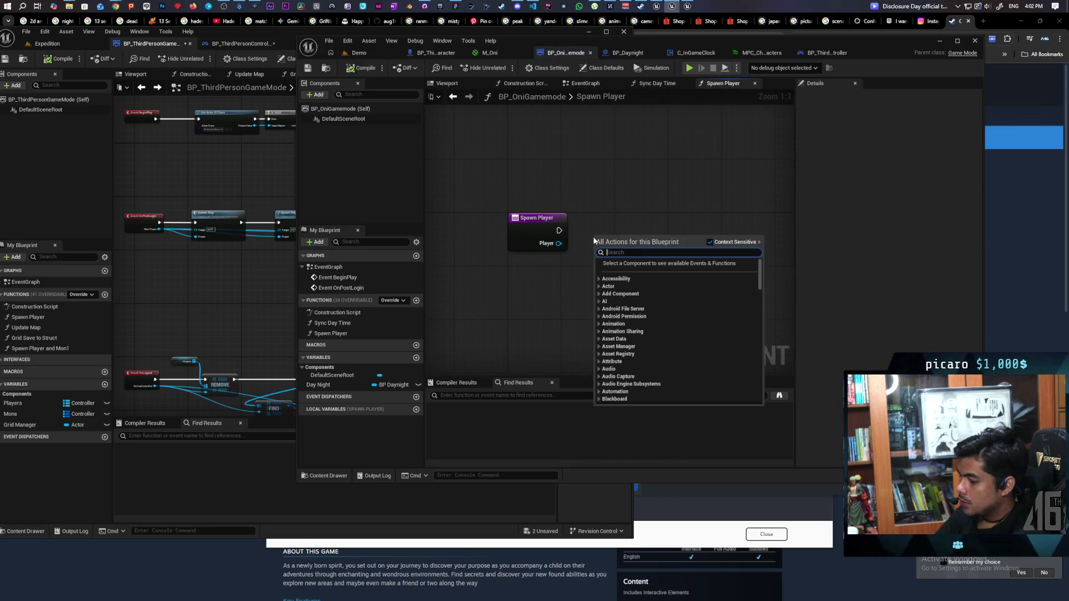
{"action": "type", "text": "spawn"}
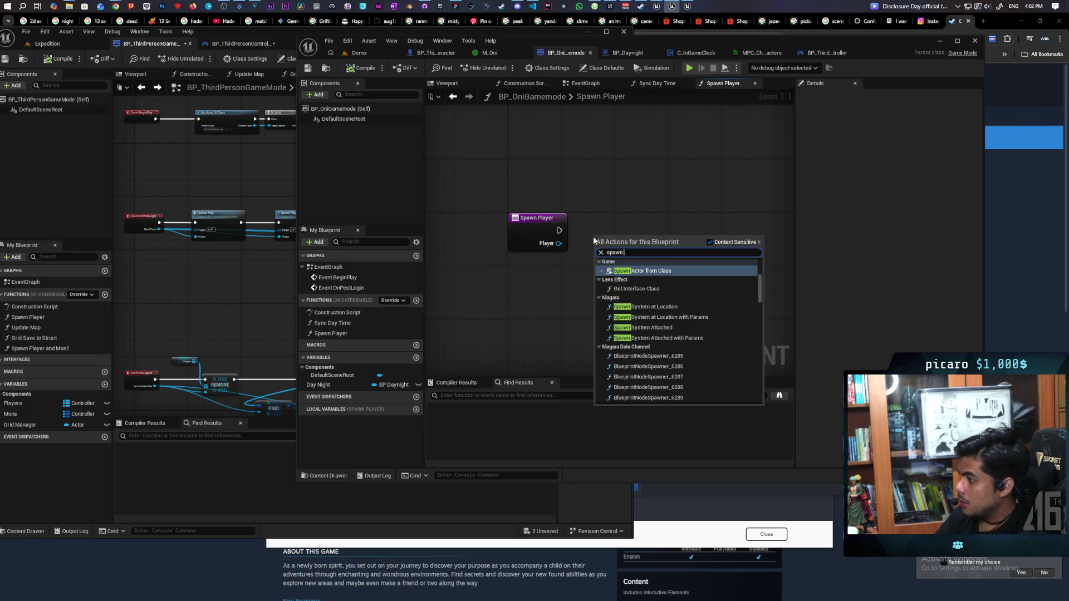
{"action": "key", "text": "Return"}
{"action": "mouse_move", "coordinate": [659, 243]}
{"action": "left_mouse_down"}
{"action": "mouse_move", "coordinate": [713, 222]}
{"action": "mouse_move", "coordinate": [700, 225]}
{"action": "left_mouse_up"}
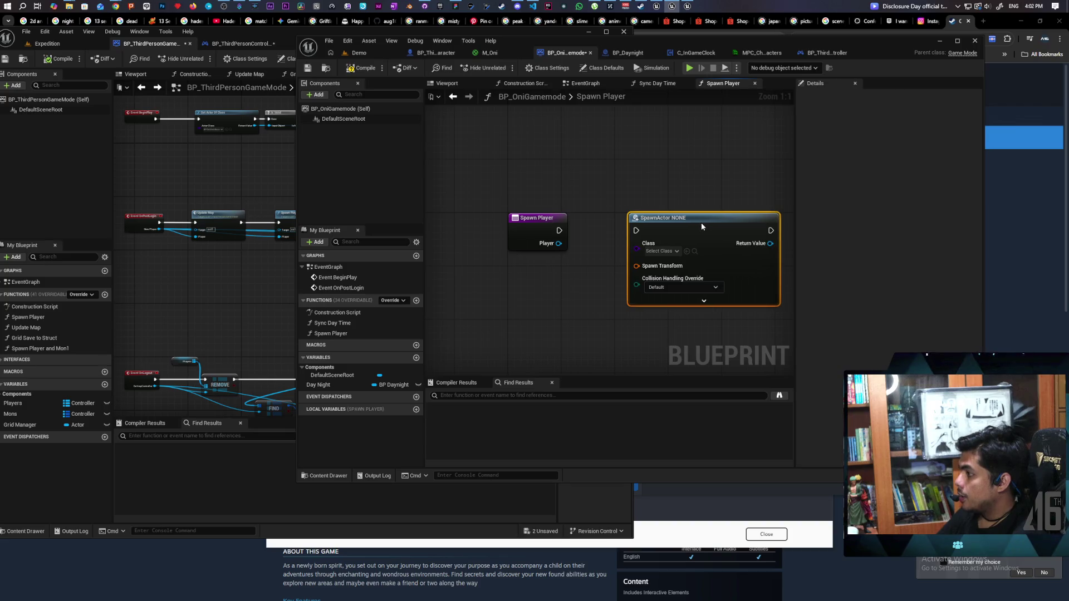
- Set the spawn node's class to BP Third Person Character
{"action": "left_click", "coordinate": [435, 53]}
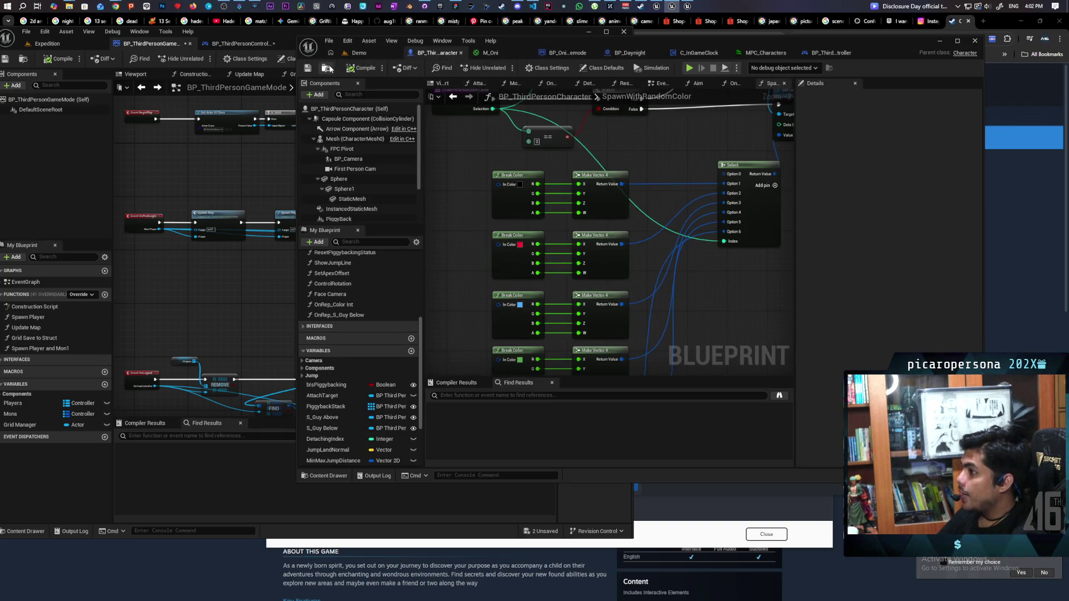
{"action": "left_click", "coordinate": [326, 67]}
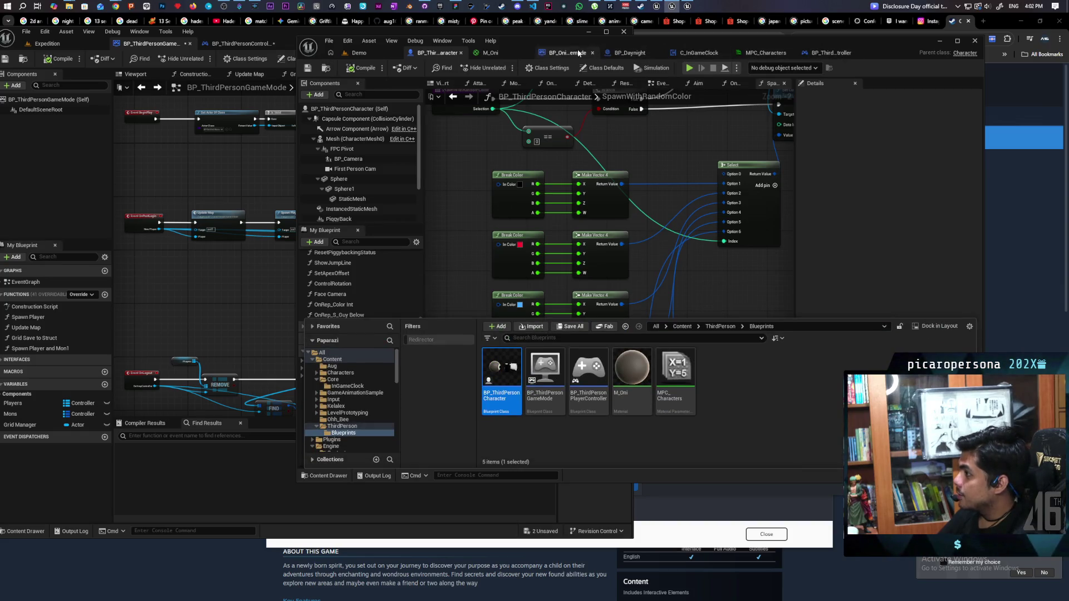
{"action": "left_click", "coordinate": [673, 53]}
{"action": "left_click", "coordinate": [562, 53]}
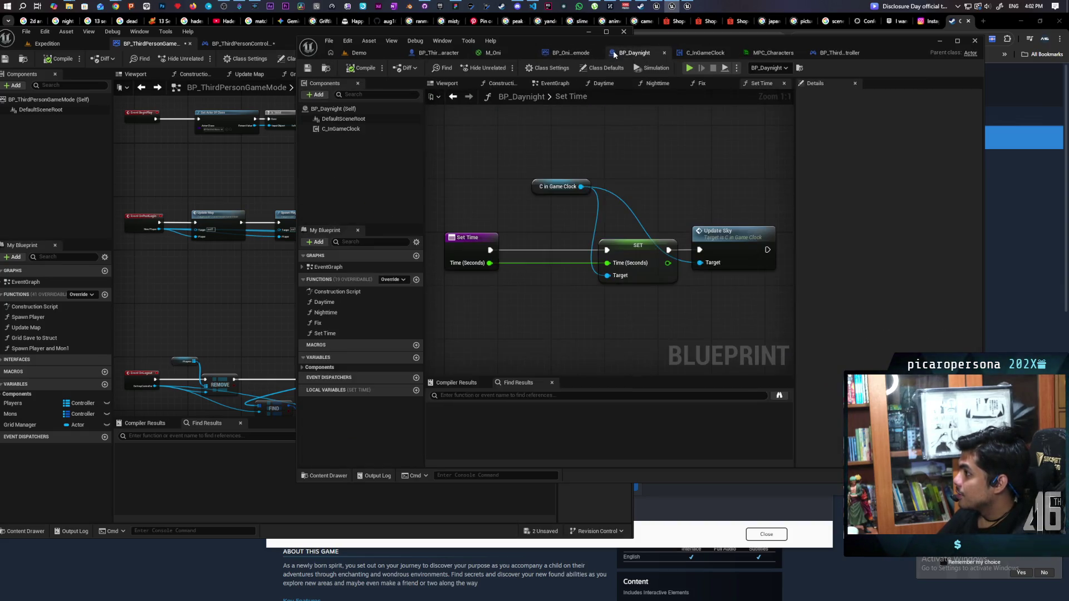
{"action": "left_click", "coordinate": [661, 251]}
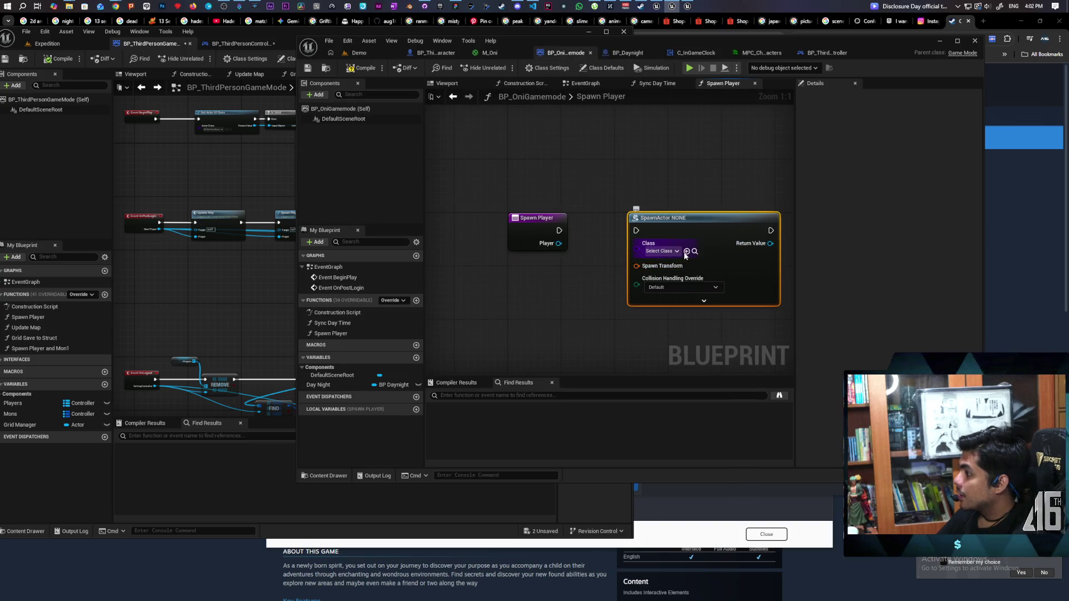
{"action": "left_click", "coordinate": [668, 248]}
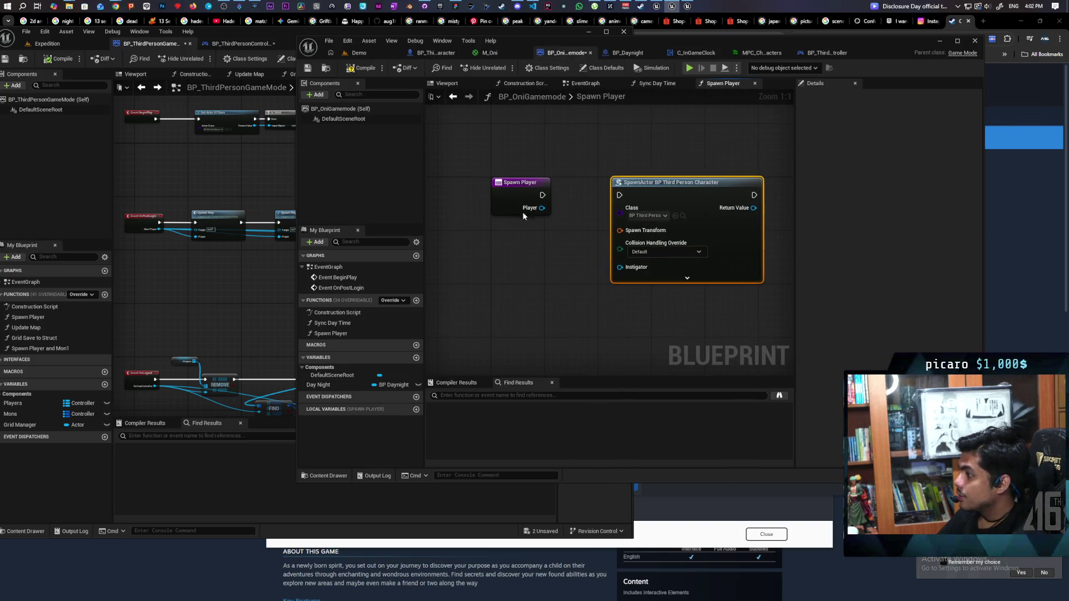
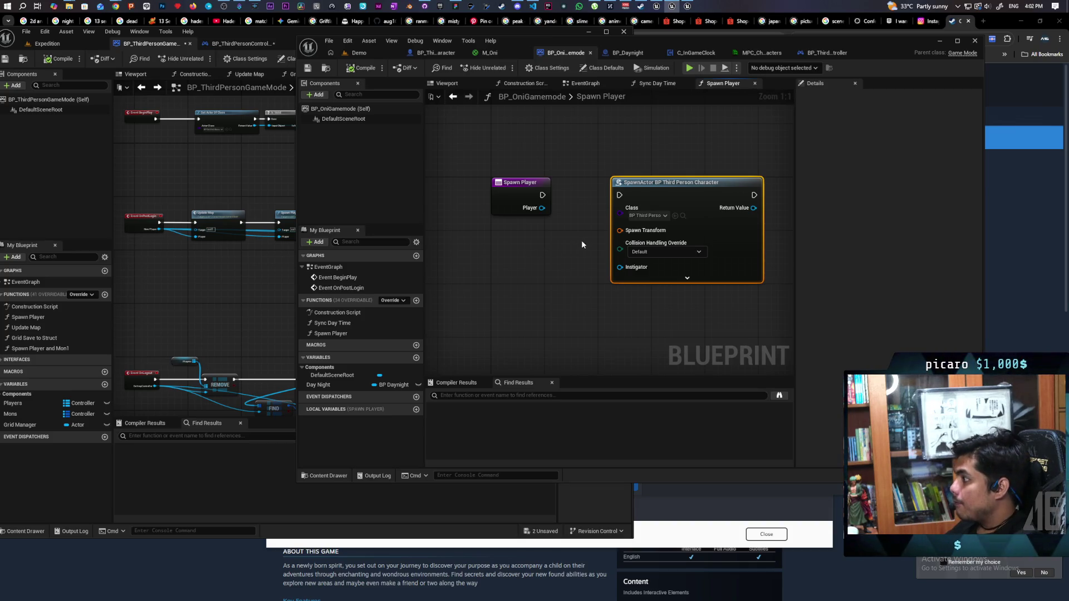
- Connect Spawn Player's execution to the SpawnActor node and compile BP_OniGamemode
{"action": "left_click_drag", "start_coordinate": [581, 239], "coordinate": [516, 237]}
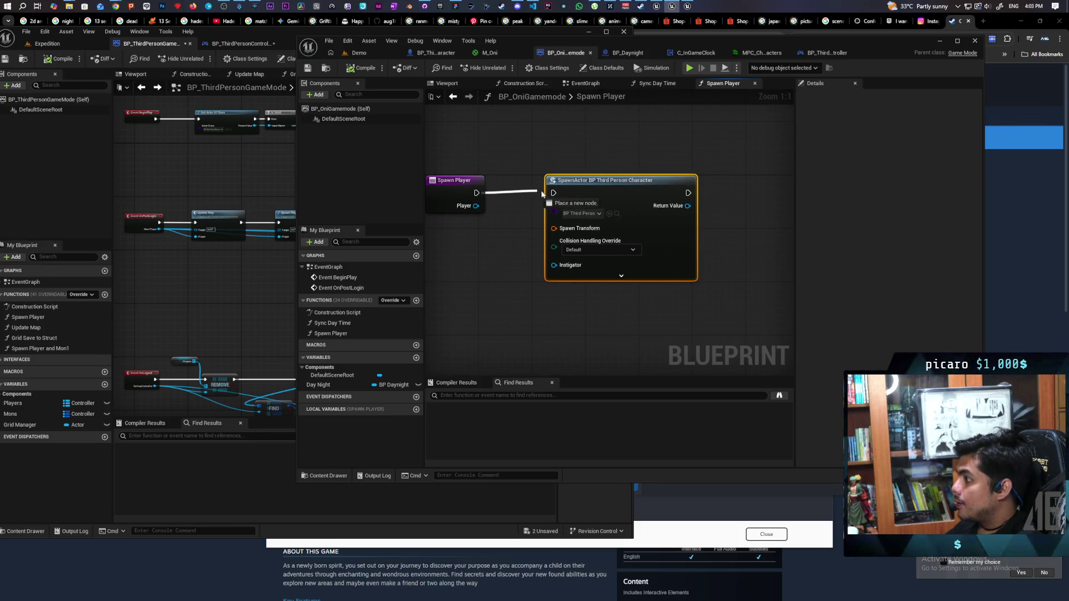
{"action": "left_click_drag", "start_coordinate": [555, 195], "coordinate": [553, 193]}
{"action": "left_click", "coordinate": [362, 67]}
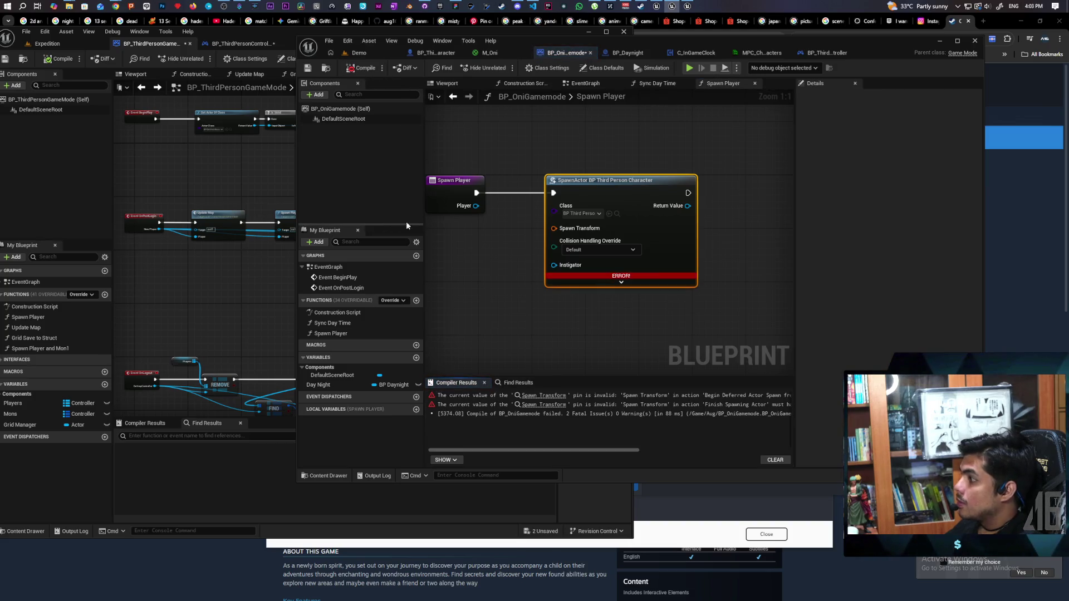
- Inspect how BP_ThirdPersonGameMode's Spawn Player graph builds the spawn transform
{"action": "left_click", "coordinate": [209, 210]}
{"action": "double_click", "coordinate": [255, 198]}
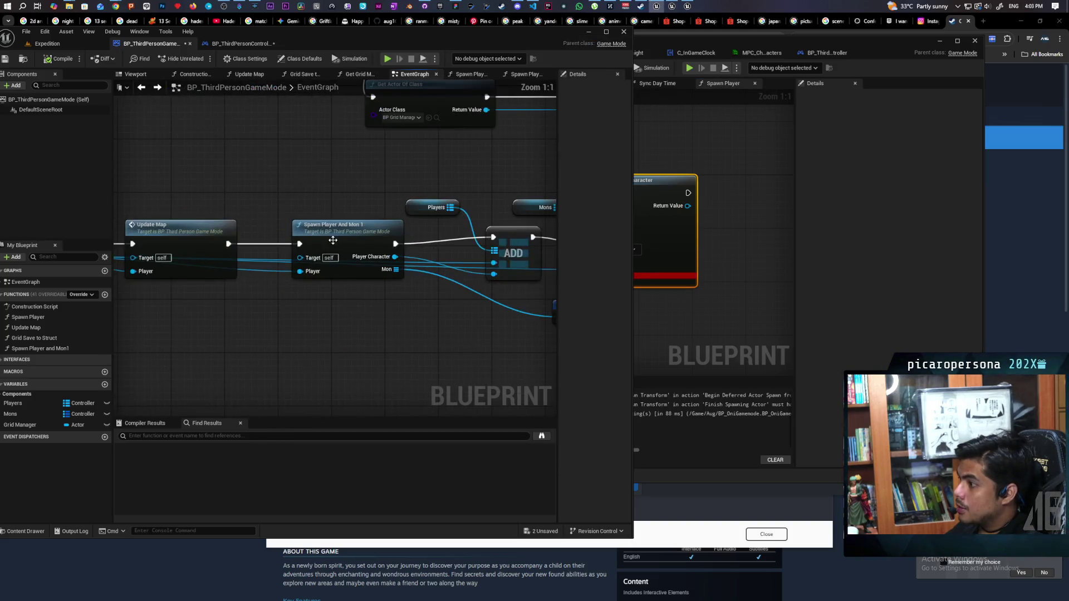
{"action": "scroll", "coordinate": [333, 243], "scroll_direction": "up", "scroll_amount": 3}
{"action": "mouse_move", "coordinate": [403, 283]}
{"action": "left_mouse_down"}
{"action": "mouse_move", "coordinate": [529, 243]}
{"action": "mouse_move", "coordinate": [498, 247]}
{"action": "left_mouse_up"}
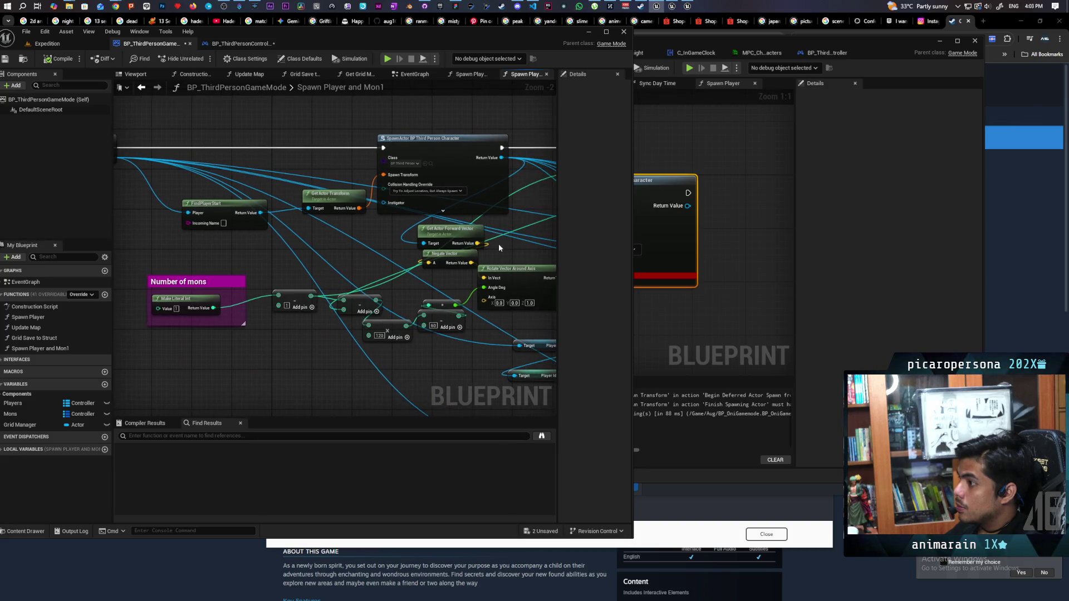
{"action": "mouse_move", "coordinate": [223, 244]}
{"action": "left_mouse_down"}
{"action": "mouse_move", "coordinate": [401, 254]}
{"action": "mouse_move", "coordinate": [176, 258]}
{"action": "left_mouse_up"}
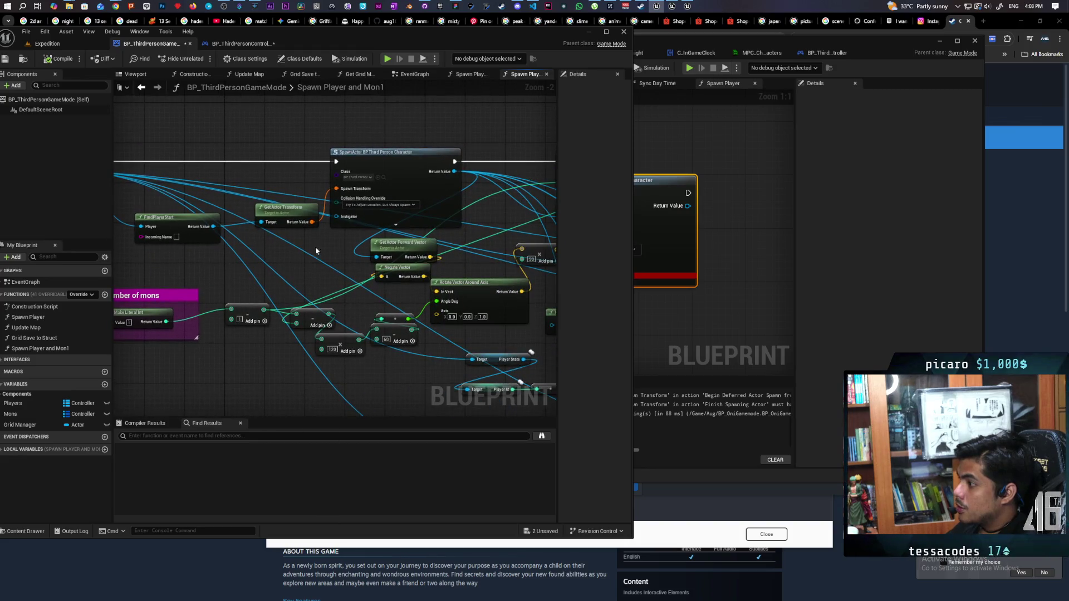
- Set SpawnActor's Collision Handling to Try To Adjust Location, Always Spawn
{"action": "left_click_drag", "start_coordinate": [771, 41], "coordinate": [849, 46]}
{"action": "left_click", "coordinate": [679, 256]}
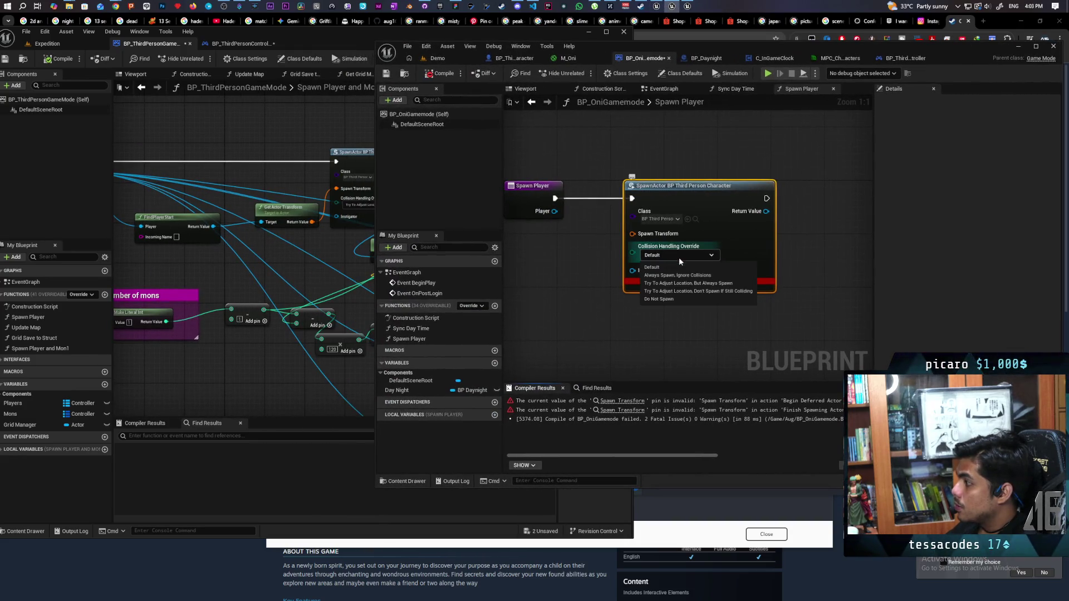
{"action": "left_click", "coordinate": [712, 283]}
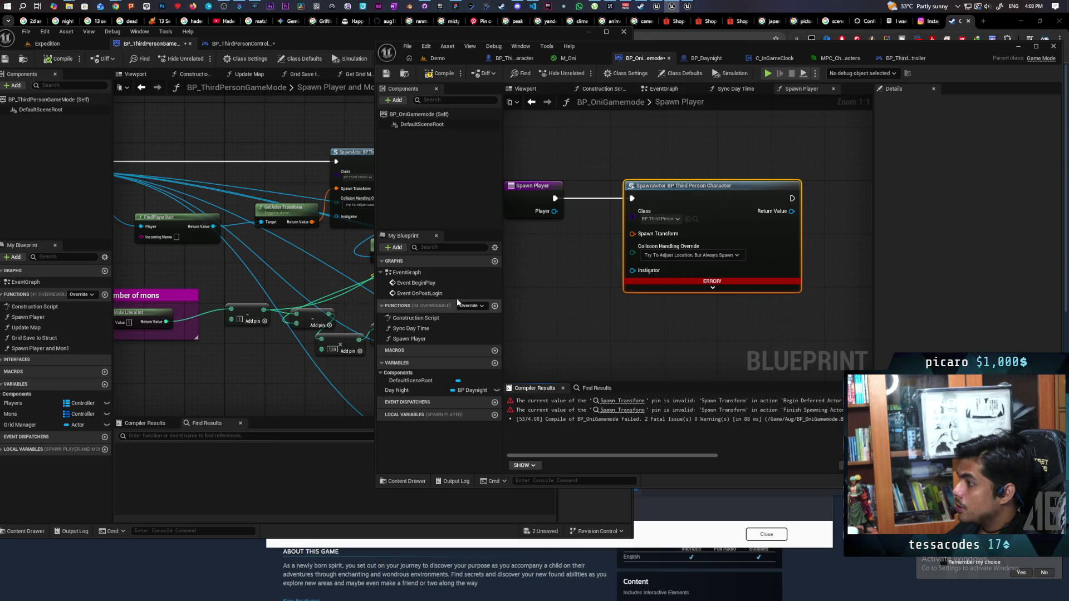
- Paste FindPlayerStart and Get Actor Transform into Spawn Player, wire them into SpawnActor, and recompile
{"action": "mouse_move", "coordinate": [199, 256]}
{"action": "left_mouse_down"}
{"action": "mouse_move", "coordinate": [237, 260]}
{"action": "mouse_move", "coordinate": [264, 234]}
{"action": "mouse_move", "coordinate": [334, 214]}
{"action": "left_mouse_up"}
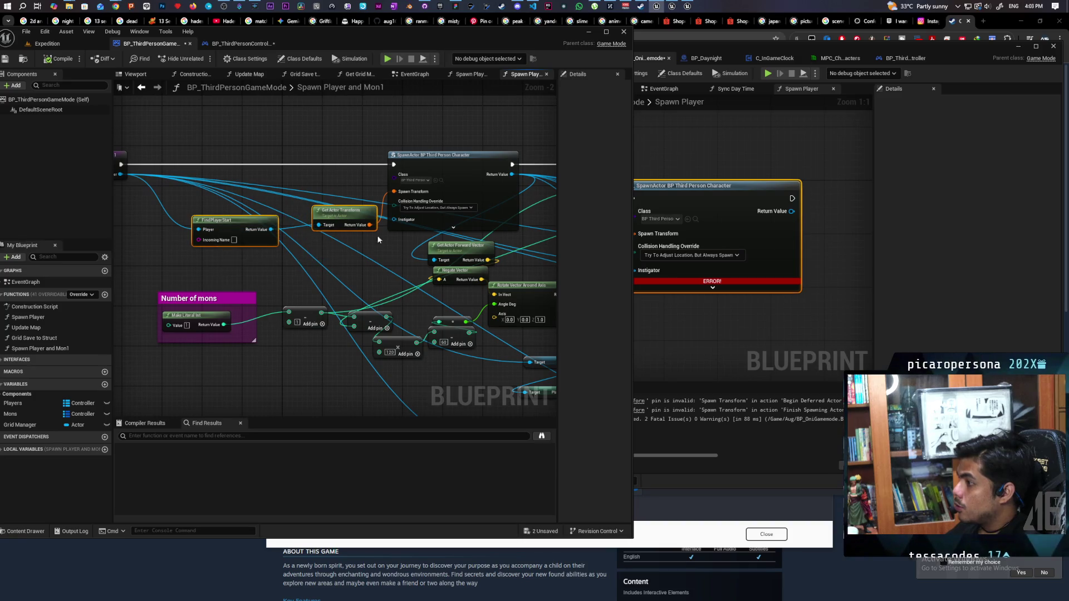
{"action": "key", "text": "alt+Tab"}
{"action": "left_click_drag", "start_coordinate": [518, 310], "coordinate": [709, 292]}
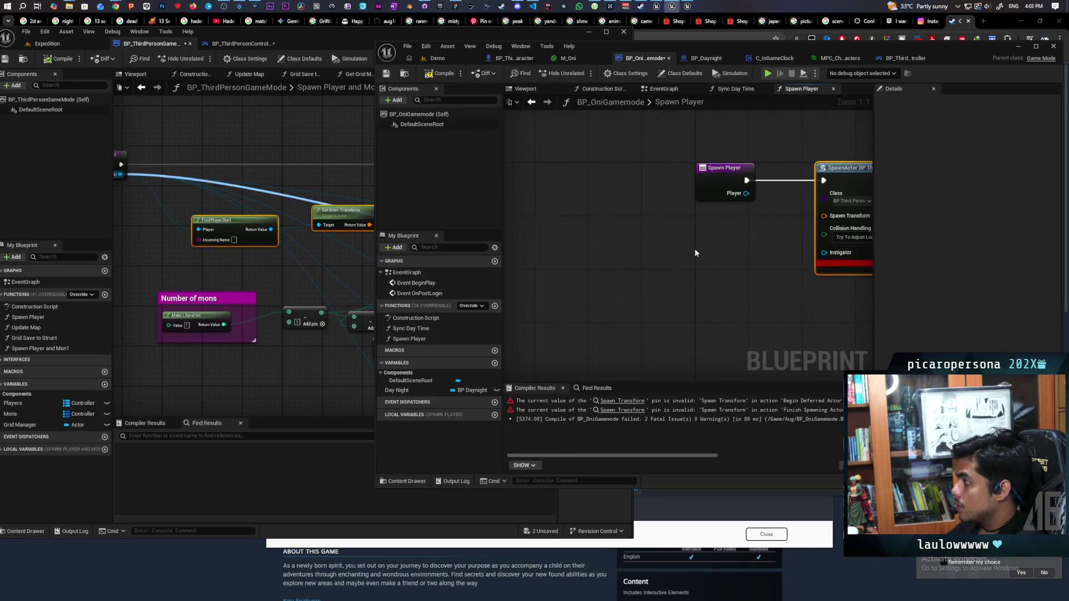
{"action": "key", "text": "ctrl+v"}
{"action": "left_click_drag", "start_coordinate": [745, 193], "coordinate": [635, 267]}
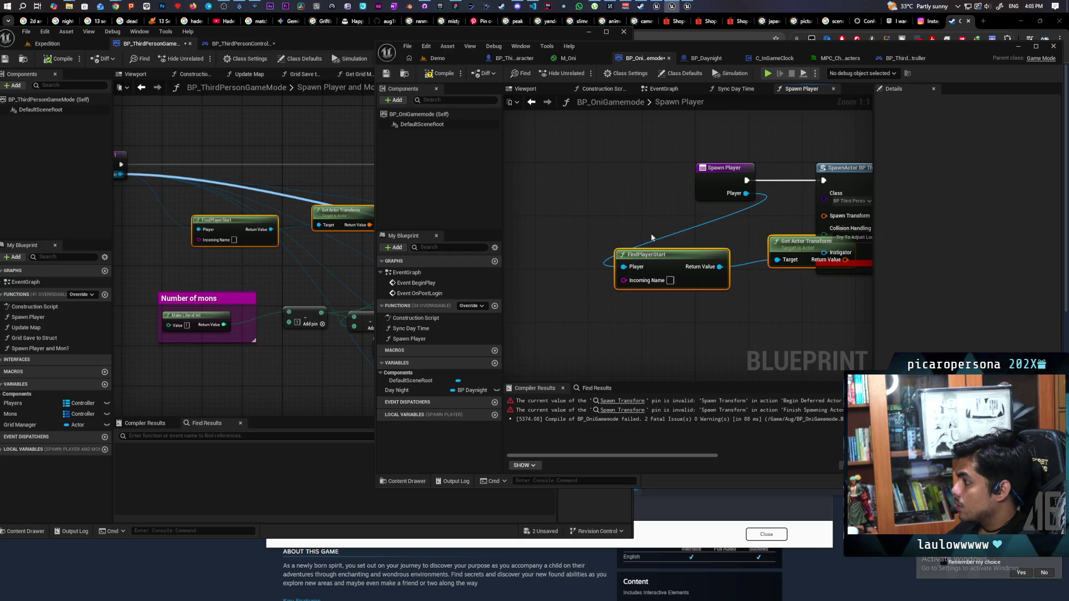
{"action": "left_click_drag", "start_coordinate": [701, 186], "coordinate": [600, 186]}
{"action": "left_click_drag", "start_coordinate": [640, 254], "coordinate": [620, 241]}
{"action": "mouse_move", "coordinate": [789, 252]}
{"action": "left_mouse_down"}
{"action": "mouse_move", "coordinate": [736, 246]}
{"action": "mouse_move", "coordinate": [824, 216]}
{"action": "left_mouse_up"}
{"action": "key", "text": "F7"}
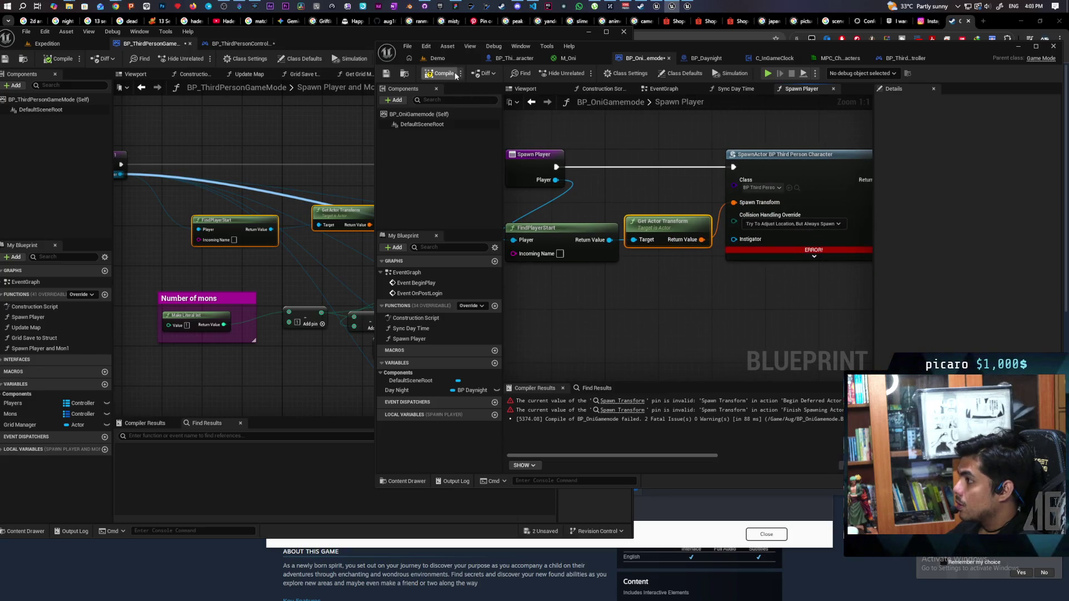
{"action": "scroll", "coordinate": [362, 301], "scroll_direction": "down", "scroll_amount": 5}
{"action": "left_click", "coordinate": [362, 301]}
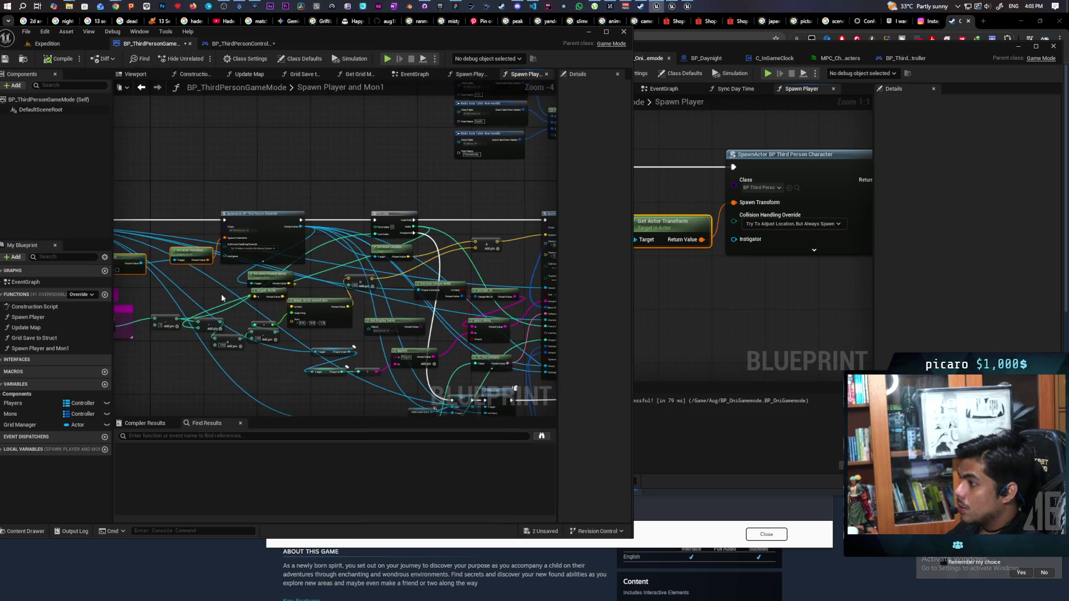
{"action": "left_click_drag", "start_coordinate": [363, 301], "coordinate": [201, 266]}
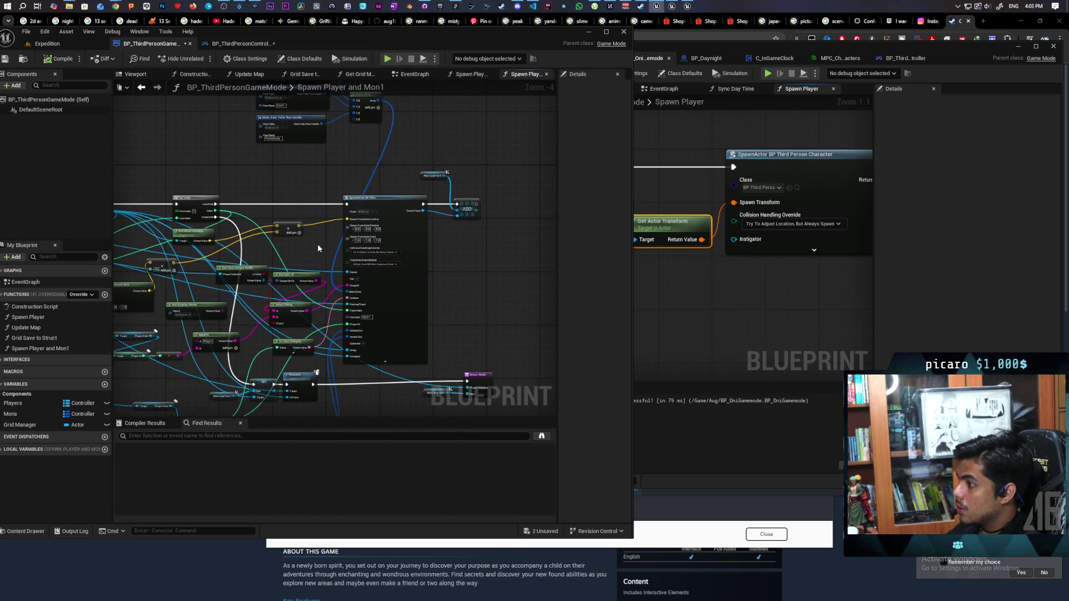
{"action": "scroll", "coordinate": [317, 248], "scroll_direction": "down", "scroll_amount": 1}
{"action": "left_click_drag", "start_coordinate": [317, 252], "coordinate": [338, 234]}
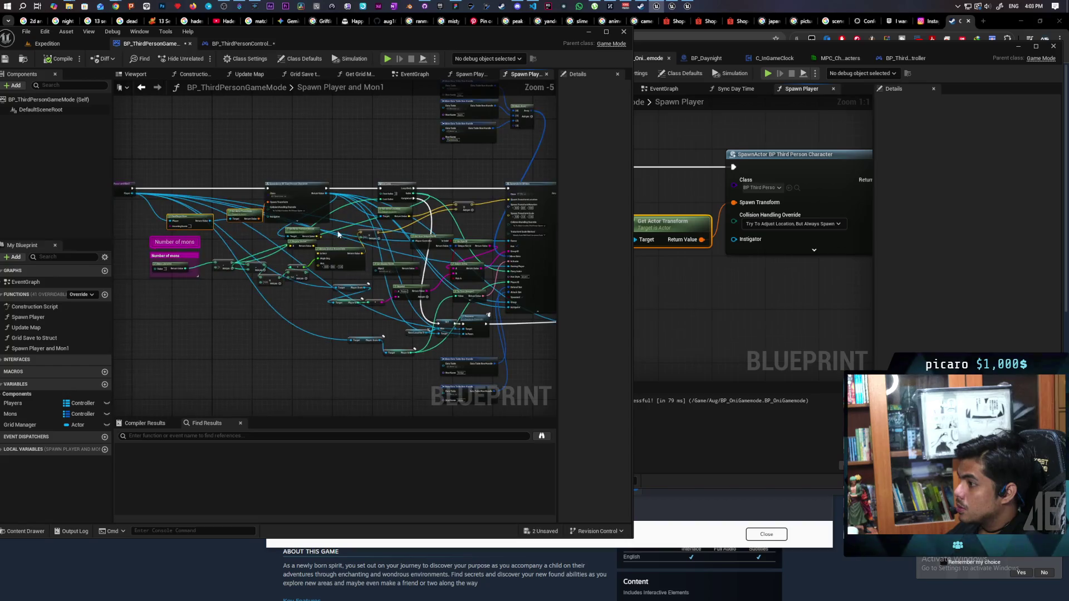
{"action": "scroll", "coordinate": [338, 234], "scroll_direction": "up", "scroll_amount": 3}
{"action": "mouse_move", "coordinate": [239, 245]}
{"action": "left_mouse_down"}
{"action": "mouse_move", "coordinate": [310, 250]}
{"action": "mouse_move", "coordinate": [240, 226]}
{"action": "left_mouse_up"}
{"action": "left_click_drag", "start_coordinate": [456, 311], "coordinate": [390, 267]}
{"action": "left_click_drag", "start_coordinate": [551, 356], "coordinate": [500, 321]}
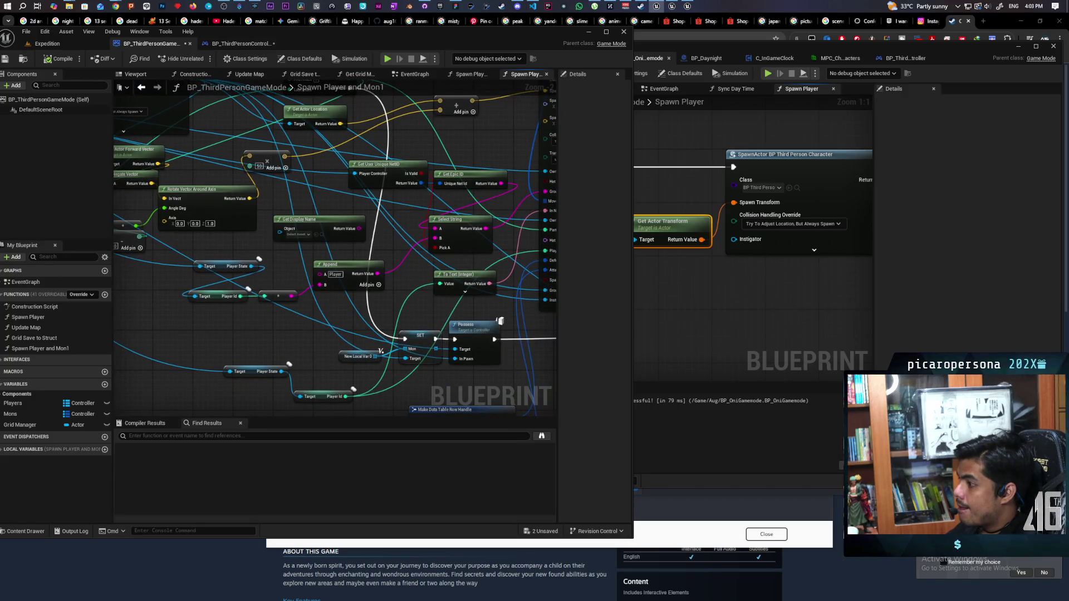
{"action": "mouse_move", "coordinate": [233, 261]}
{"action": "left_mouse_down"}
{"action": "mouse_move", "coordinate": [219, 288]}
{"action": "mouse_move", "coordinate": [249, 245]}
{"action": "left_mouse_up"}
{"action": "scroll", "coordinate": [437, 337], "scroll_direction": "up", "scroll_amount": 2}
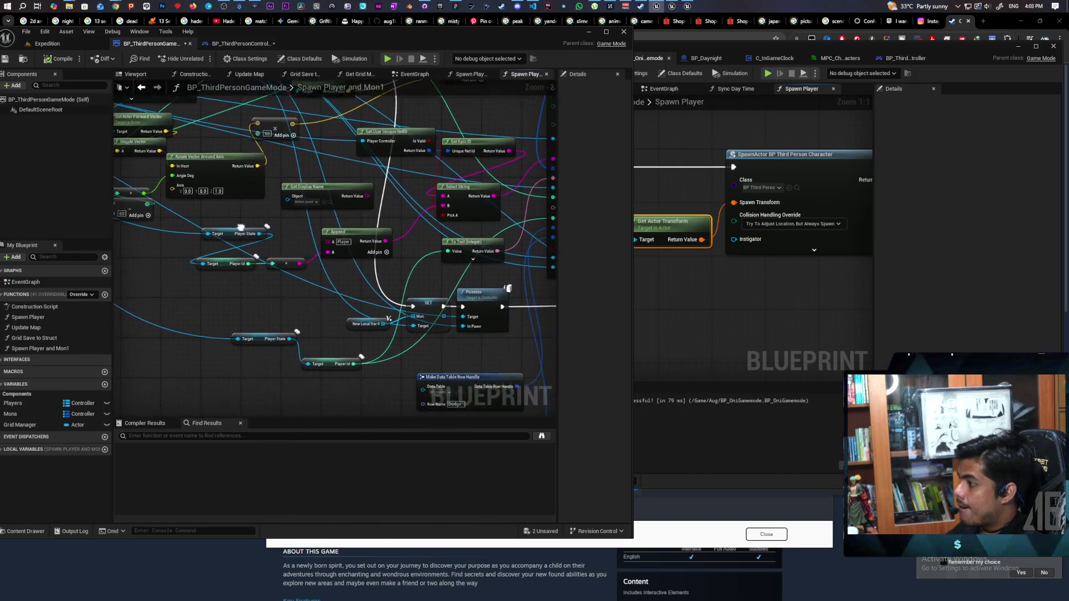
{"action": "mouse_move", "coordinate": [430, 292]}
{"action": "left_mouse_down"}
{"action": "mouse_move", "coordinate": [416, 252]}
{"action": "mouse_move", "coordinate": [428, 290]}
{"action": "left_mouse_up"}
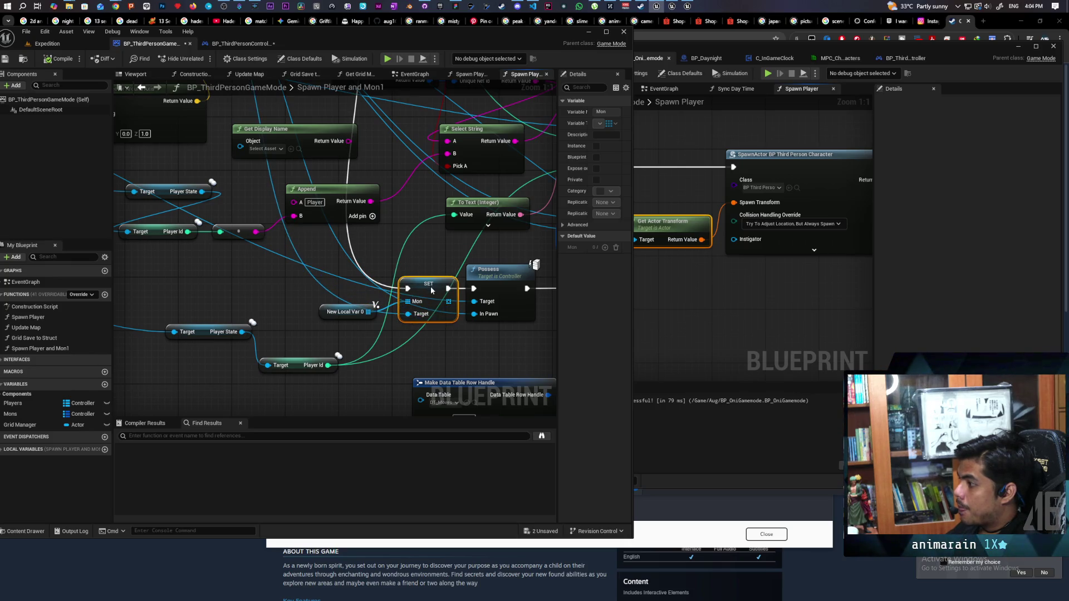
{"action": "left_click", "coordinate": [749, 306]}
{"action": "scroll", "coordinate": [750, 282], "scroll_direction": "down", "scroll_amount": 3}
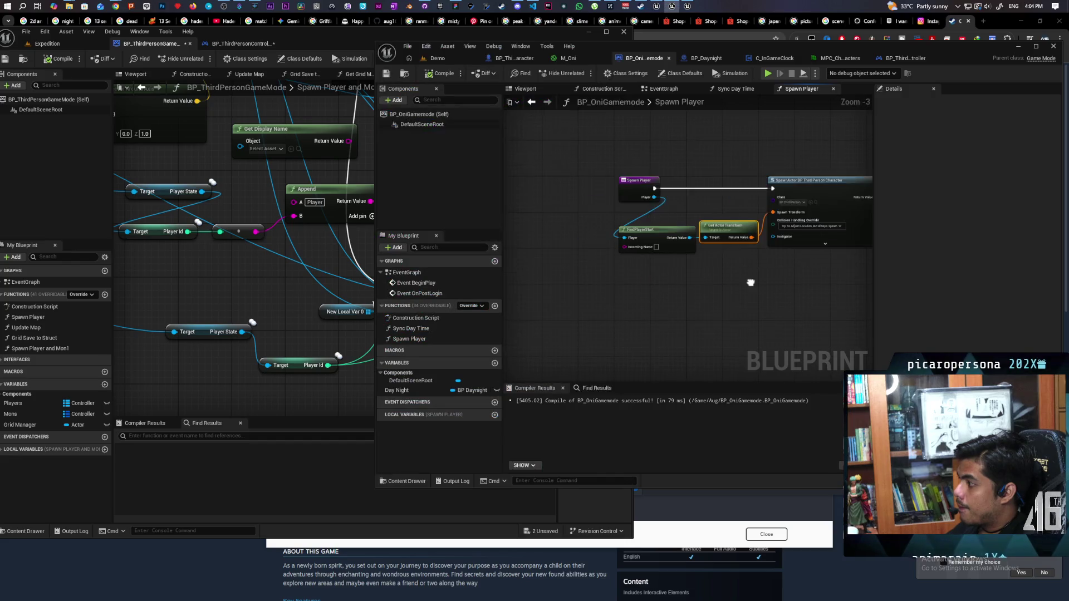
- Add a Get Player variable node beside the SpawnActor node
{"action": "right_click", "coordinate": [663, 283]}
{"action": "type", "text": "get player"}
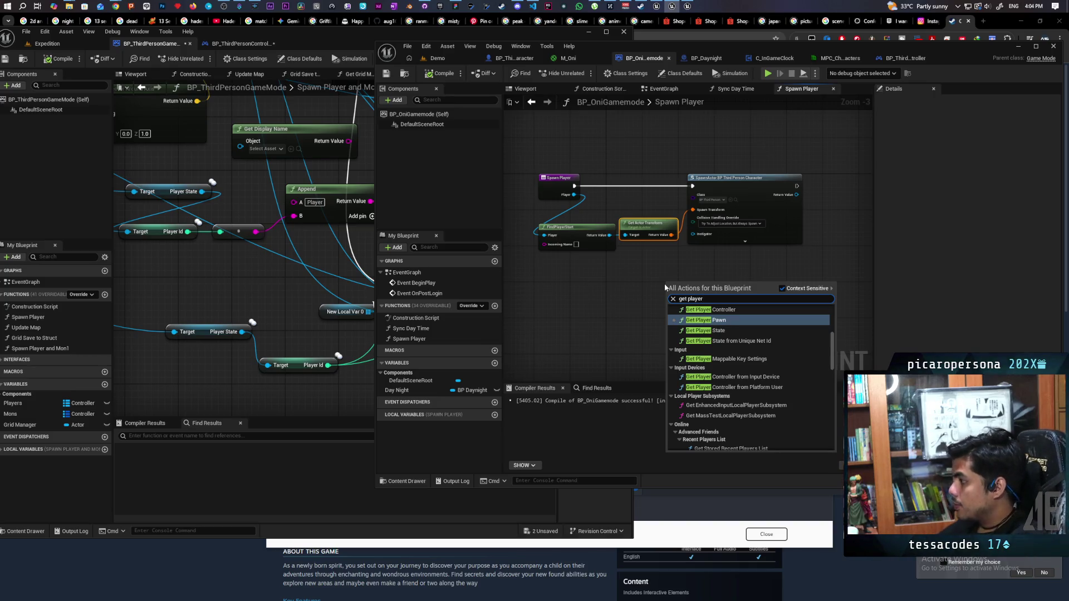
{"action": "scroll", "coordinate": [746, 329], "scroll_direction": "down", "scroll_amount": 10}
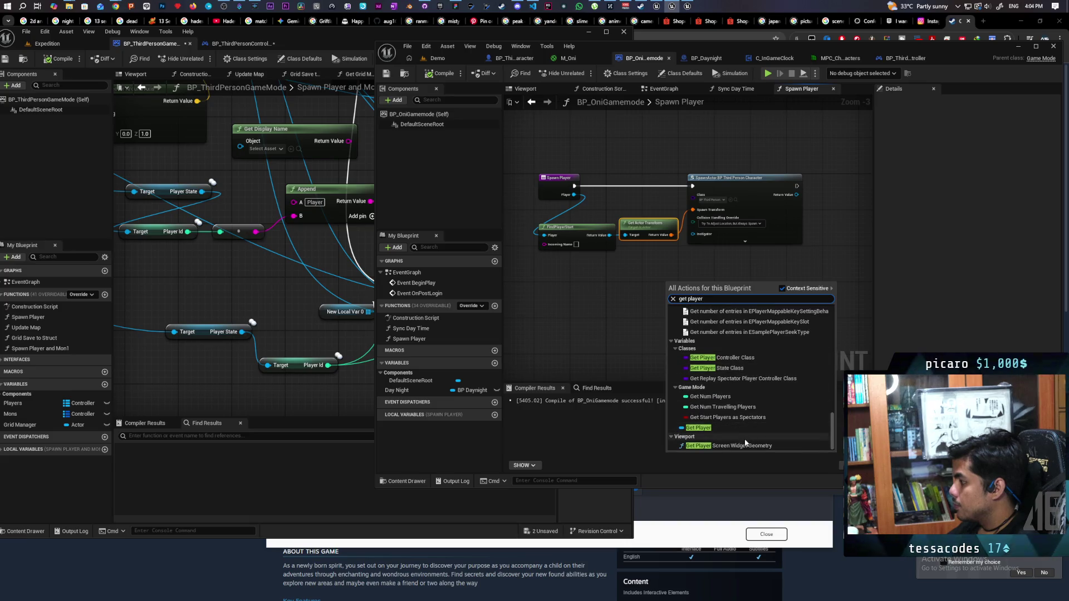
{"action": "left_click", "coordinate": [724, 429]}
{"action": "scroll", "coordinate": [585, 355], "scroll_direction": "up", "scroll_amount": 3}
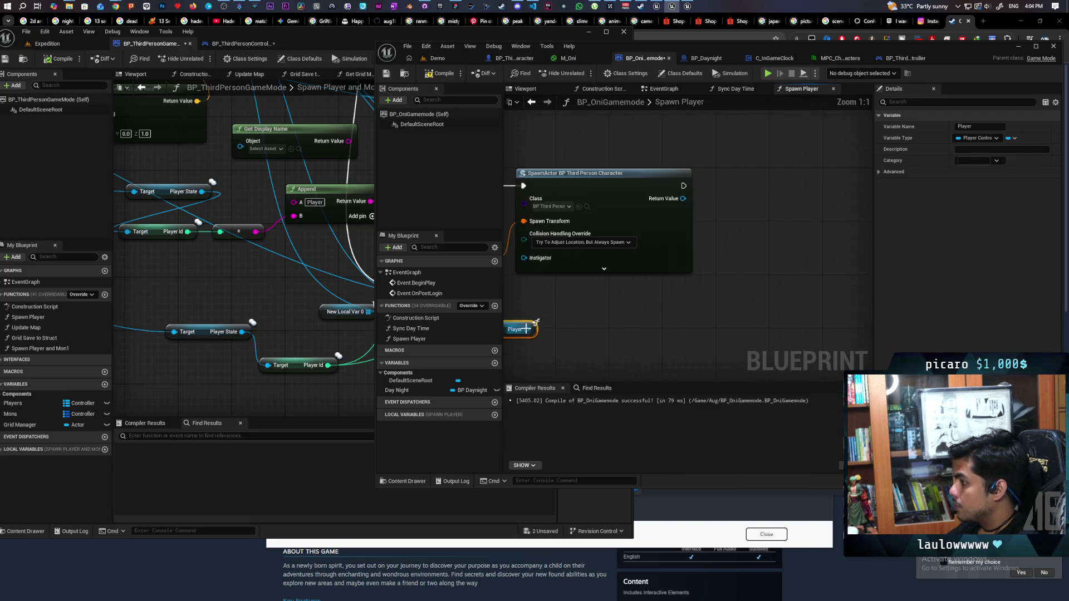
{"action": "mouse_move", "coordinate": [528, 328]}
{"action": "left_mouse_down"}
{"action": "mouse_move", "coordinate": [655, 329]}
{"action": "mouse_move", "coordinate": [718, 220]}
{"action": "mouse_move", "coordinate": [722, 229]}
{"action": "mouse_move", "coordinate": [774, 222]}
{"action": "left_mouse_up"}
- Add a Possess node on Player, run after SpawnActor with its return value as the pawn
{"action": "type", "text": "posses"}
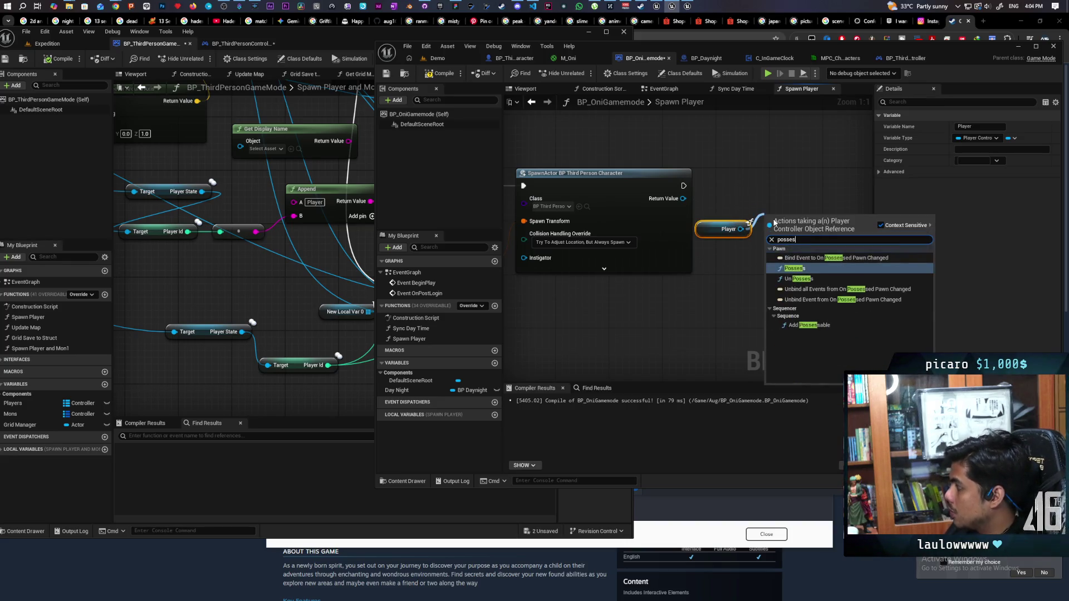
{"action": "left_click", "coordinate": [795, 269]}
{"action": "mouse_move", "coordinate": [766, 246]}
{"action": "left_mouse_down"}
{"action": "mouse_move", "coordinate": [746, 191]}
{"action": "mouse_move", "coordinate": [760, 206]}
{"action": "mouse_move", "coordinate": [756, 187]}
{"action": "mouse_move", "coordinate": [806, 186]}
{"action": "left_mouse_up"}
{"action": "mouse_move", "coordinate": [704, 234]}
{"action": "left_mouse_down"}
{"action": "mouse_move", "coordinate": [718, 175]}
{"action": "mouse_move", "coordinate": [708, 172]}
{"action": "left_mouse_up"}
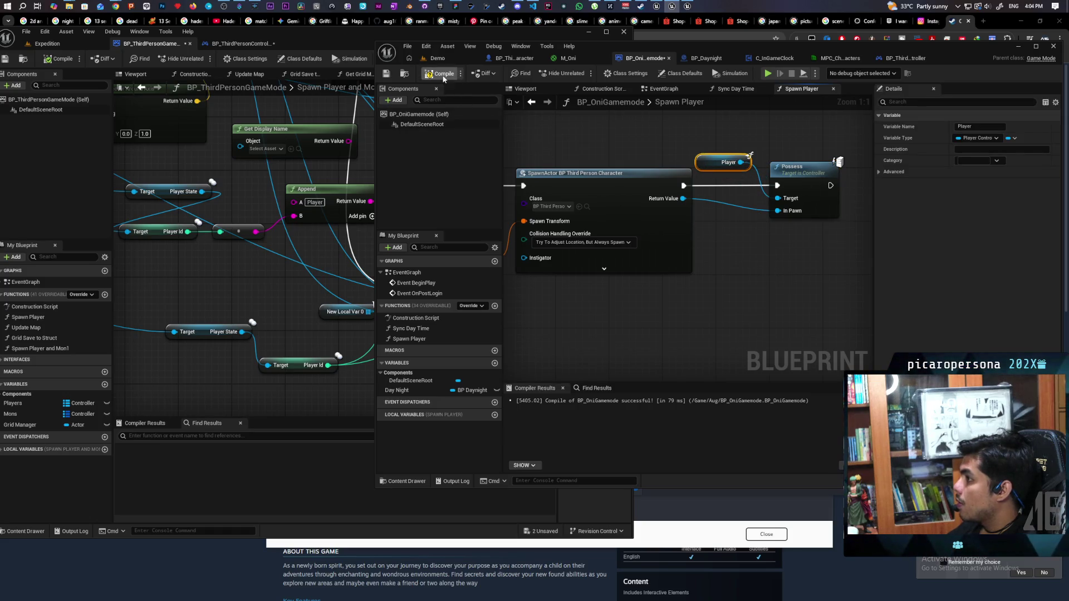
{"action": "left_click_drag", "start_coordinate": [722, 275], "coordinate": [659, 307]}
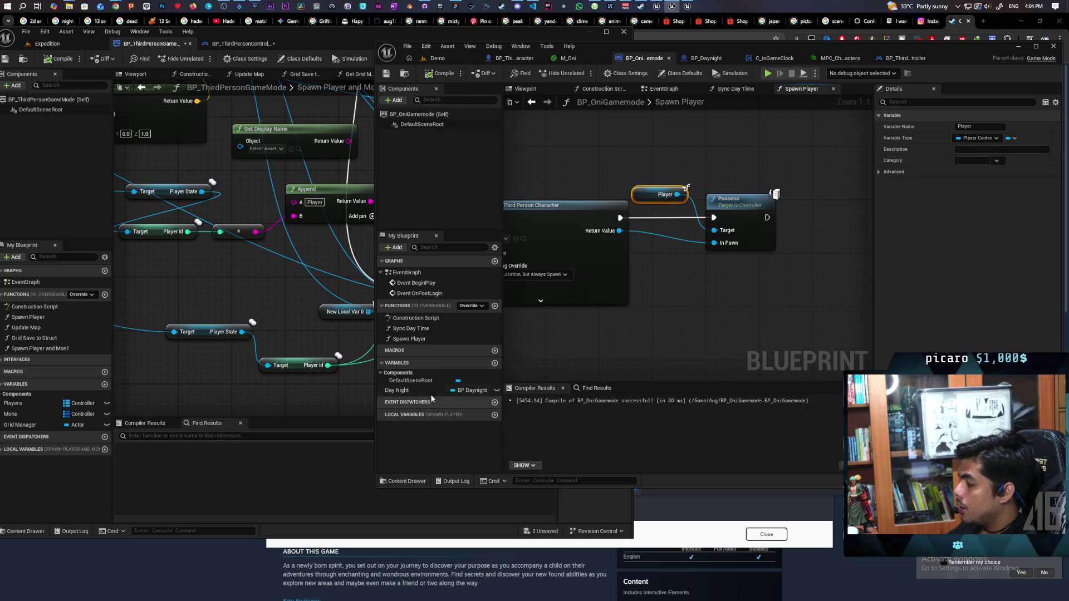
{"action": "left_click", "coordinate": [494, 364]}
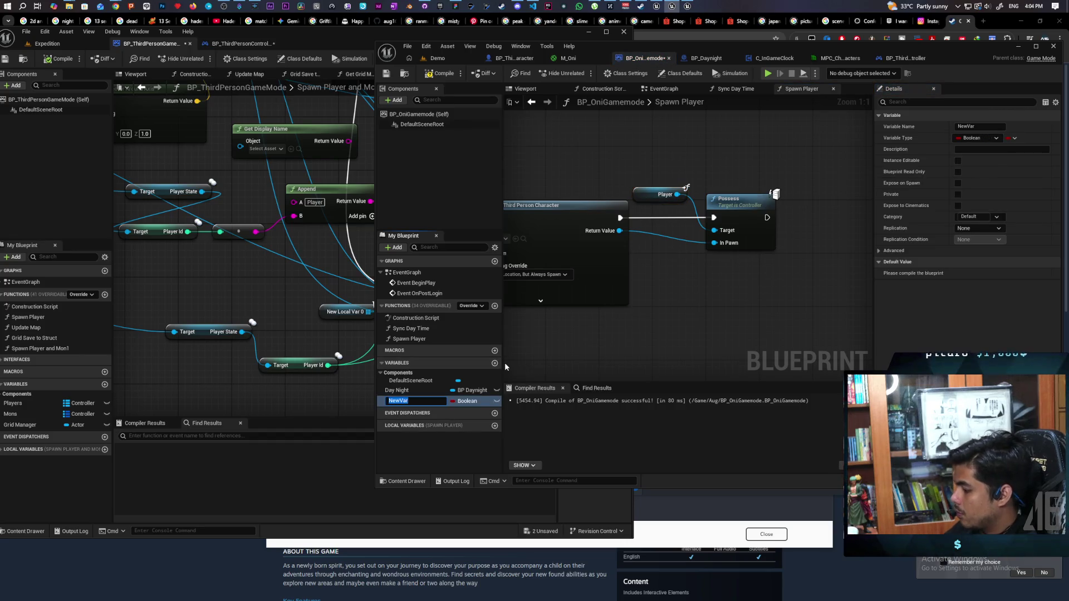
- Create a Player Array variable as a map of Player Controller keys to Pawn values
{"action": "type", "text": "Player"}
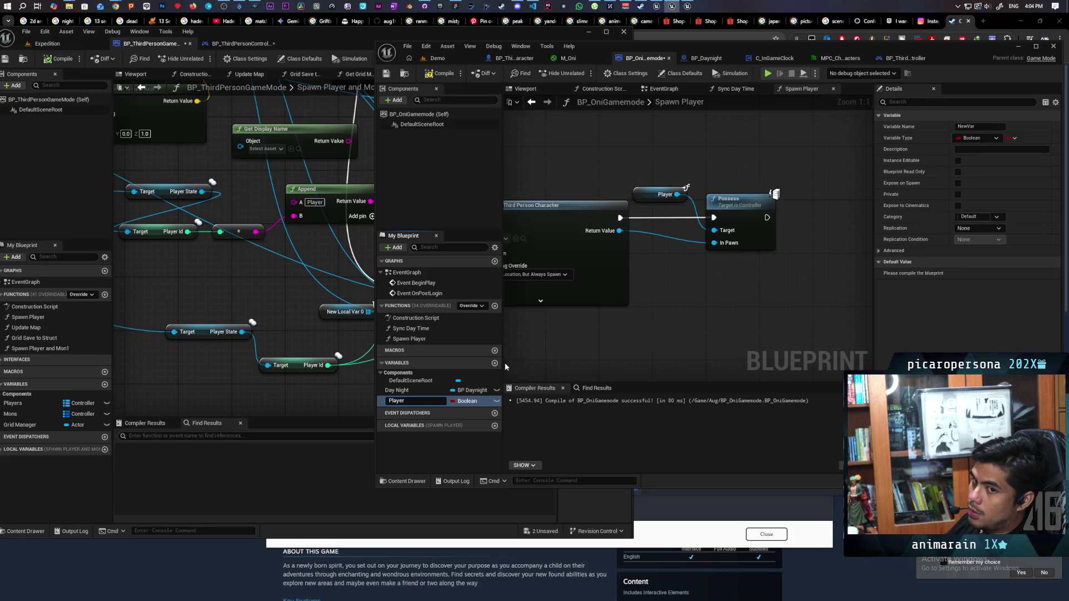
{"action": "type", "text": " Array"}
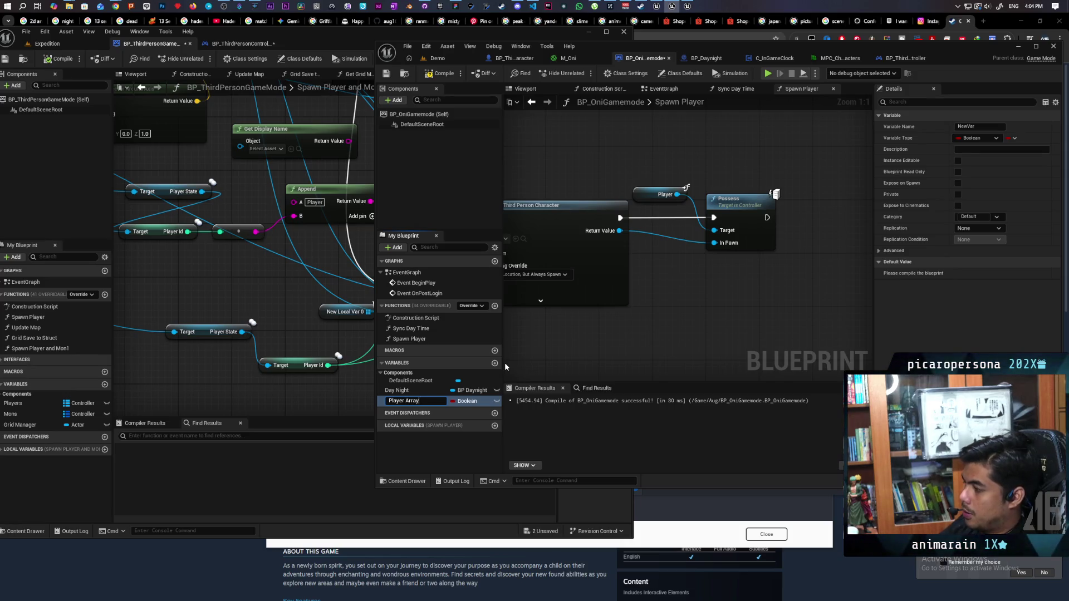
{"action": "key", "text": "Return"}
{"action": "left_click", "coordinate": [467, 401]}
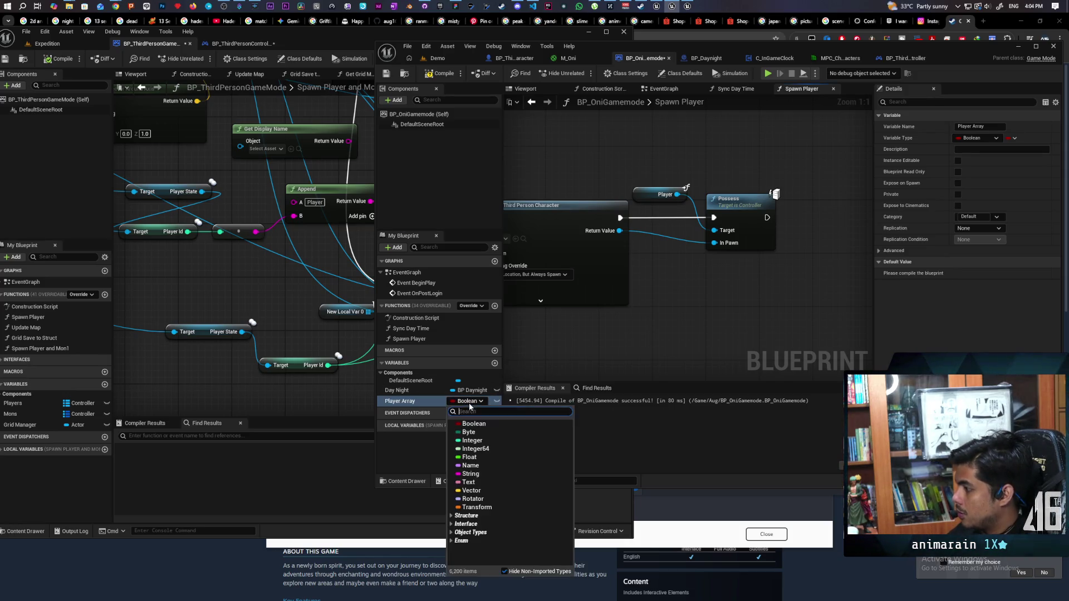
{"action": "key", "text": "Escape"}
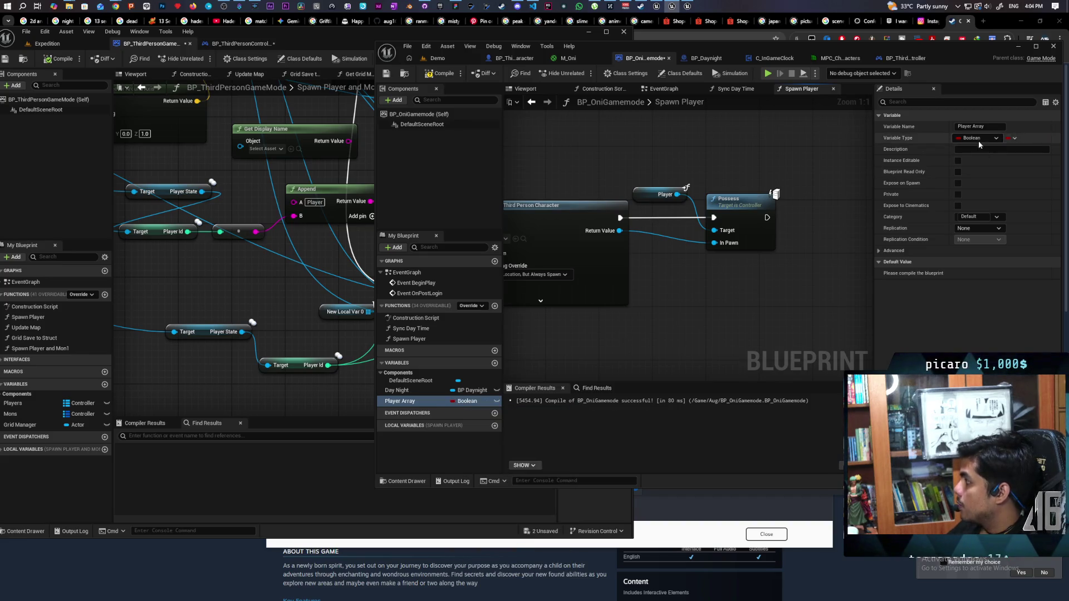
{"action": "left_click", "coordinate": [1013, 138]}
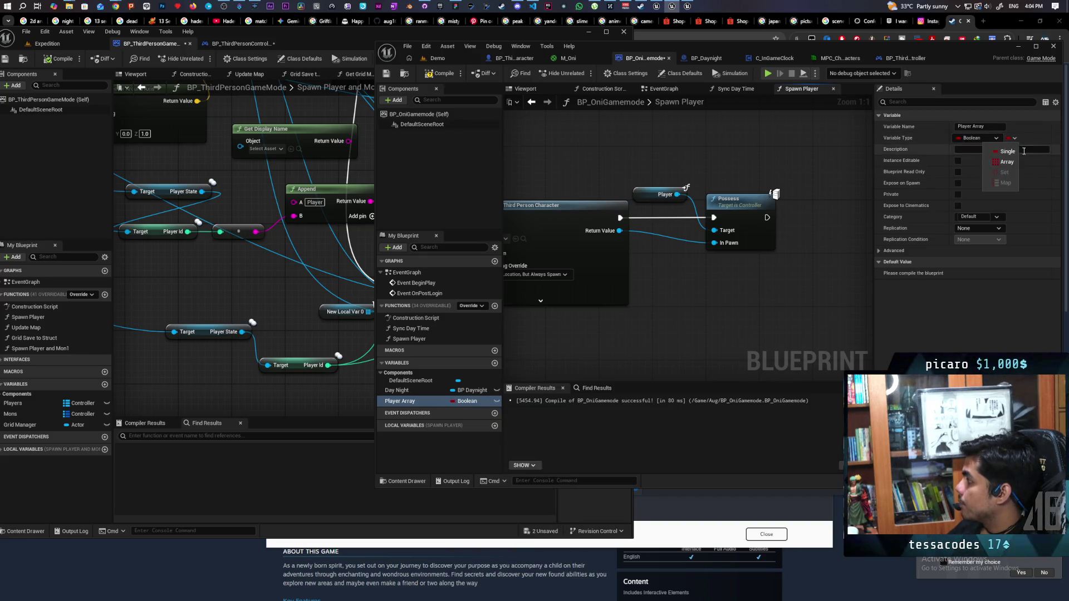
{"action": "key", "text": "Escape"}
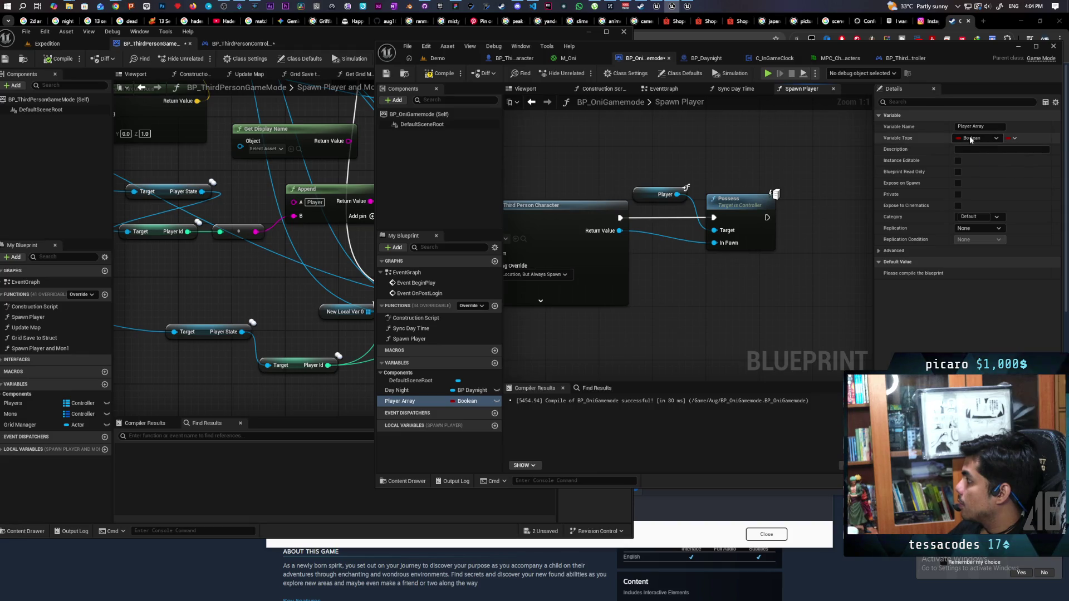
{"action": "left_click", "coordinate": [974, 138]}
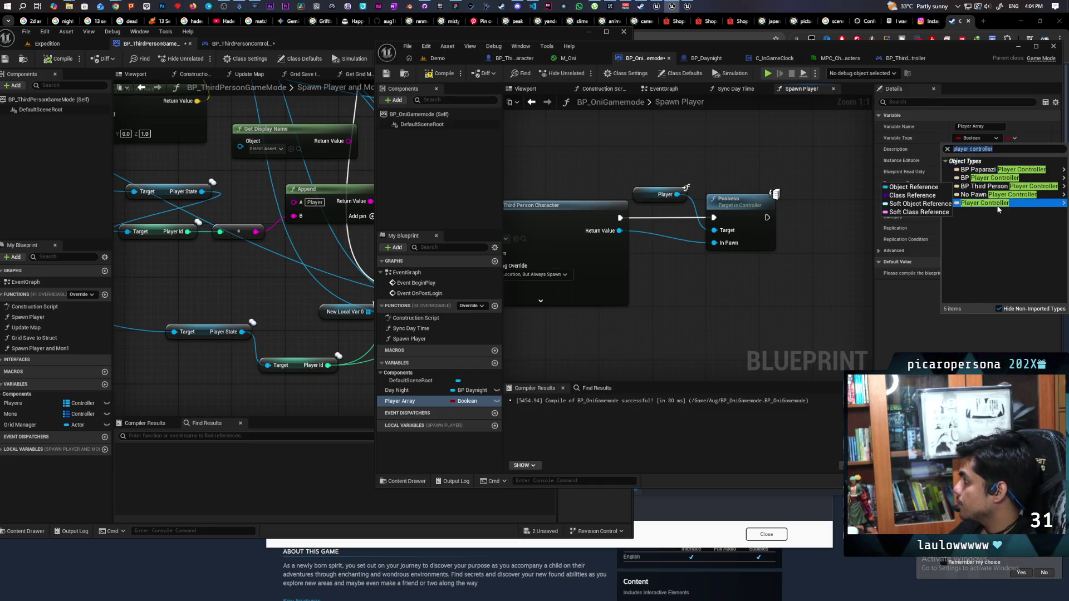
{"action": "left_click", "coordinate": [997, 178]}
{"action": "left_click", "coordinate": [1006, 140]}
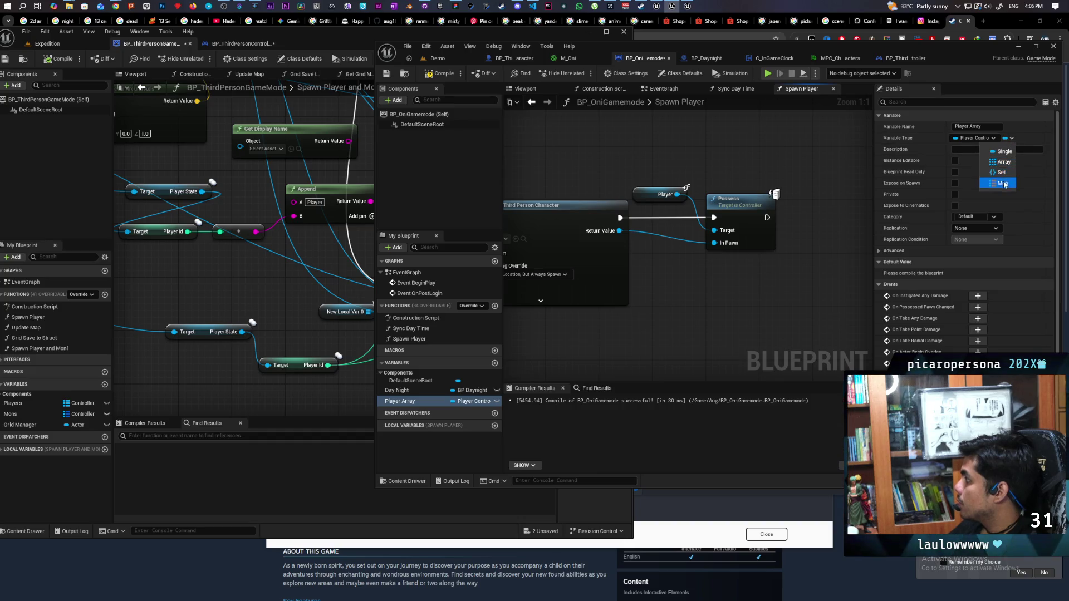
{"action": "left_click", "coordinate": [996, 184]}
{"action": "left_click", "coordinate": [1030, 139]}
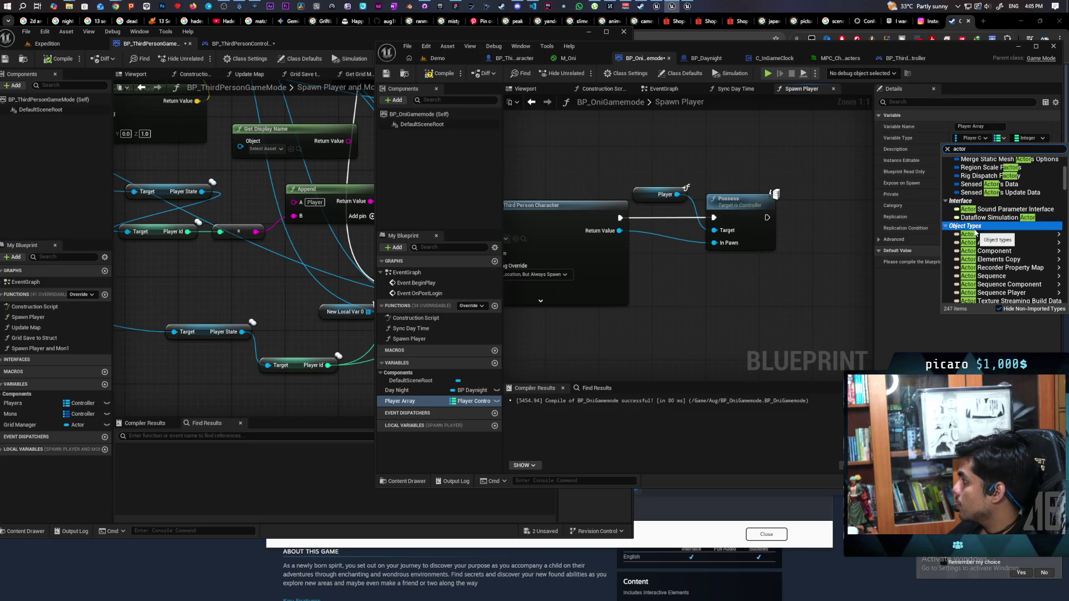
{"action": "mouse_move", "coordinate": [996, 236]}
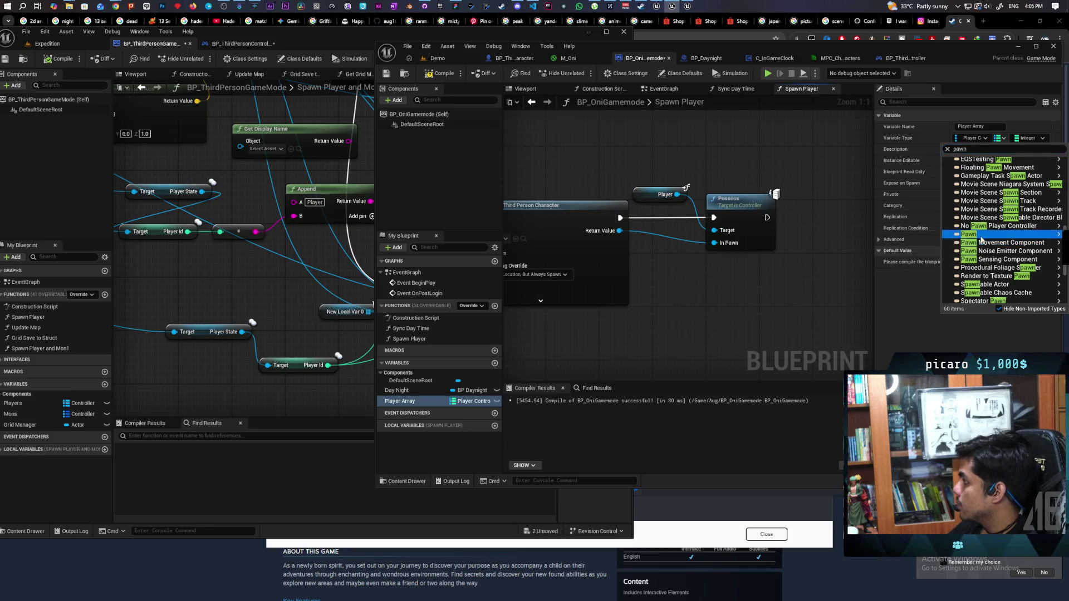
{"action": "left_click", "coordinate": [977, 232]}
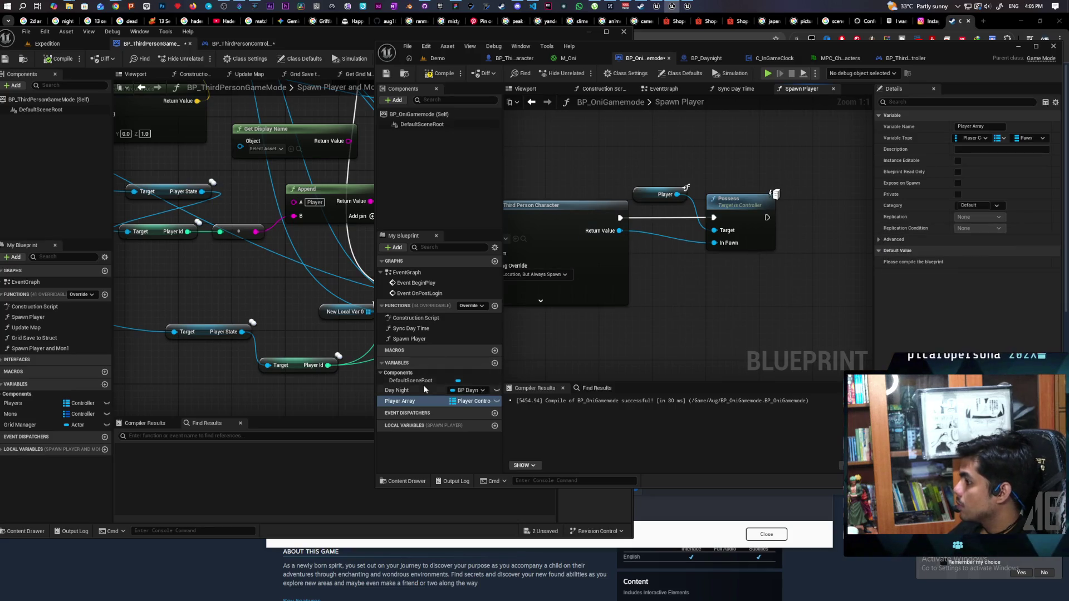
- Add a Player Array ADD node after Possess, keyed by Player with the spawned pawn, and compile
{"action": "mouse_move", "coordinate": [414, 402]}
{"action": "left_mouse_down"}
{"action": "mouse_move", "coordinate": [774, 156]}
{"action": "mouse_move", "coordinate": [786, 163]}
{"action": "mouse_move", "coordinate": [739, 153]}
{"action": "mouse_move", "coordinate": [821, 209]}
{"action": "left_mouse_up"}
{"action": "left_click", "coordinate": [801, 176]}
{"action": "type", "text": "add"}
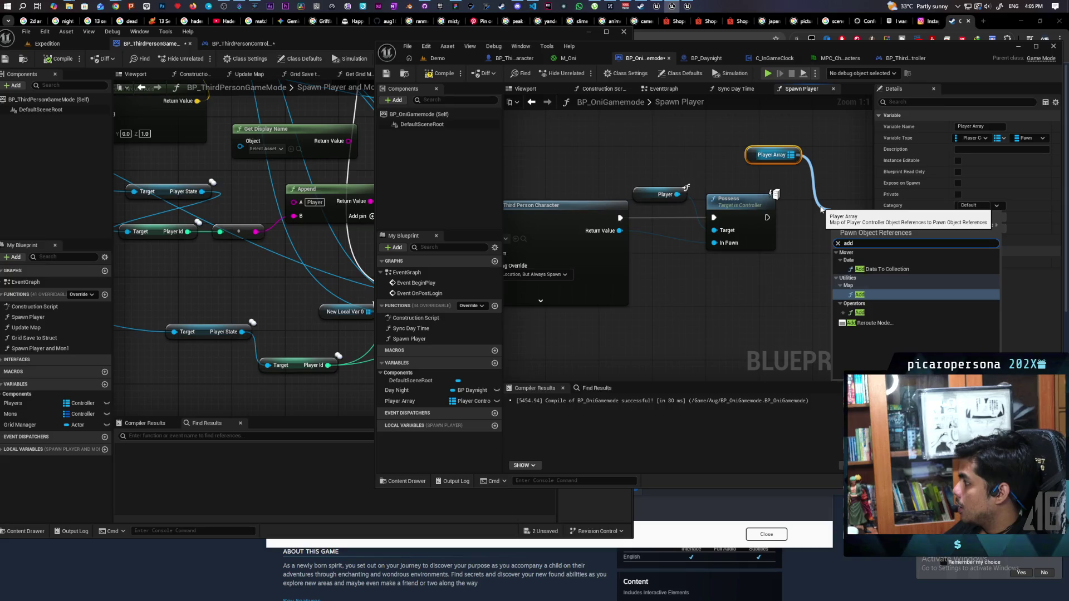
{"action": "key", "text": "Return"}
{"action": "left_click_drag", "start_coordinate": [800, 272], "coordinate": [713, 274]}
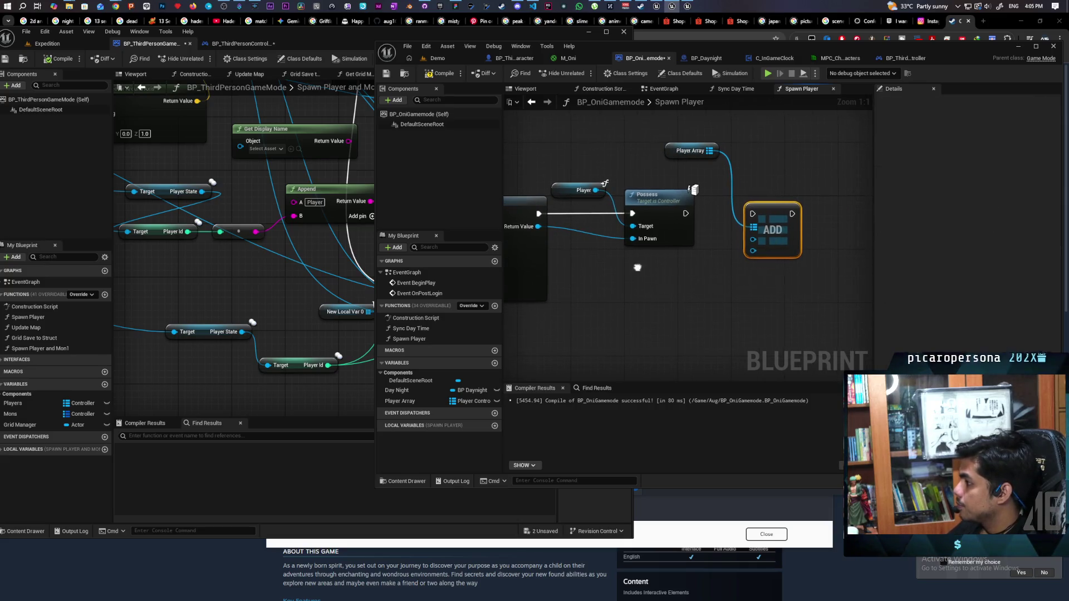
{"action": "left_click_drag", "start_coordinate": [637, 262], "coordinate": [665, 254]}
{"action": "left_click_drag", "start_coordinate": [622, 181], "coordinate": [779, 231]}
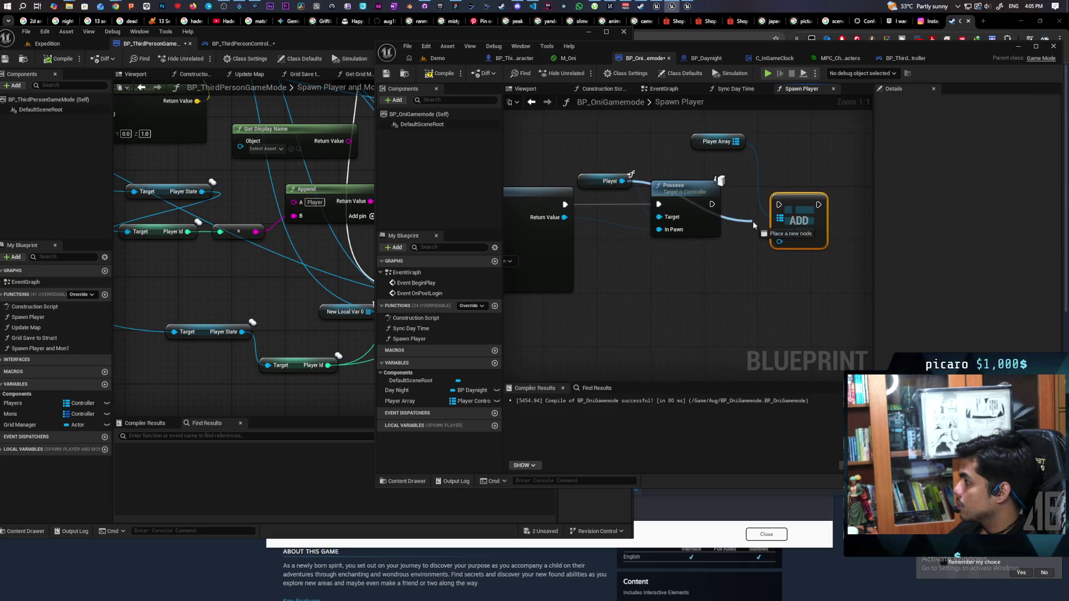
{"action": "mouse_move", "coordinate": [564, 217]}
{"action": "left_mouse_down"}
{"action": "mouse_move", "coordinate": [640, 238]}
{"action": "mouse_move", "coordinate": [779, 241]}
{"action": "left_mouse_up"}
{"action": "left_click_drag", "start_coordinate": [712, 204], "coordinate": [794, 213]}
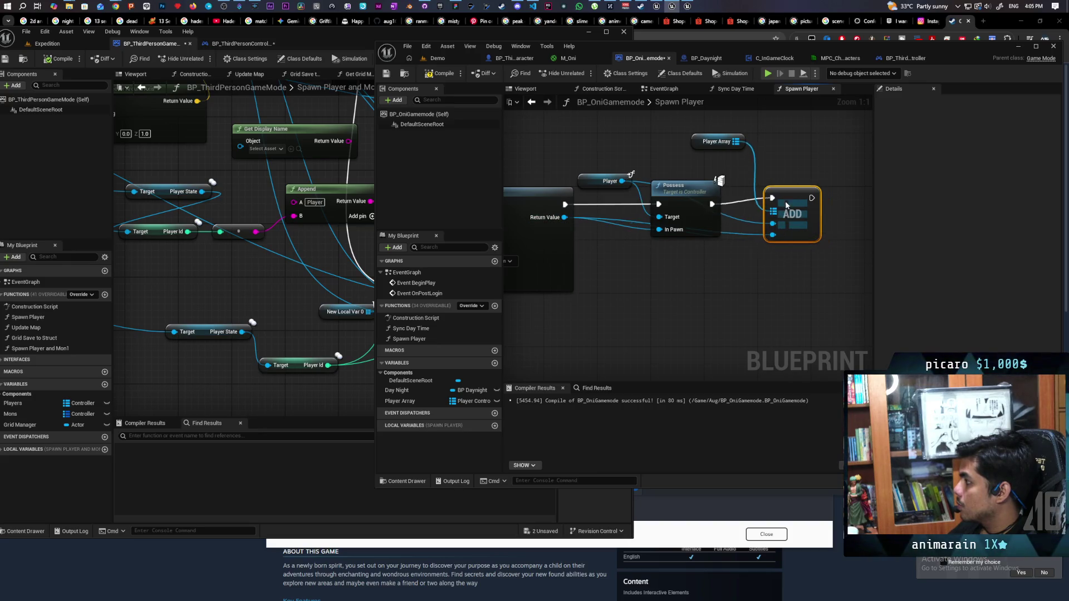
{"action": "key", "text": "F7"}
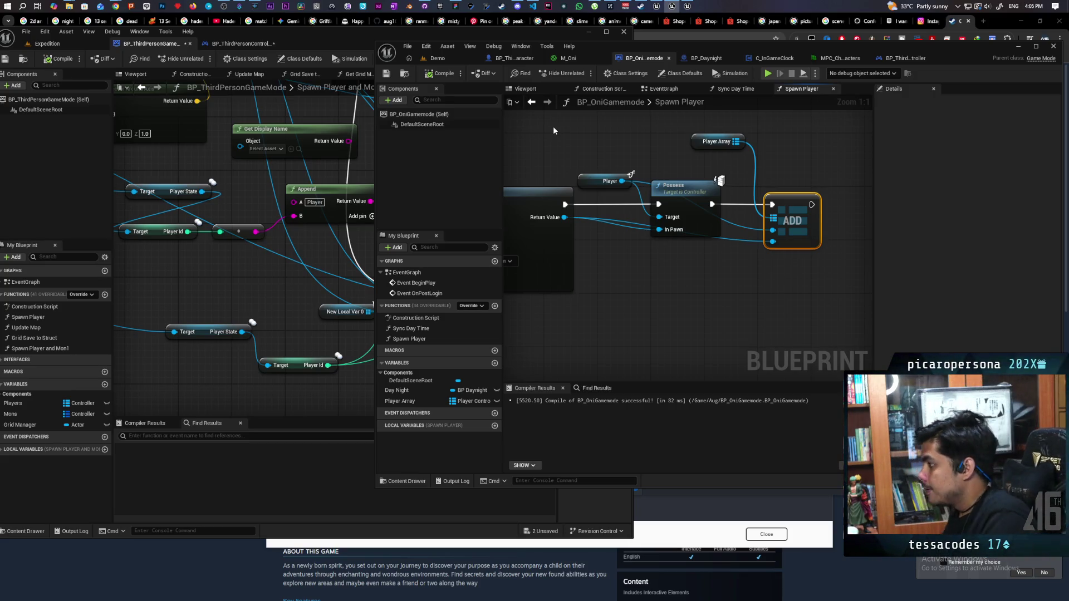
{"action": "left_click", "coordinate": [665, 89]}
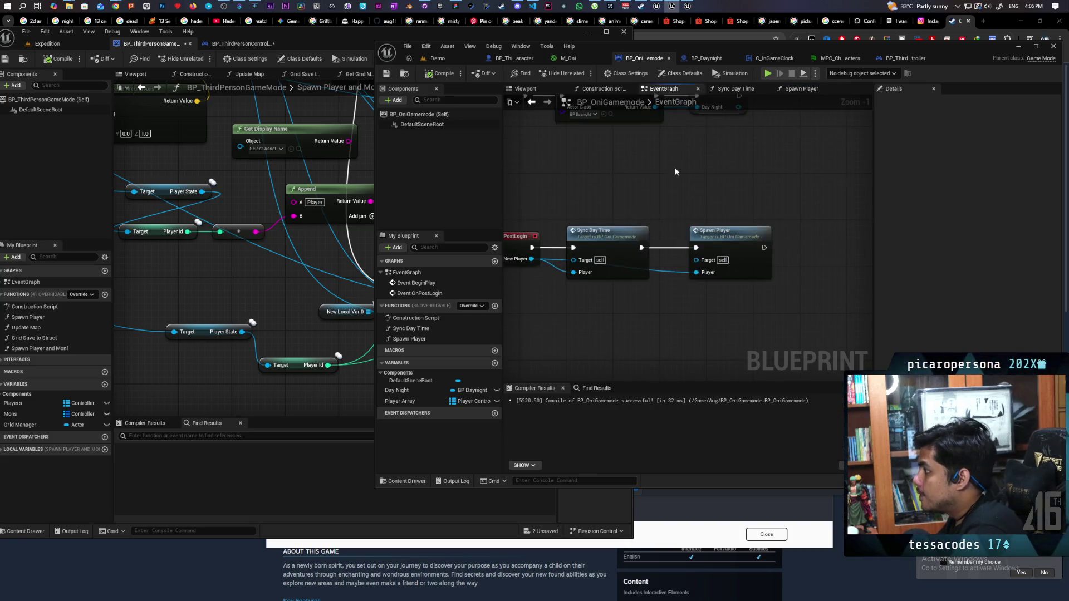
- Copy the Event OnLogout node from BP_ThirdPersonGameMode's EventGraph into BP_OniGamemode's EventGraph
{"action": "scroll", "coordinate": [622, 221], "scroll_direction": "up", "scroll_amount": 2}
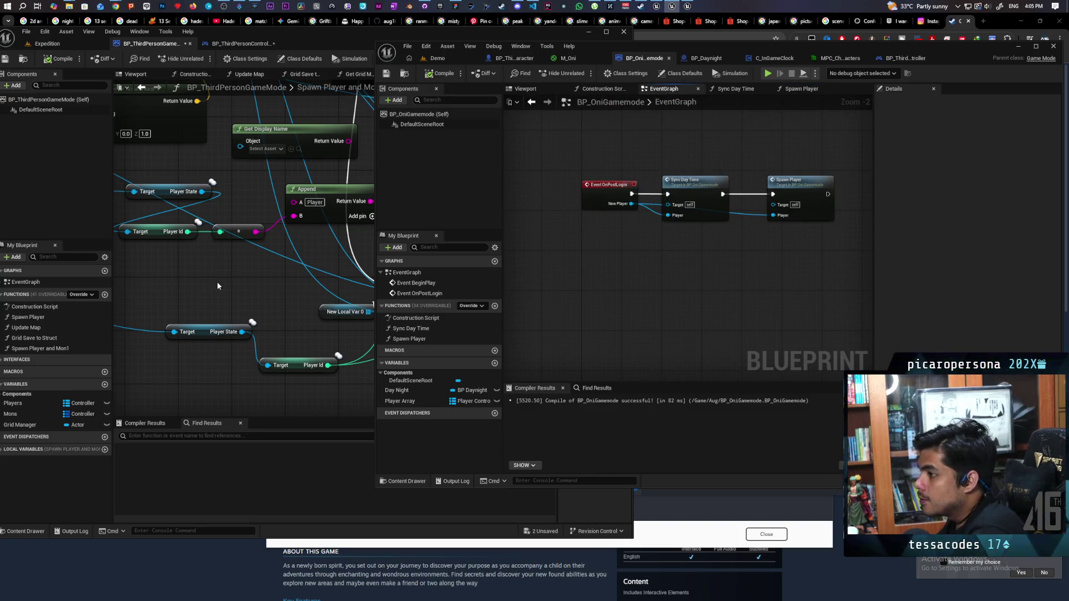
{"action": "left_click", "coordinate": [217, 285]}
{"action": "scroll", "coordinate": [281, 254], "scroll_direction": "down", "scroll_amount": 6}
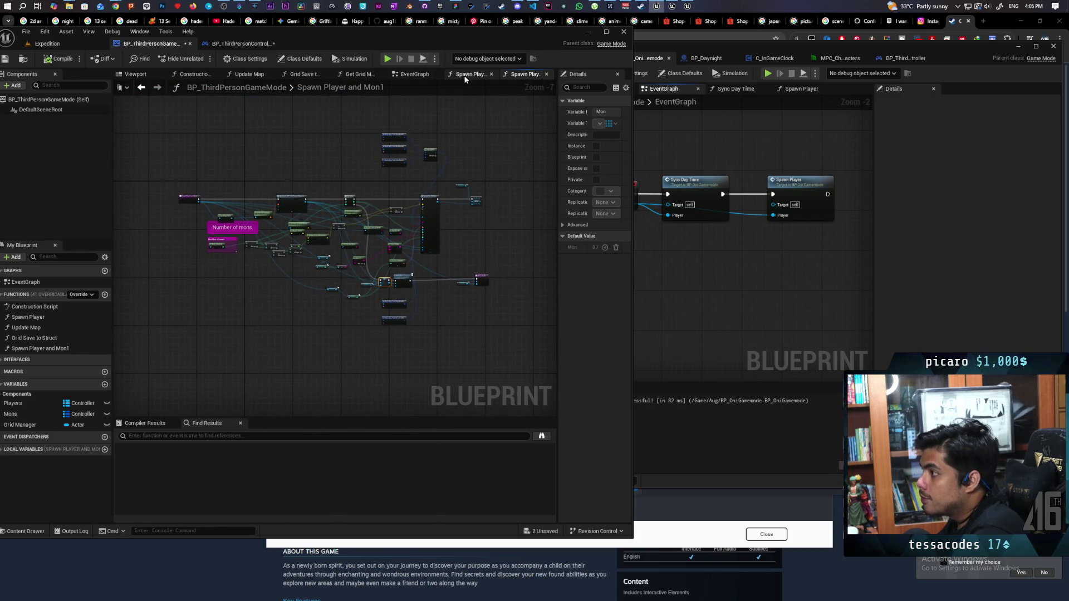
{"action": "left_click", "coordinate": [415, 74]}
{"action": "left_click_drag", "start_coordinate": [335, 276], "coordinate": [286, 167]}
{"action": "left_click", "coordinate": [180, 230]}
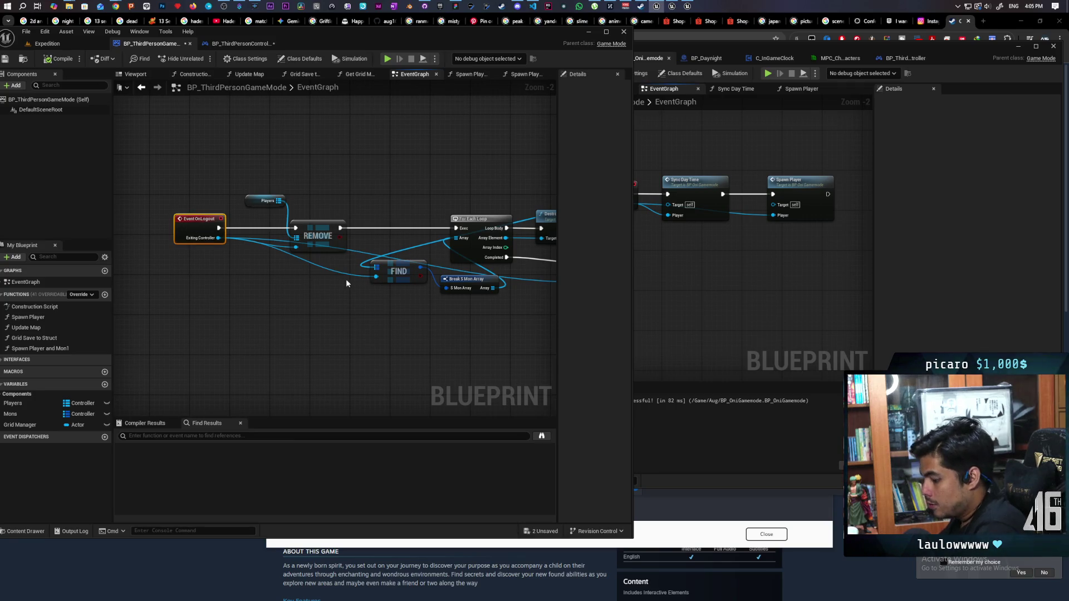
{"action": "left_click", "coordinate": [690, 277]}
{"action": "key", "text": "ctrl+v"}
- Add a Player Array getter, rename the variable to Players, and place it beside Event OnLogout
{"action": "left_click_drag", "start_coordinate": [715, 245], "coordinate": [605, 236]}
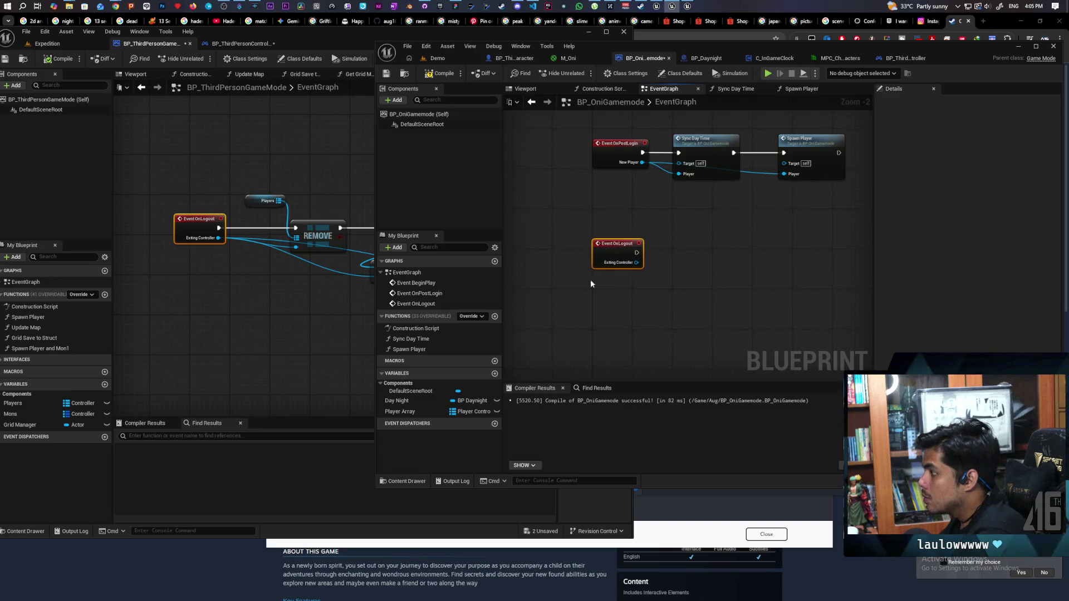
{"action": "mouse_move", "coordinate": [400, 411]}
{"action": "left_mouse_down"}
{"action": "mouse_move", "coordinate": [664, 215]}
{"action": "mouse_move", "coordinate": [617, 228]}
{"action": "left_mouse_up"}
{"action": "left_click", "coordinate": [618, 230]}
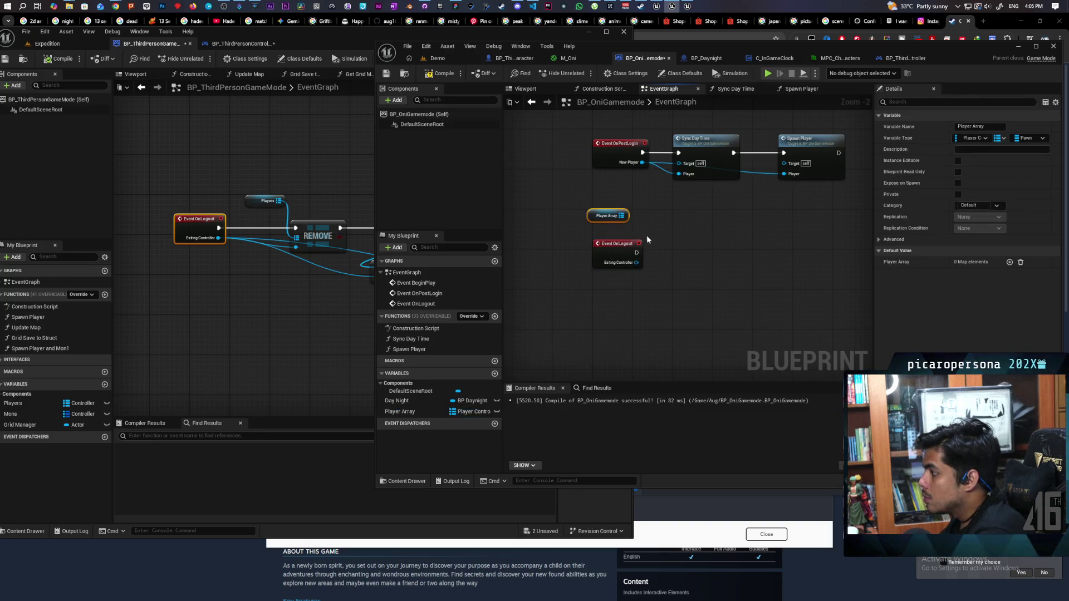
{"action": "left_click", "coordinate": [986, 128]}
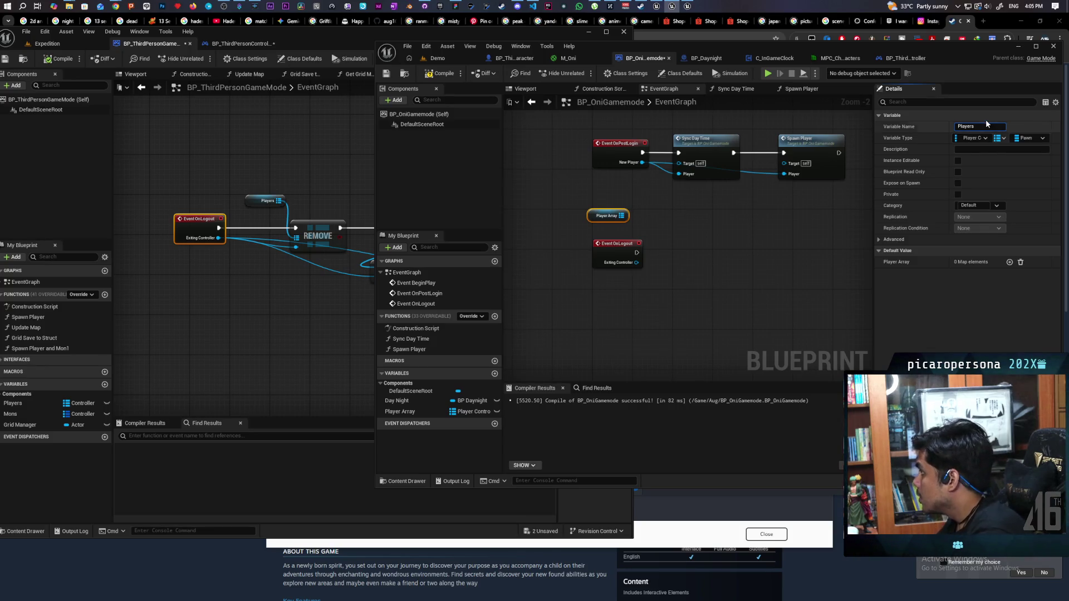
{"action": "key", "text": "Return"}
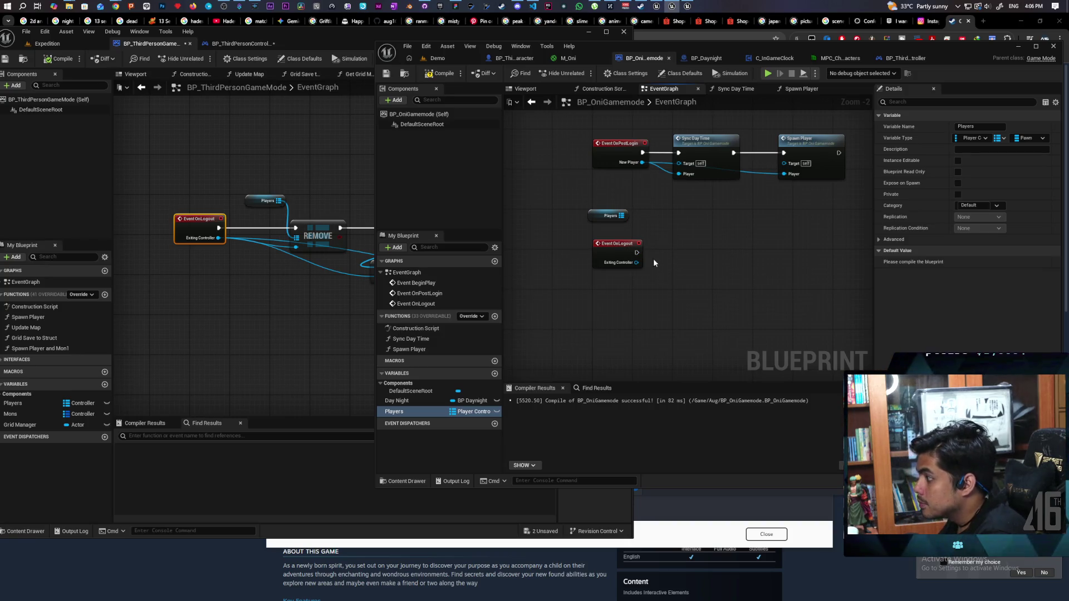
{"action": "mouse_move", "coordinate": [342, 337]}
{"action": "left_mouse_down"}
{"action": "mouse_move", "coordinate": [311, 299]}
{"action": "mouse_move", "coordinate": [293, 299]}
{"action": "mouse_move", "coordinate": [367, 328]}
{"action": "mouse_move", "coordinate": [468, 322]}
{"action": "mouse_move", "coordinate": [420, 324]}
{"action": "mouse_move", "coordinate": [465, 331]}
{"action": "left_mouse_up"}
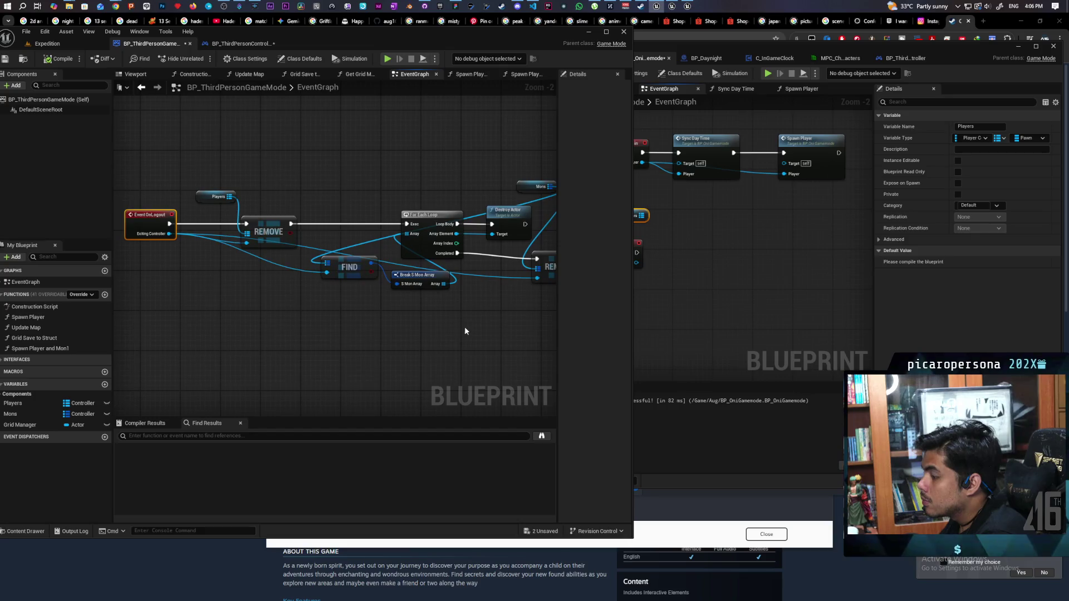
{"action": "left_click", "coordinate": [653, 311]}
{"action": "scroll", "coordinate": [651, 309], "scroll_direction": "up", "scroll_amount": 2}
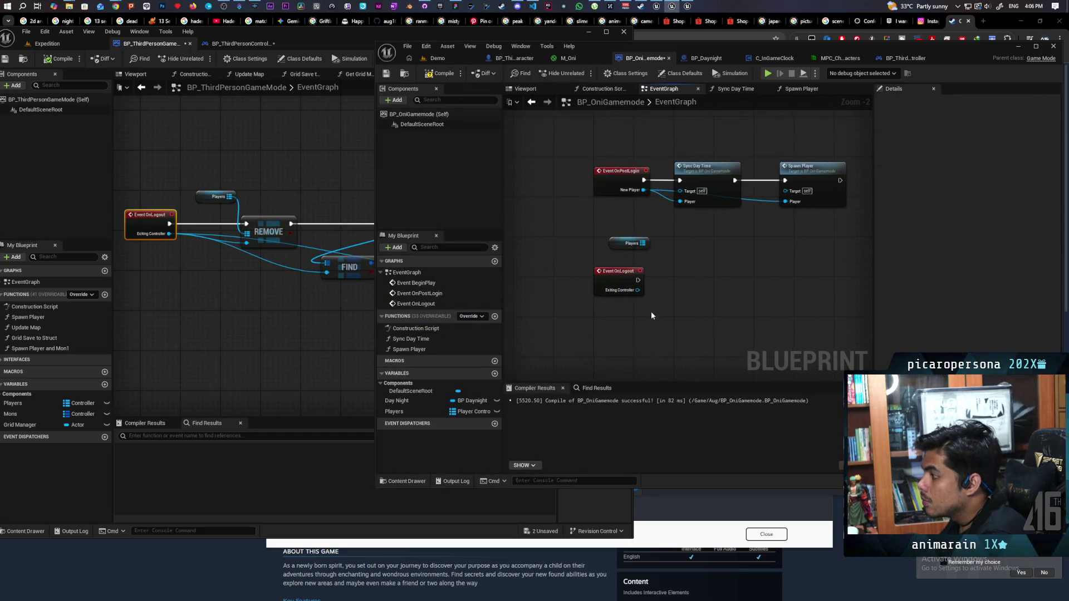
{"action": "mouse_move", "coordinate": [636, 237]}
{"action": "left_mouse_down"}
{"action": "mouse_move", "coordinate": [669, 254]}
{"action": "mouse_move", "coordinate": [596, 219]}
{"action": "mouse_move", "coordinate": [674, 248]}
{"action": "left_mouse_up"}
- Try a REMOVE node on Players fed by the exiting controller, then delete it
{"action": "type", "text": "remove"}
{"action": "key", "text": "Return"}
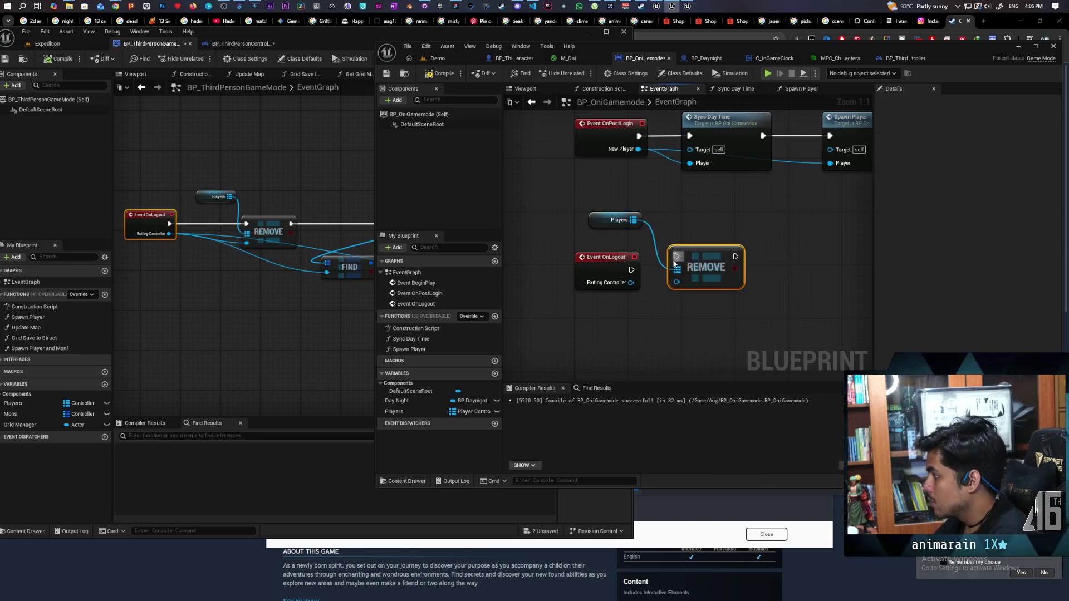
{"action": "mouse_move", "coordinate": [631, 283]}
{"action": "left_mouse_down"}
{"action": "mouse_move", "coordinate": [677, 282]}
{"action": "mouse_move", "coordinate": [634, 285]}
{"action": "mouse_move", "coordinate": [671, 284]}
{"action": "mouse_move", "coordinate": [663, 303]}
{"action": "left_mouse_up"}
{"action": "left_click", "coordinate": [634, 289]}
{"action": "left_click", "coordinate": [665, 302]}
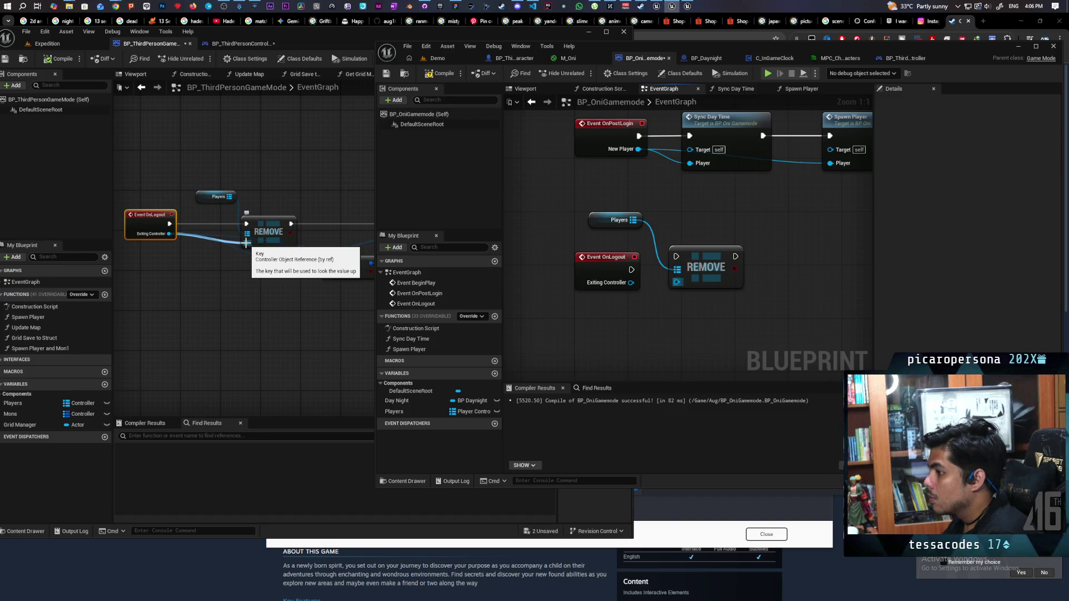
{"action": "left_click", "coordinate": [707, 274]}
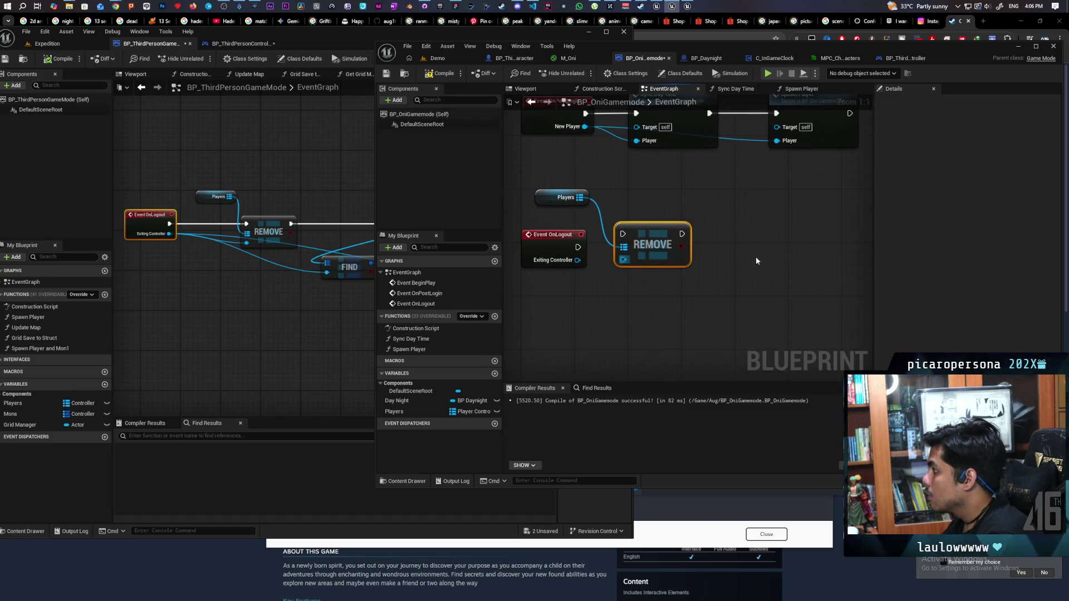
{"action": "left_click", "coordinate": [402, 410]}
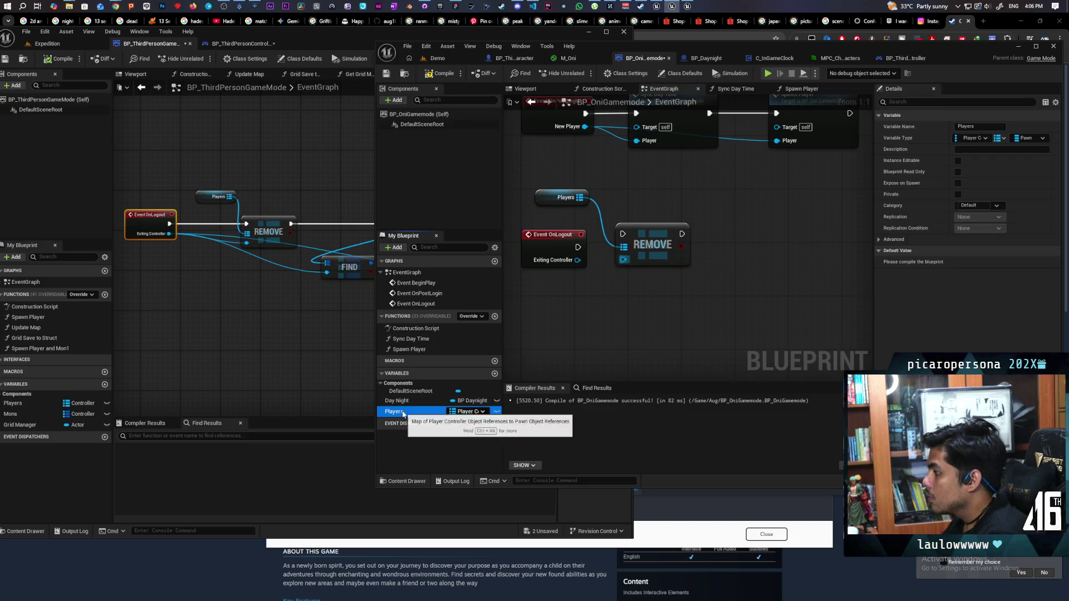
{"action": "left_click", "coordinate": [670, 236]}
{"action": "key", "text": "Delete"}
- Change the Players variable's key type to Controller and confirm the change
{"action": "left_click", "coordinate": [420, 411]}
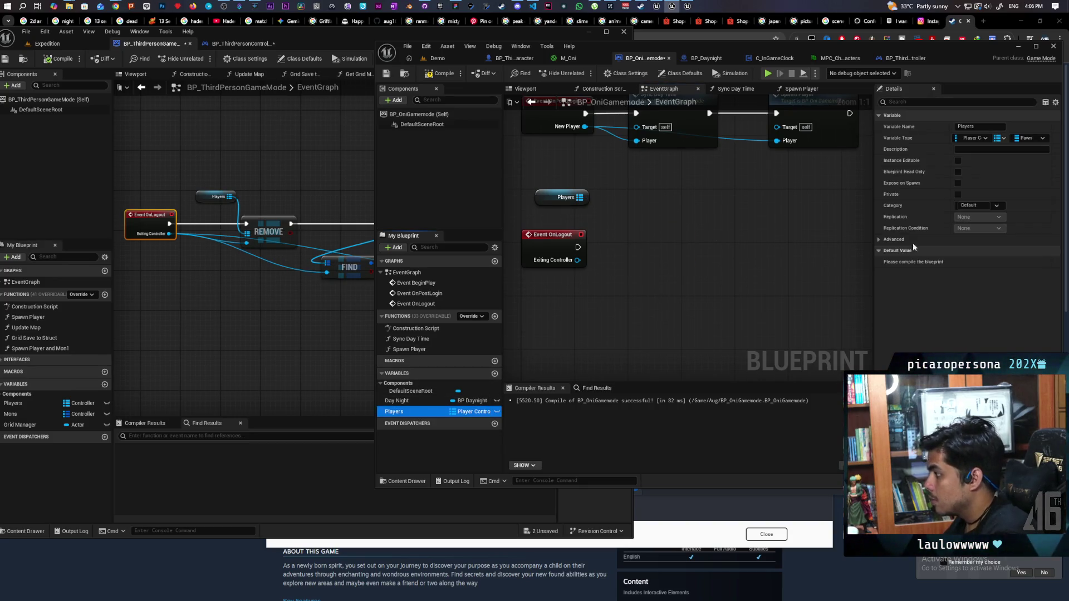
{"action": "left_click", "coordinate": [971, 137]}
{"action": "type", "text": "controller"}
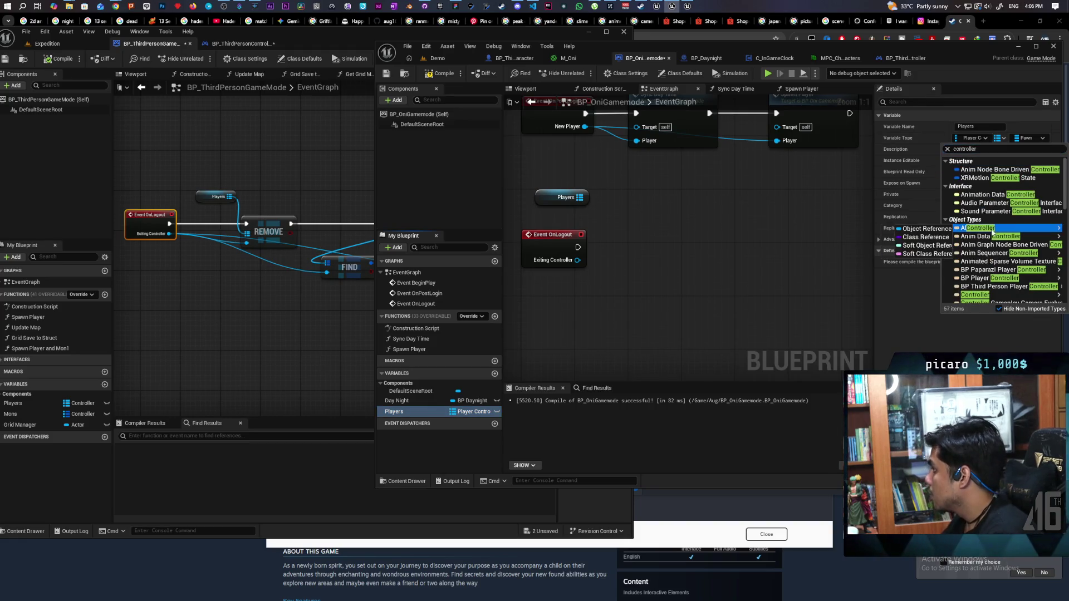
{"action": "mouse_move", "coordinate": [994, 295]}
{"action": "left_click", "coordinate": [913, 295]}
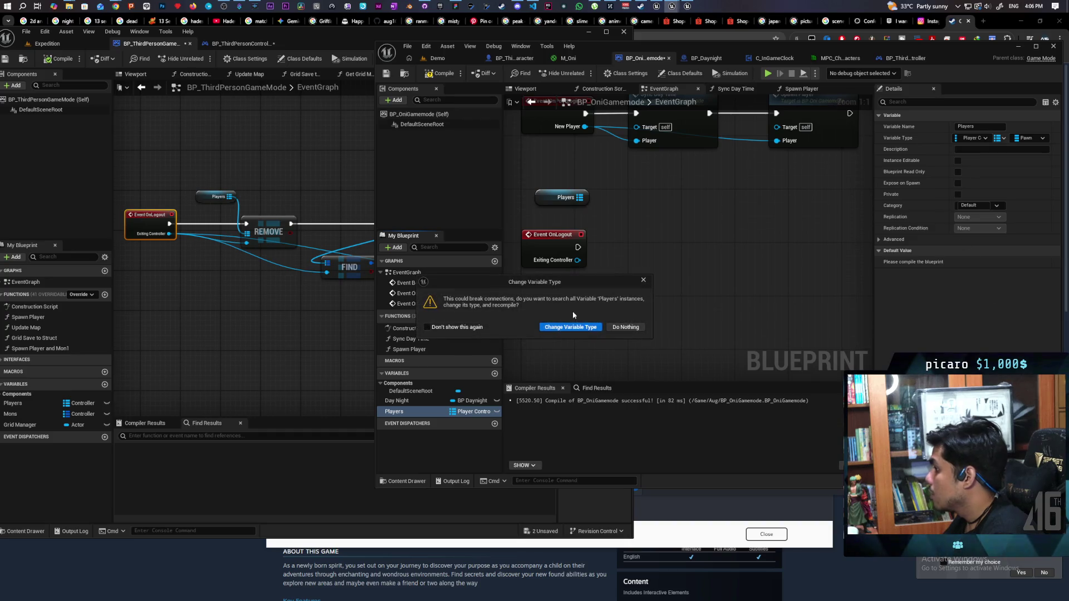
{"action": "left_click", "coordinate": [571, 327]}
- Add a REMOVE node from Players and open the Spawn Player function graph
{"action": "mouse_move", "coordinate": [579, 197]}
{"action": "left_mouse_down"}
{"action": "mouse_move", "coordinate": [596, 267]}
{"action": "mouse_move", "coordinate": [609, 272]}
{"action": "mouse_move", "coordinate": [609, 247]}
{"action": "left_mouse_up"}
{"action": "type", "text": "remove"}
{"action": "key", "text": "Return"}
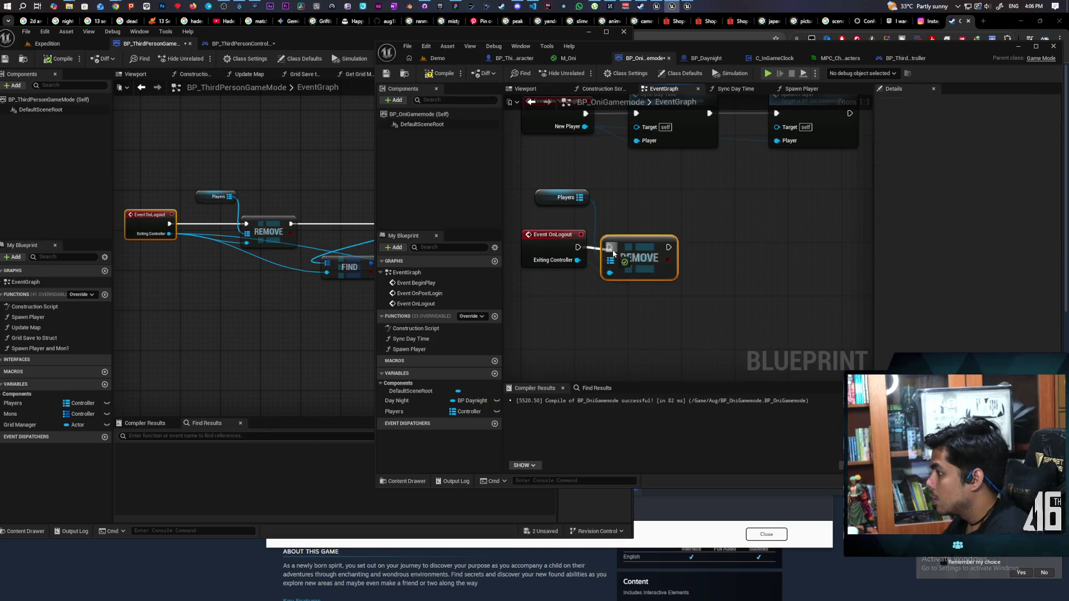
{"action": "double_click", "coordinate": [762, 161]}
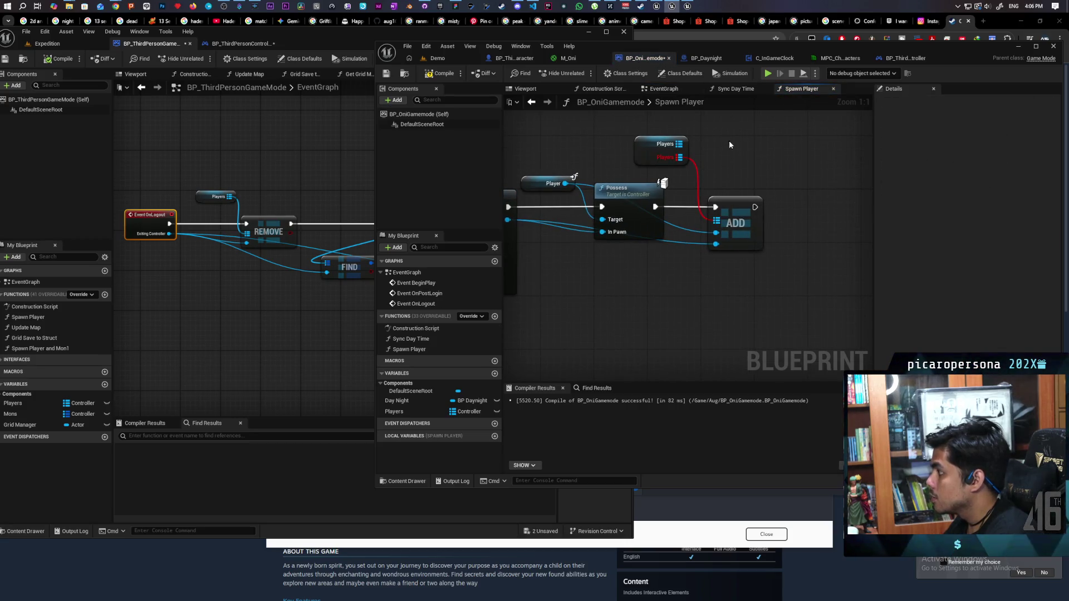
- Clear the broken link and reconnect Players to ADD's map input and Player to its Key
{"action": "left_click", "coordinate": [715, 220], "text": "alt"}
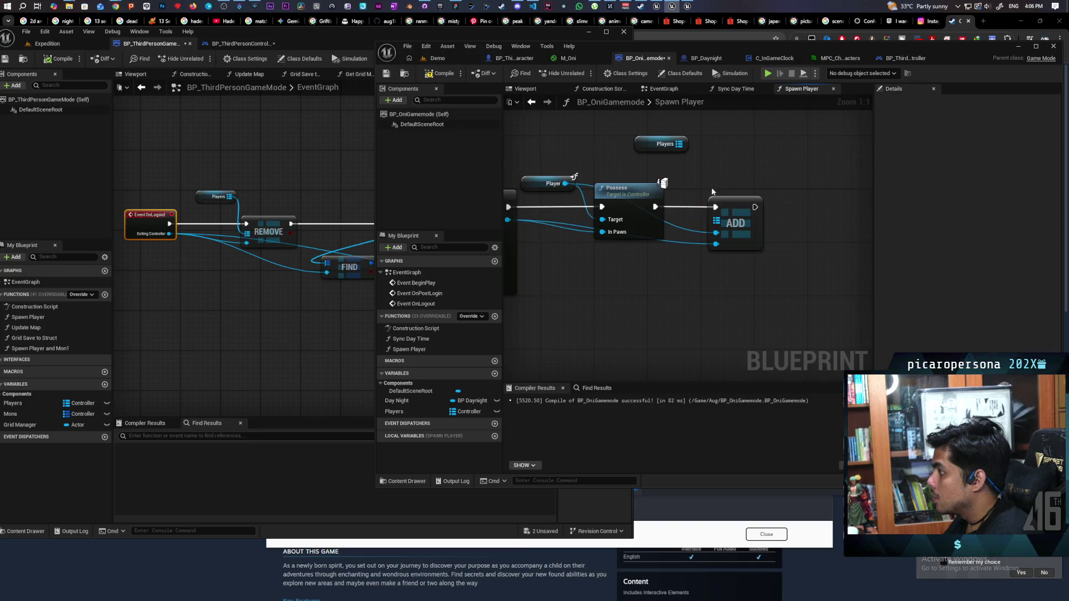
{"action": "mouse_move", "coordinate": [663, 234]}
{"action": "left_mouse_down"}
{"action": "mouse_move", "coordinate": [725, 192]}
{"action": "mouse_move", "coordinate": [705, 221]}
{"action": "left_mouse_up"}
{"action": "left_click_drag", "start_coordinate": [721, 132], "coordinate": [758, 212]}
{"action": "left_click", "coordinate": [730, 258]}
{"action": "left_click_drag", "start_coordinate": [606, 172], "coordinate": [743, 219]}
{"action": "left_click_drag", "start_coordinate": [720, 131], "coordinate": [758, 209]}
{"action": "left_click_drag", "start_coordinate": [607, 172], "coordinate": [757, 221]}
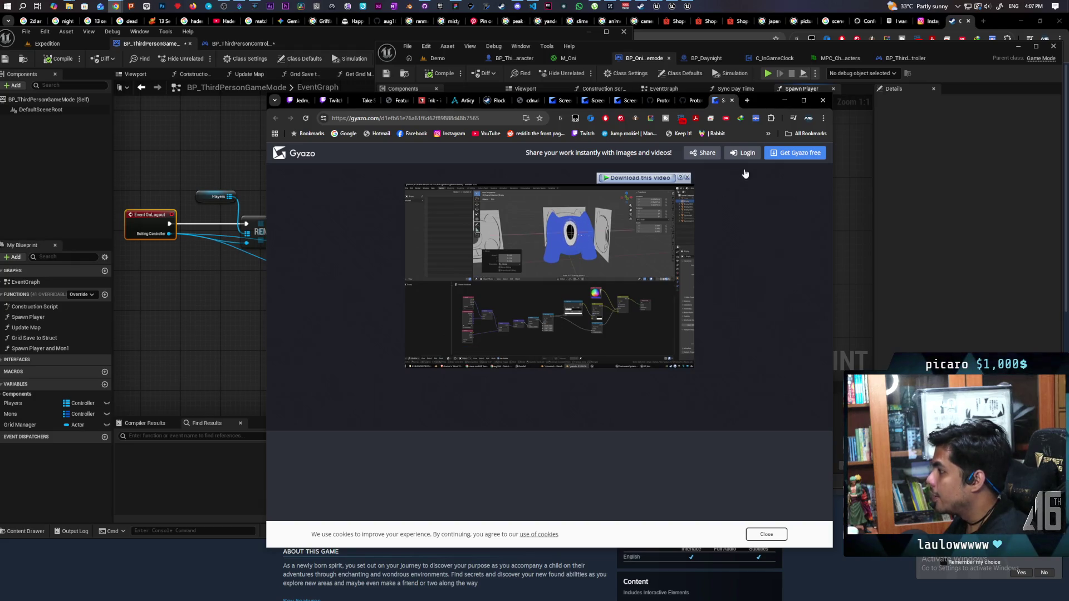
{"action": "double_click", "coordinate": [762, 102]}
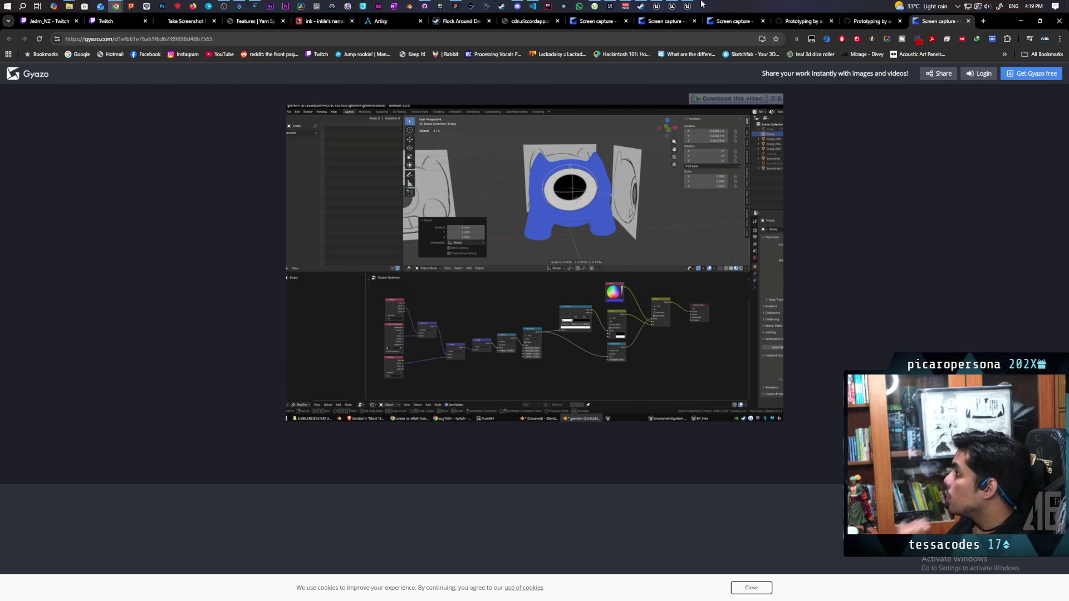
{"action": "mouse_move", "coordinate": [670, 8]}
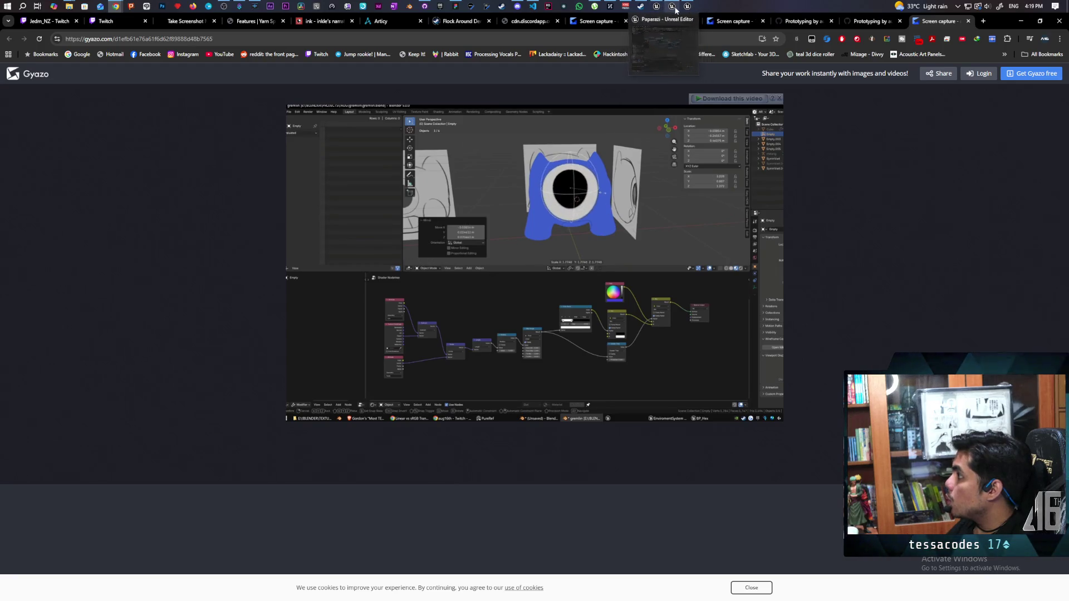
- Return to the BP_OniGamemode editor, zoom the Spawn Player graph, and open Project Settings
{"action": "left_click", "coordinate": [675, 9]}
{"action": "scroll", "coordinate": [596, 268], "scroll_direction": "down", "scroll_amount": 2}
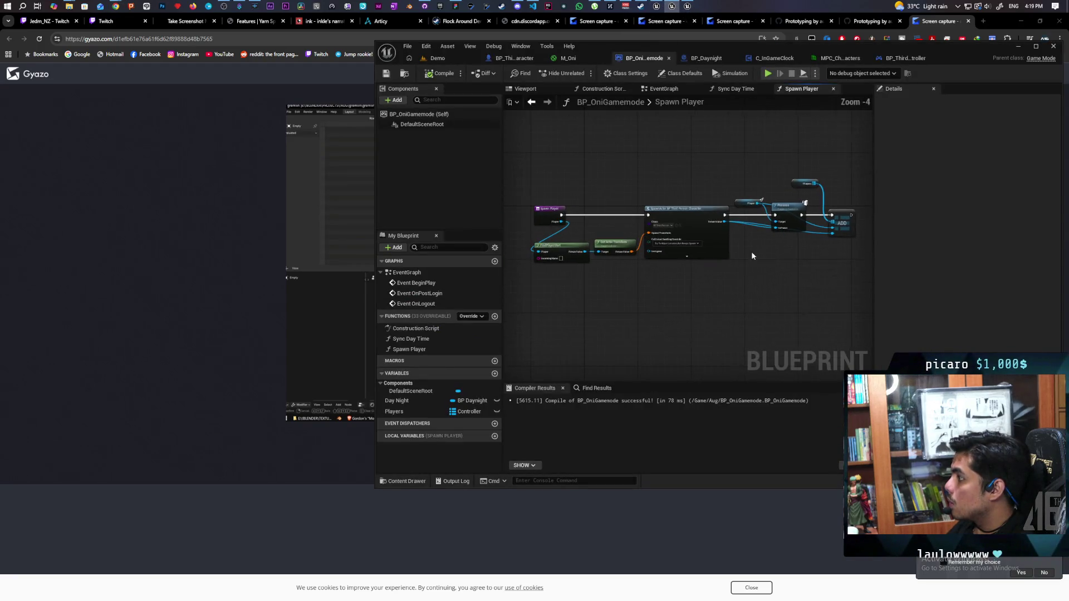
{"action": "scroll", "coordinate": [695, 273], "scroll_direction": "up", "scroll_amount": 2}
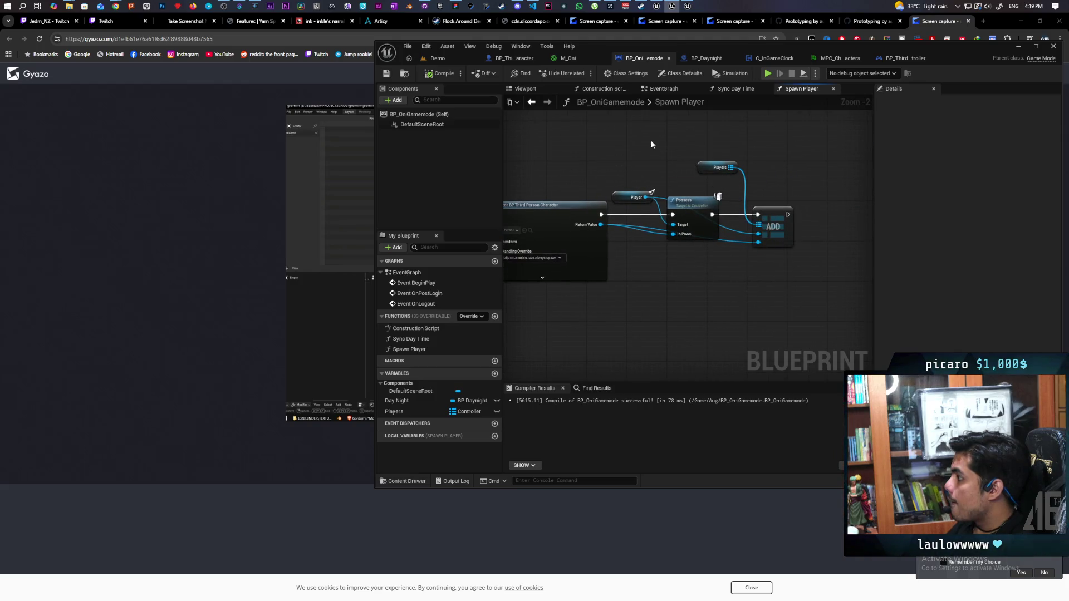
{"action": "scroll", "coordinate": [684, 298], "scroll_direction": "down", "scroll_amount": 3}
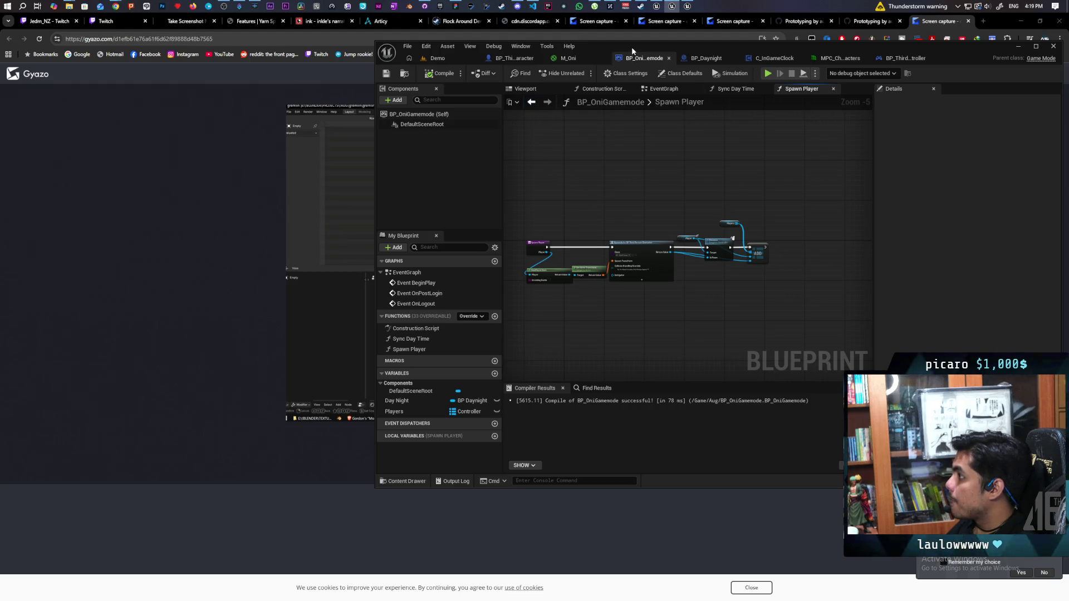
{"action": "mouse_move", "coordinate": [632, 46]}
{"action": "left_mouse_down"}
{"action": "mouse_move", "coordinate": [663, 55]}
{"action": "mouse_move", "coordinate": [615, 57]}
{"action": "left_mouse_up"}
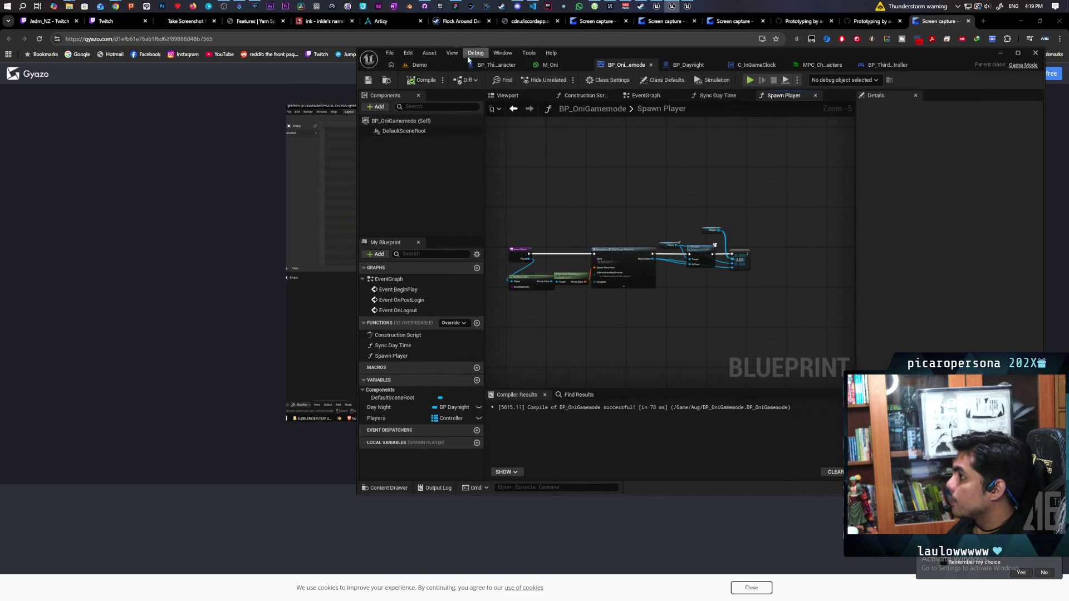
{"action": "left_click", "coordinate": [429, 53]}
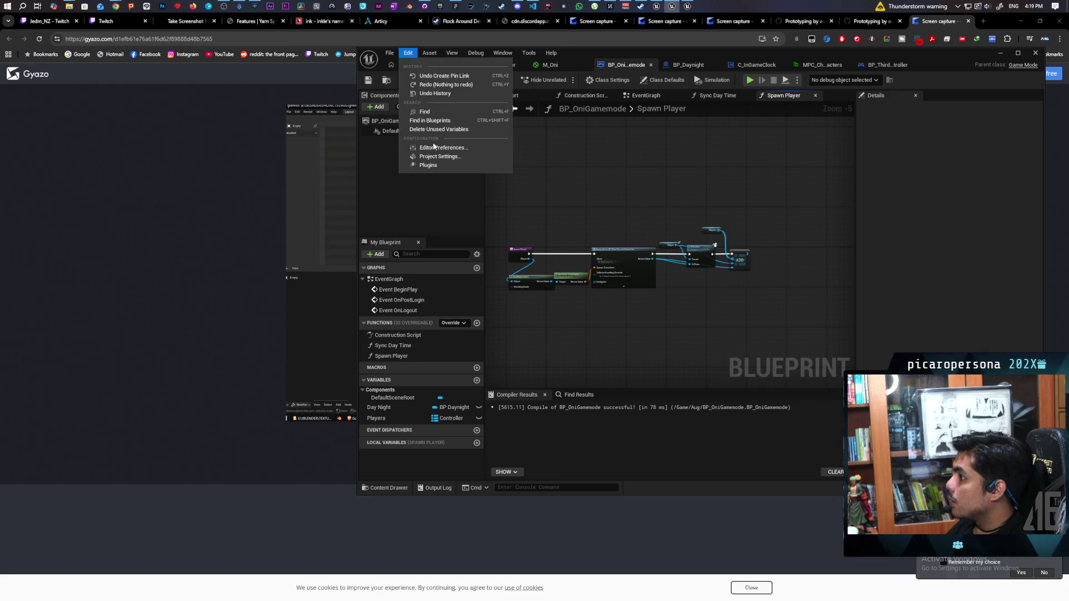
{"action": "left_click", "coordinate": [639, 228]}
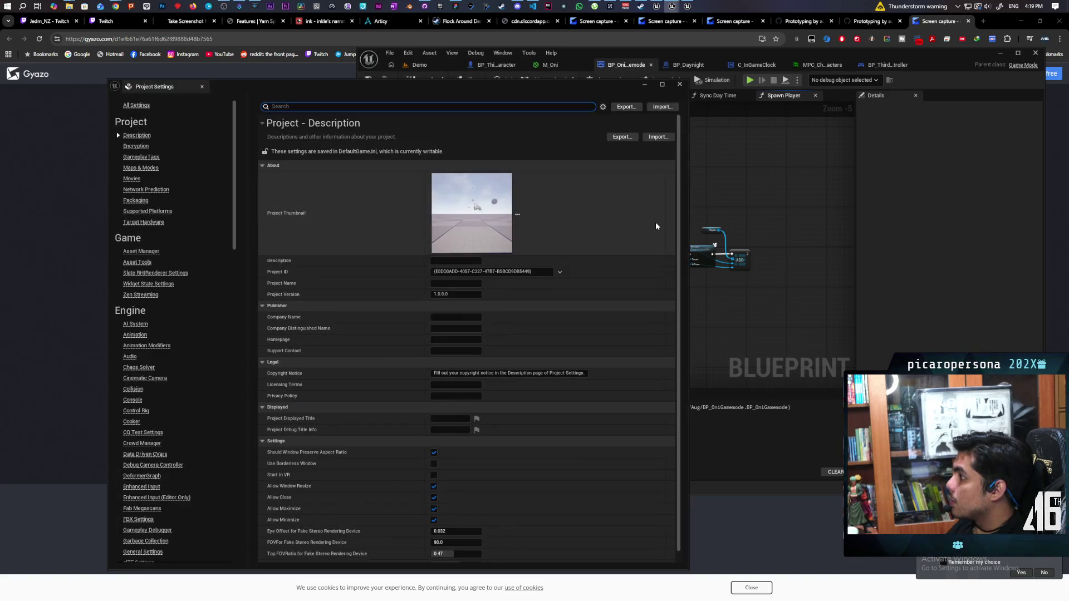
- Search Project Settings for 'game mode' and set Default GameMode to the selected BP_OniGamemode
{"action": "left_click_drag", "start_coordinate": [454, 103], "coordinate": [778, 149]}
{"action": "type", "text": "game mode"}
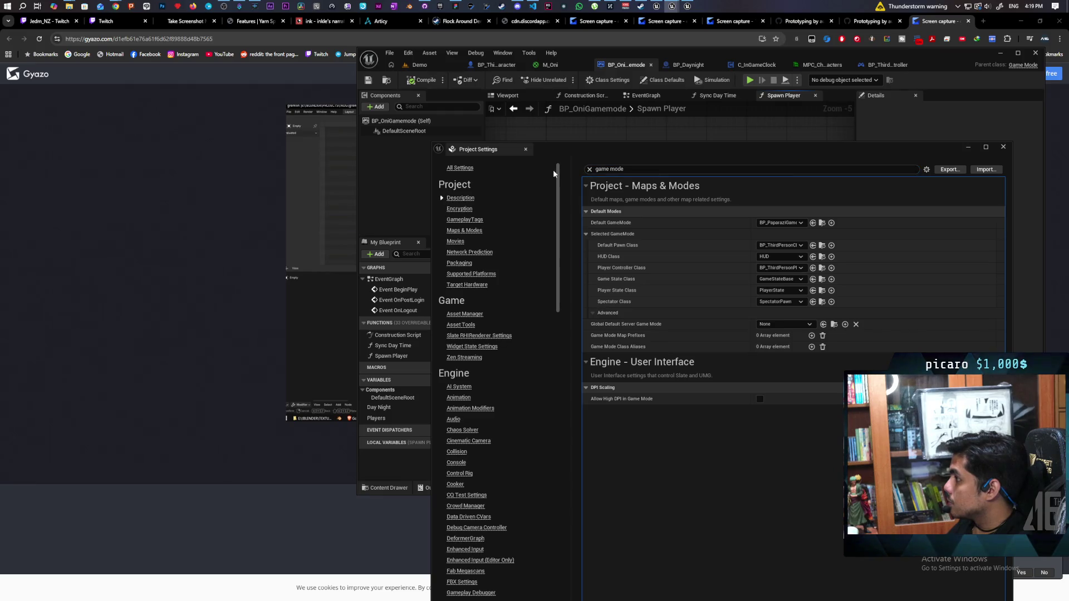
{"action": "left_click_drag", "start_coordinate": [687, 152], "coordinate": [501, 158]}
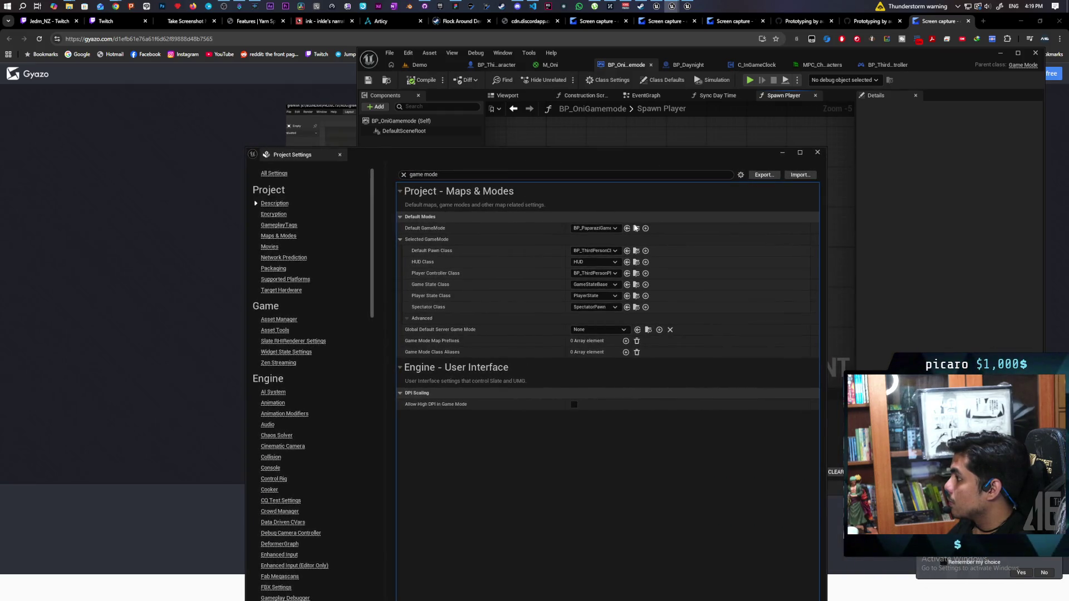
{"action": "left_click", "coordinate": [636, 229]}
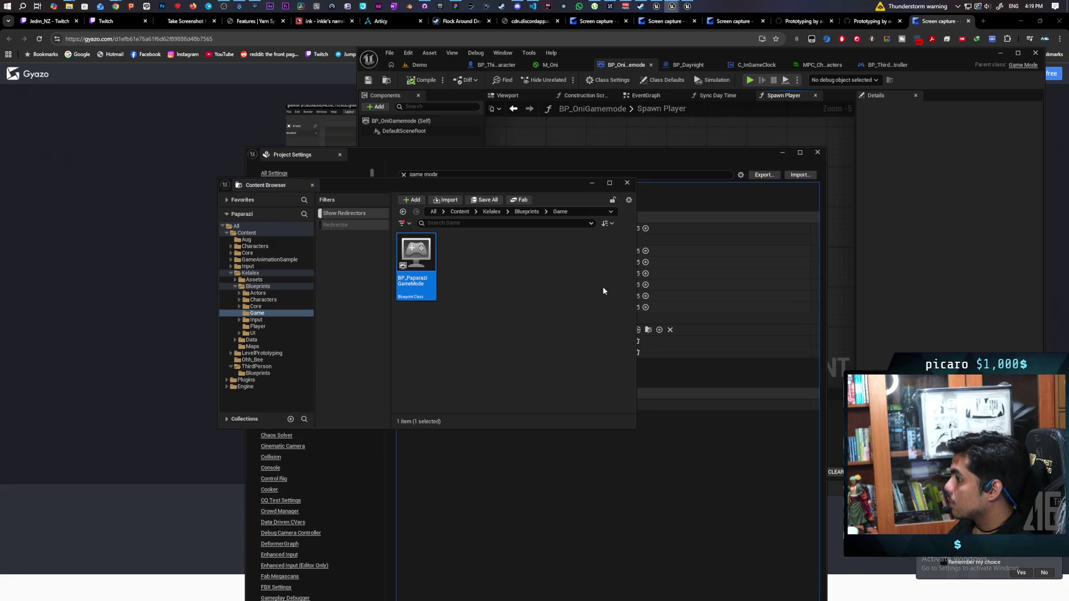
{"action": "mouse_move", "coordinate": [424, 252]}
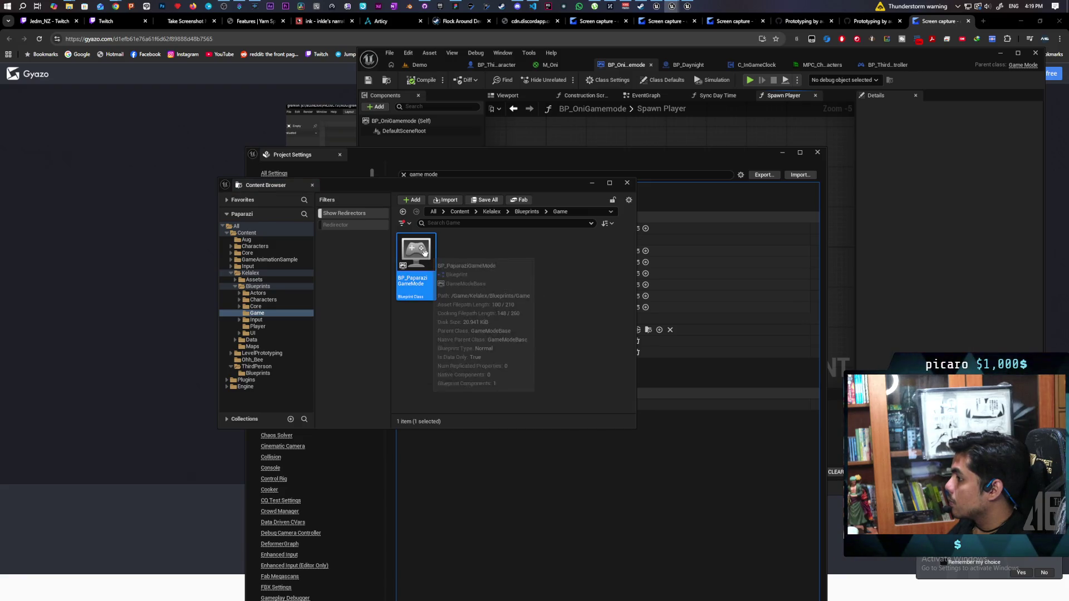
{"action": "mouse_move", "coordinate": [510, 189]}
{"action": "left_mouse_down"}
{"action": "mouse_move", "coordinate": [400, 356]}
{"action": "mouse_move", "coordinate": [354, 337]}
{"action": "left_mouse_up"}
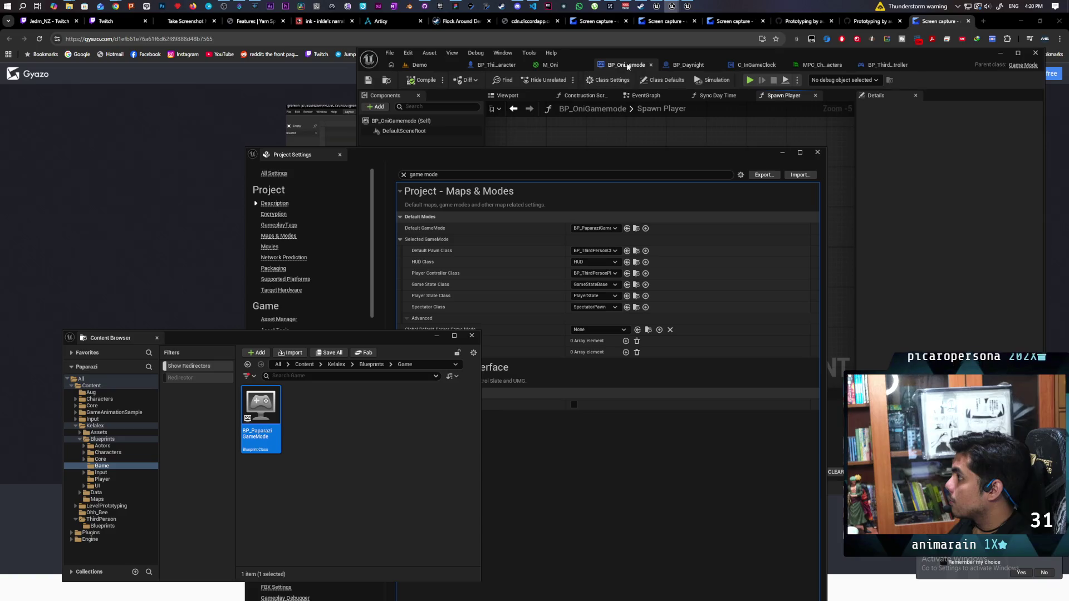
{"action": "left_click", "coordinate": [387, 81]}
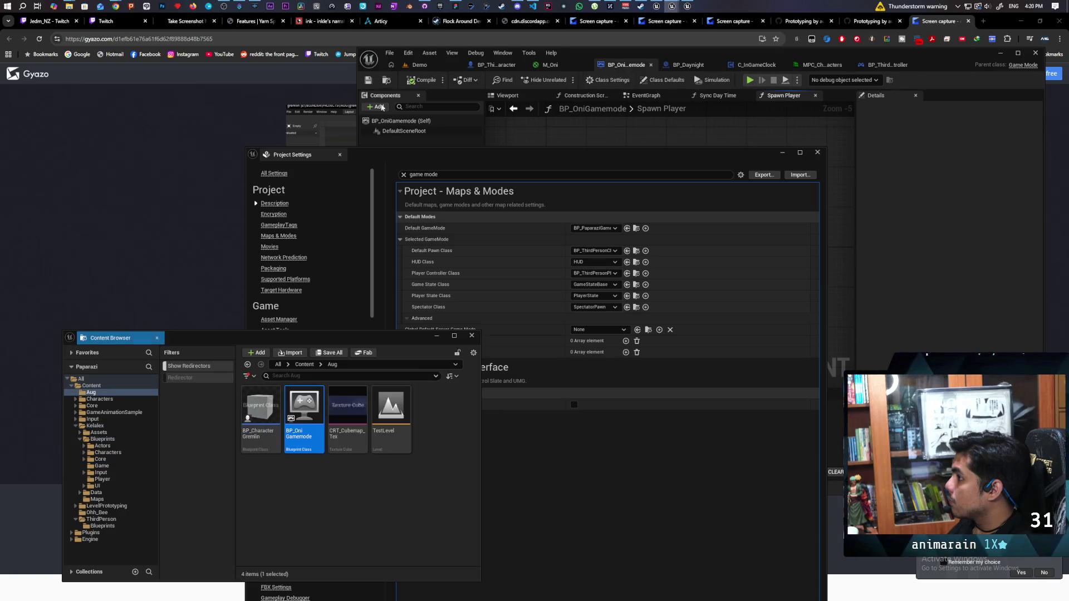
{"action": "left_click", "coordinate": [367, 157]}
{"action": "left_click", "coordinate": [626, 229]}
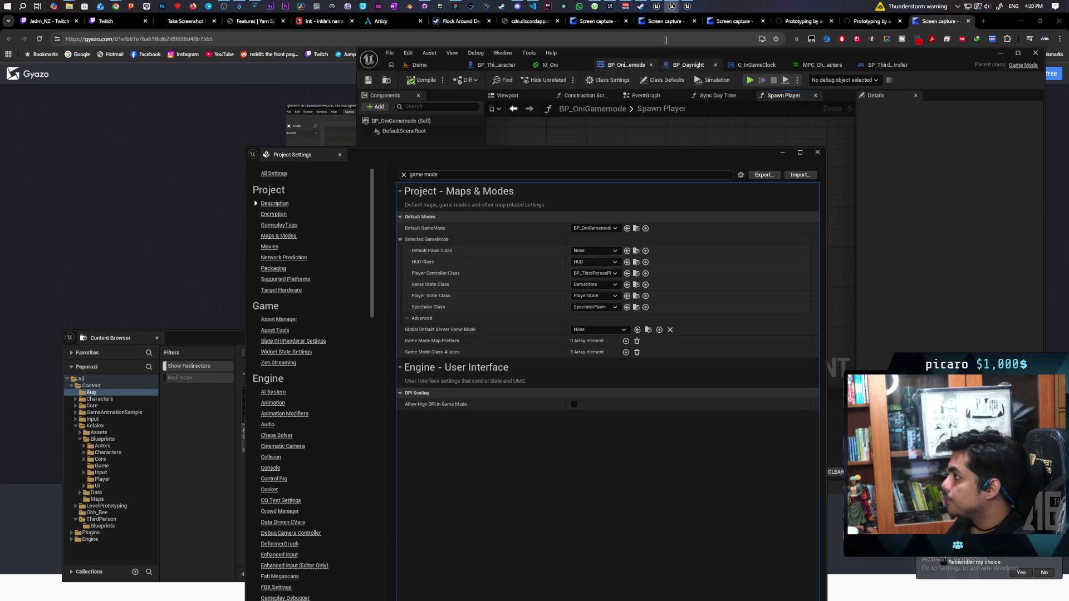
{"action": "left_click", "coordinate": [517, 6]}
- Move the Discord window, read the #paparazi channel, and return to the Gyazo clip in Chrome
{"action": "left_click", "coordinate": [495, 143]}
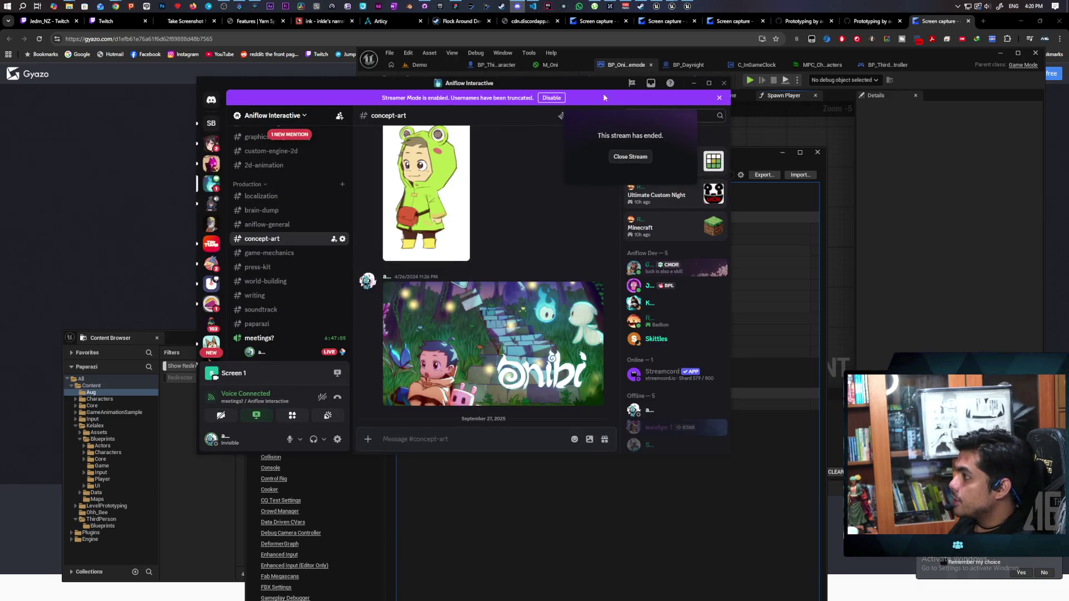
{"action": "left_click_drag", "start_coordinate": [580, 83], "coordinate": [789, 108]}
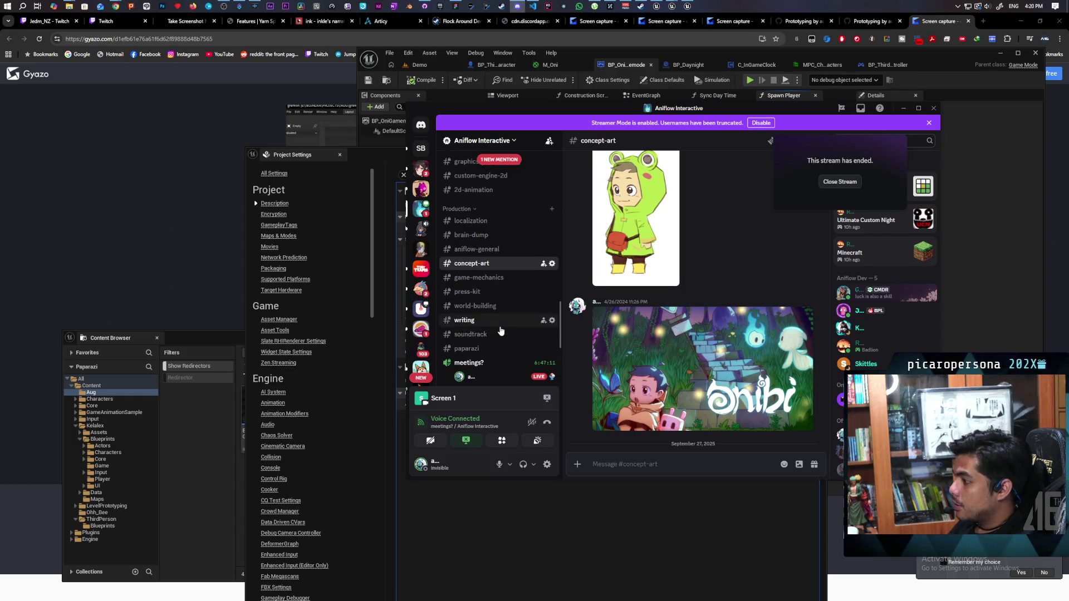
{"action": "scroll", "coordinate": [493, 312], "scroll_direction": "down", "scroll_amount": 3}
{"action": "left_click", "coordinate": [496, 266]}
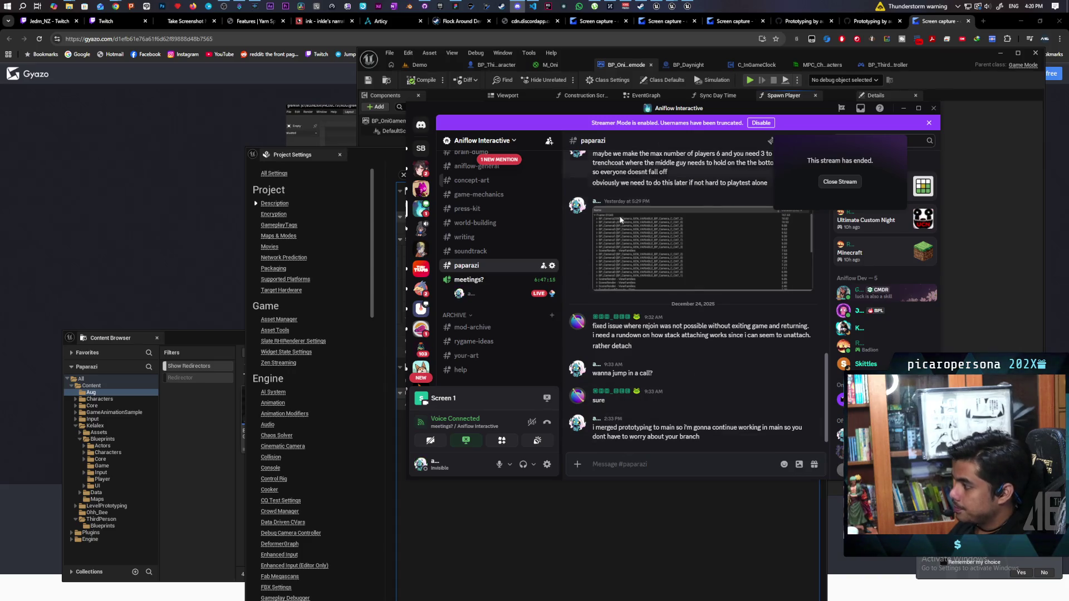
{"action": "scroll", "coordinate": [690, 440], "scroll_direction": "up", "scroll_amount": 1}
{"action": "scroll", "coordinate": [688, 429], "scroll_direction": "down", "scroll_amount": 1}
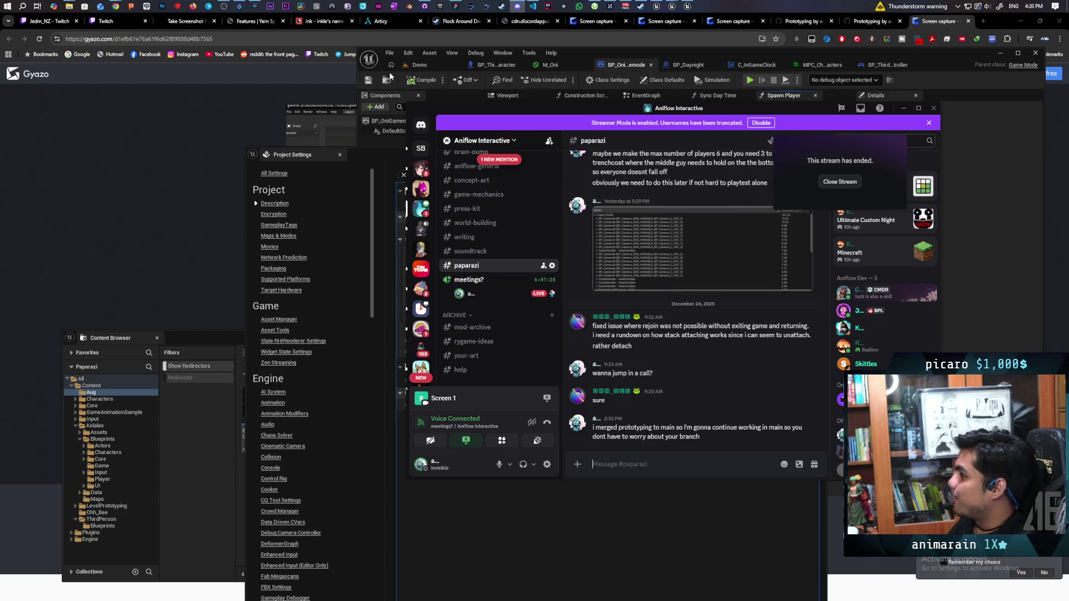
{"action": "left_click", "coordinate": [997, 21]}
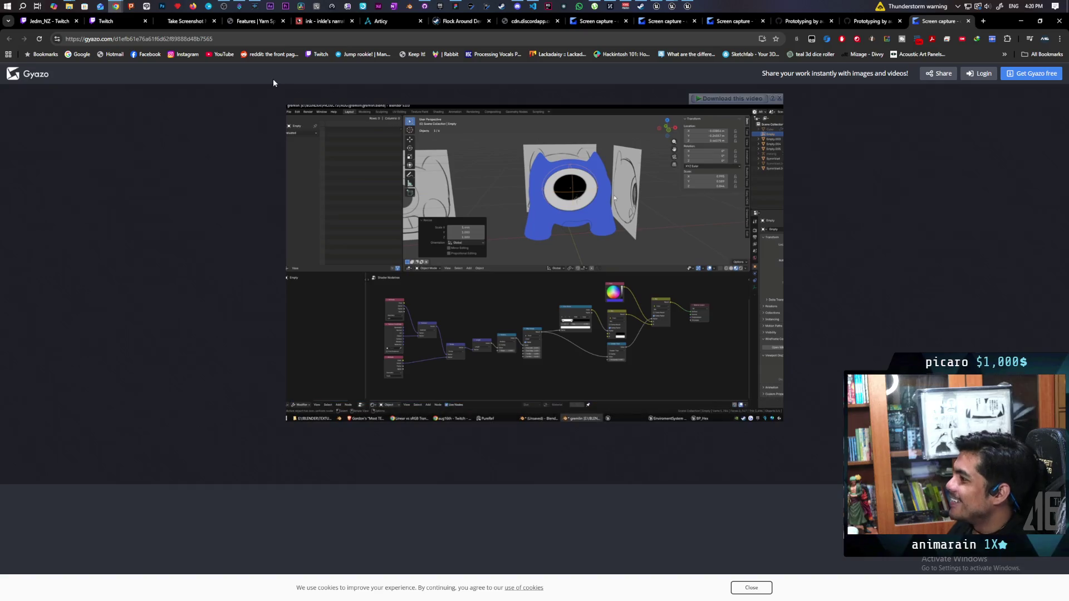
- Switch to the Demo level, verify its GameMode is BP_OniGamemode, and minimize Project Settings
{"action": "left_click", "coordinate": [657, 6]}
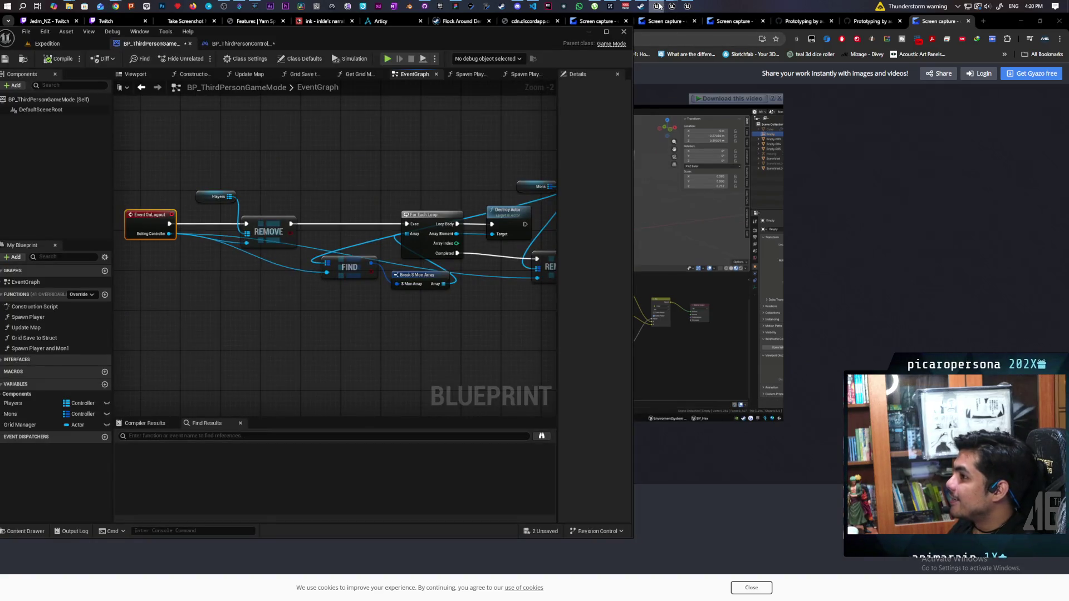
{"action": "mouse_move", "coordinate": [670, 8]}
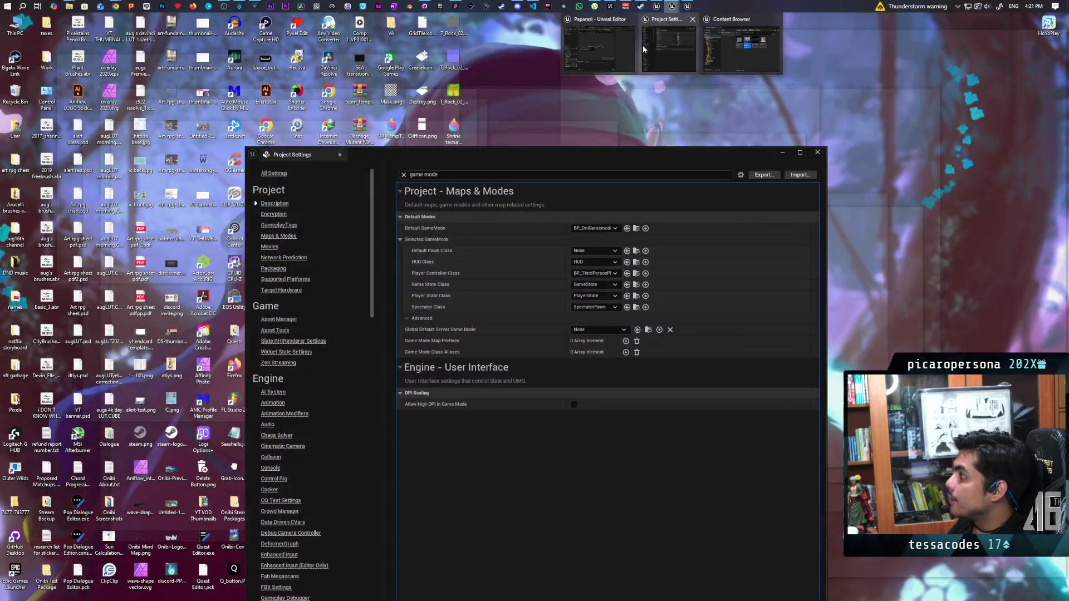
{"action": "left_click", "coordinate": [642, 45]}
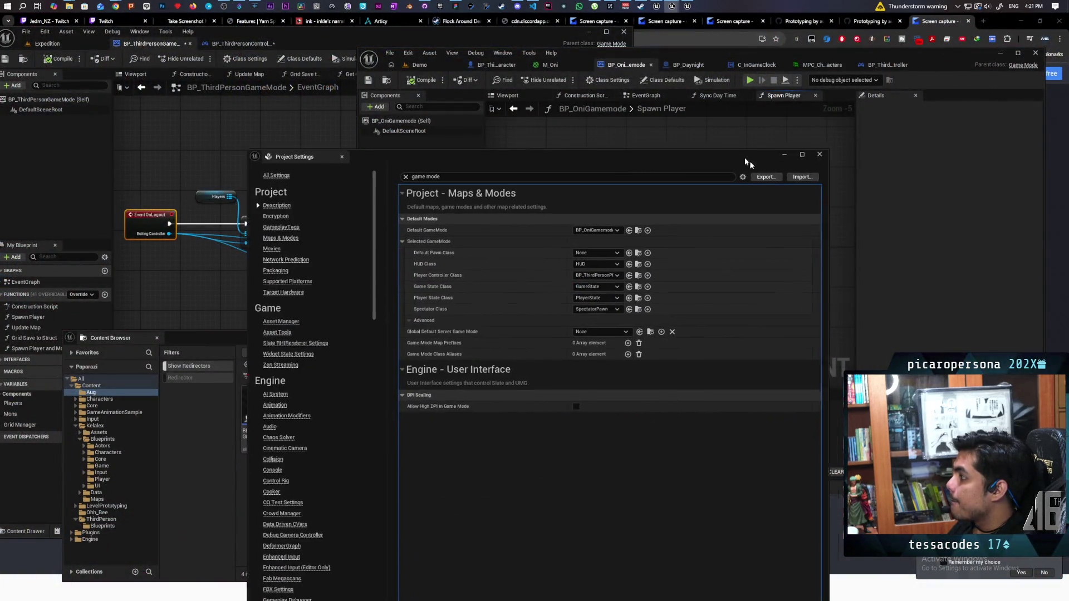
{"action": "left_click_drag", "start_coordinate": [749, 161], "coordinate": [871, 171]}
{"action": "left_click", "coordinate": [426, 67]}
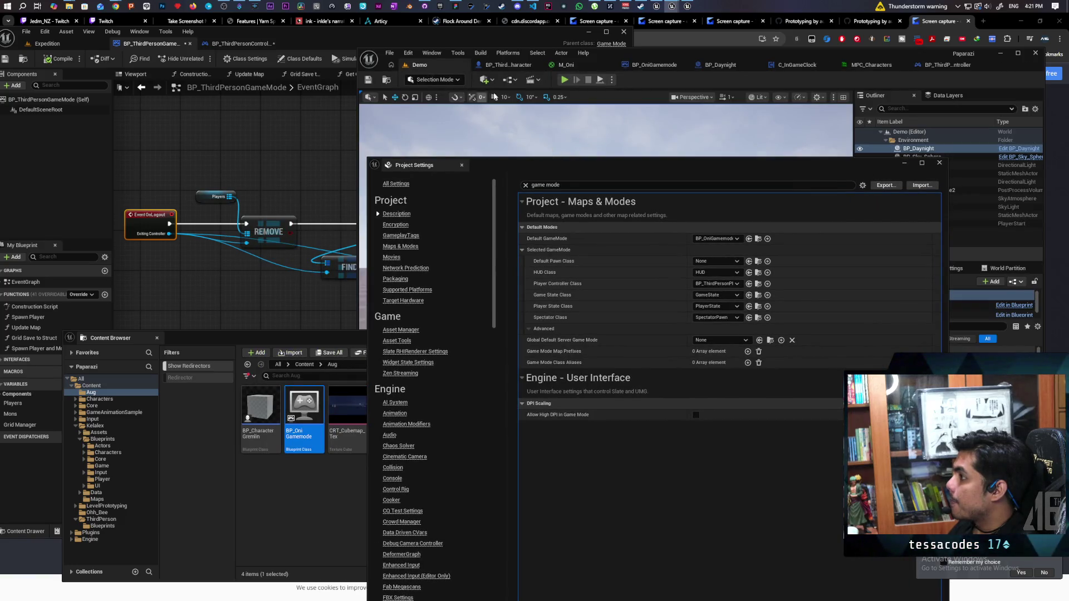
{"action": "left_click", "coordinate": [513, 81]}
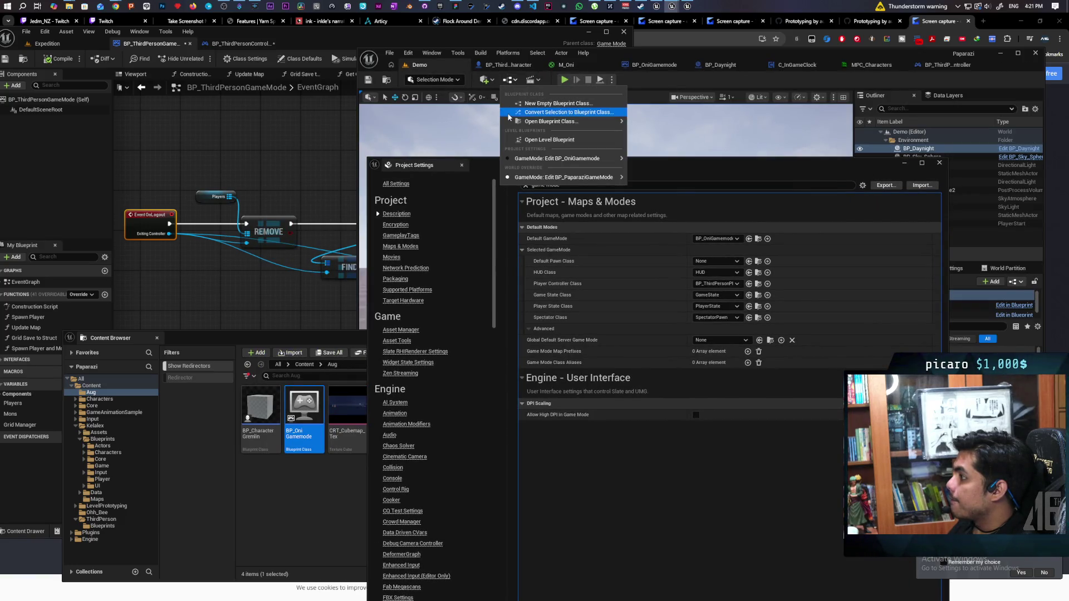
{"action": "mouse_move", "coordinate": [555, 160]}
{"action": "left_click", "coordinate": [660, 83]}
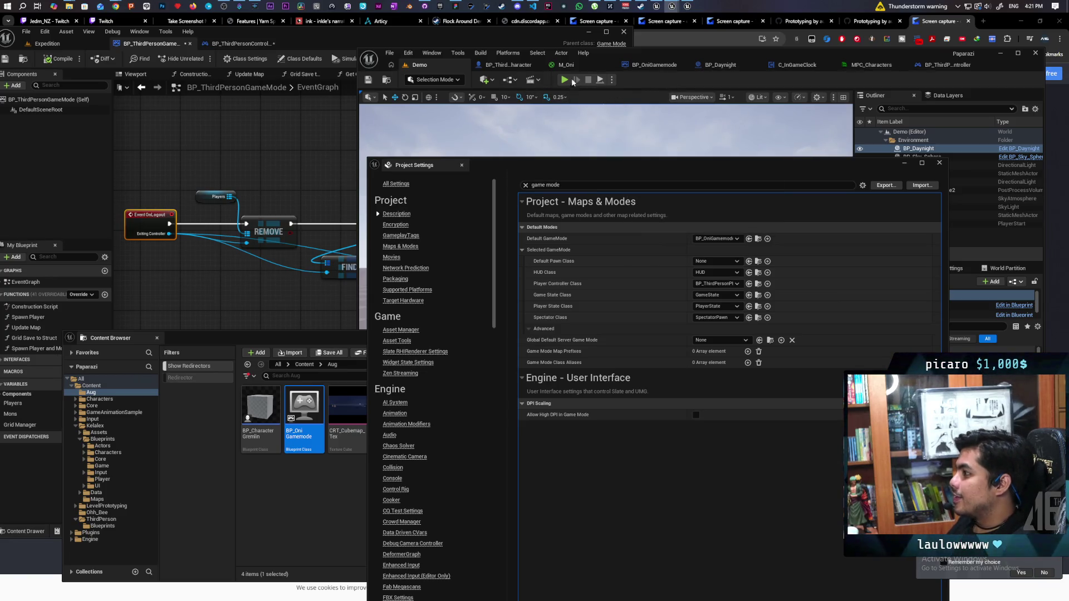
{"action": "left_click", "coordinate": [905, 166]}
- Launch a multiplayer Play-in-Editor test of the Demo level with several client windows
{"action": "key", "text": "alt+p"}
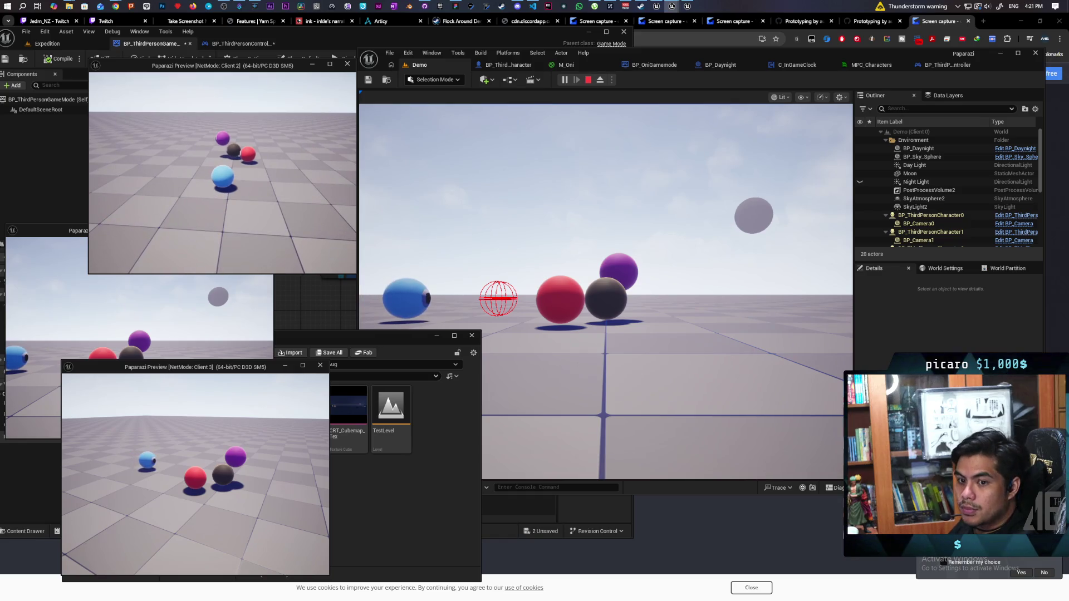
{"action": "key", "text": "alt+Tab"}
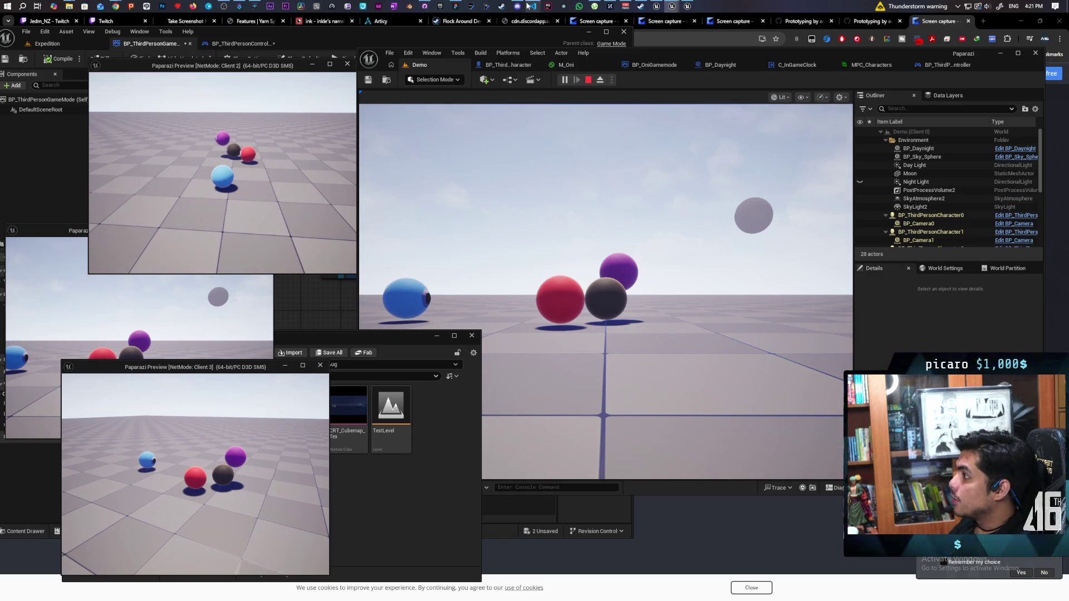
{"action": "left_click", "coordinate": [519, 6]}
- Scroll through the latest messages in Discord's #paparazi channel
{"action": "scroll", "coordinate": [467, 256], "scroll_direction": "up", "scroll_amount": 5}
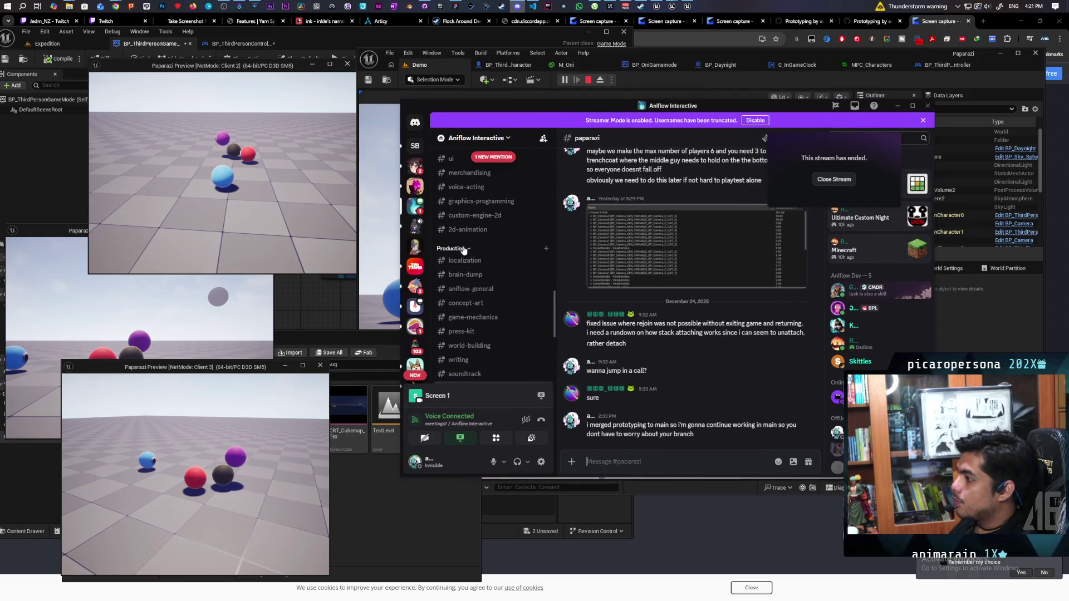
{"action": "scroll", "coordinate": [459, 239], "scroll_direction": "down", "scroll_amount": 3}
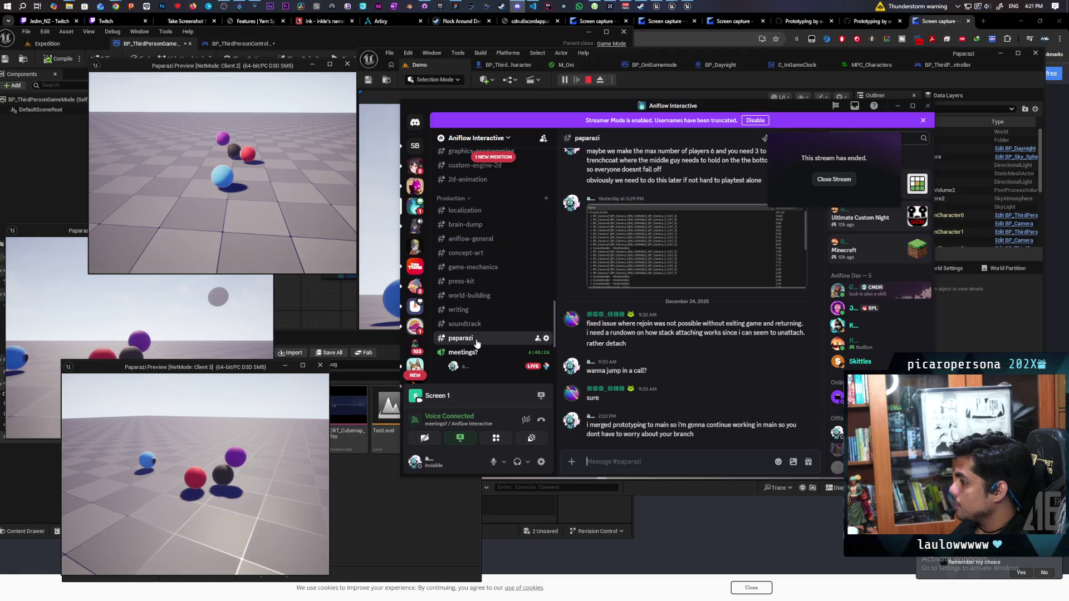
{"action": "scroll", "coordinate": [657, 343], "scroll_direction": "up", "scroll_amount": 5}
{"action": "scroll", "coordinate": [656, 342], "scroll_direction": "up", "scroll_amount": 5}
{"action": "scroll", "coordinate": [655, 338], "scroll_direction": "up", "scroll_amount": 3}
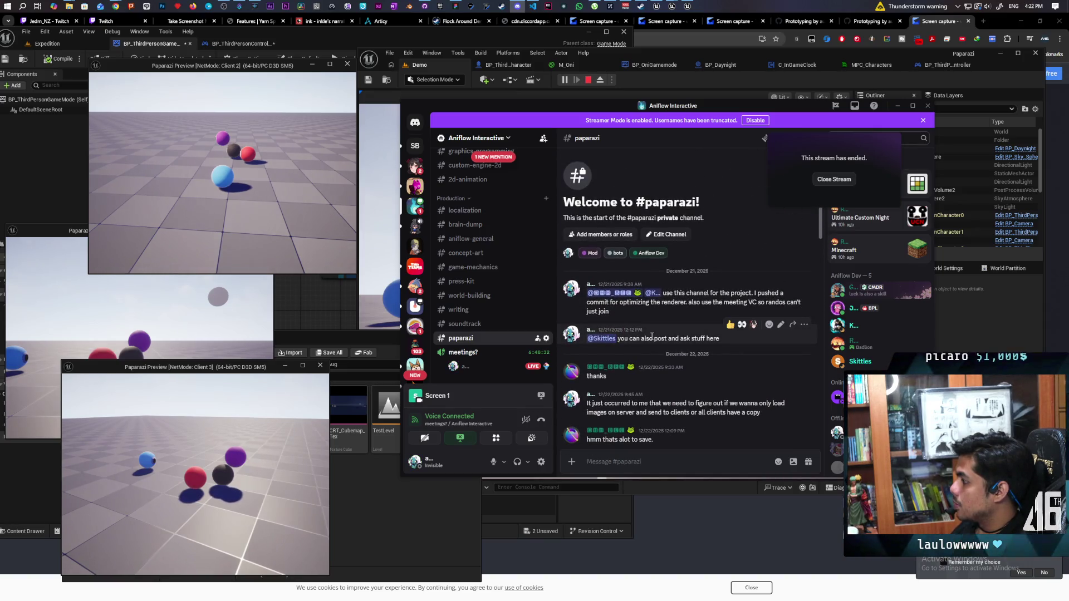
{"action": "scroll", "coordinate": [640, 339], "scroll_direction": "down", "scroll_amount": 10}
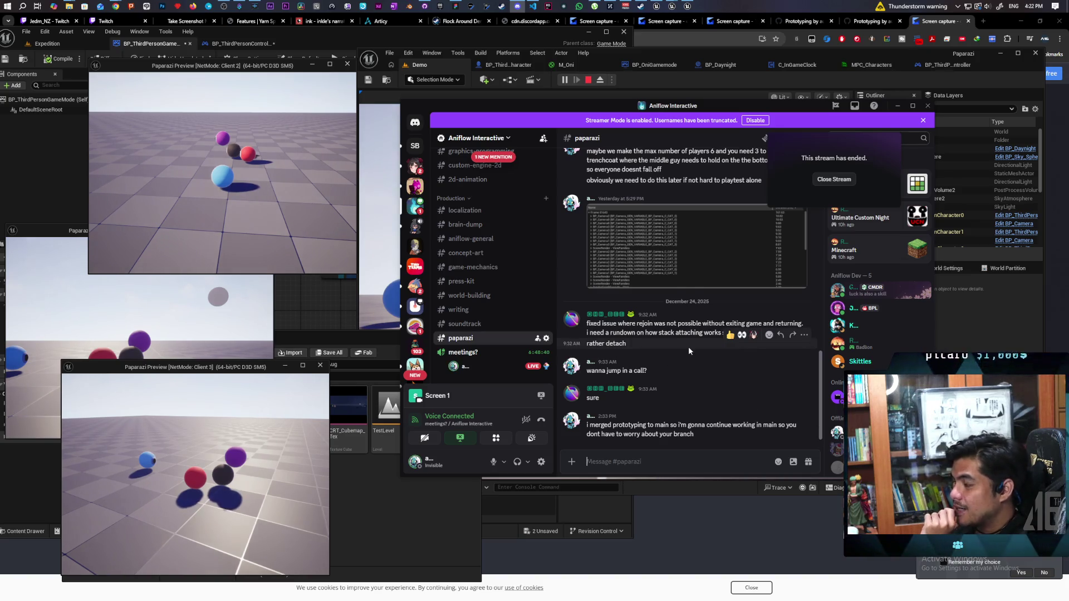
- Move the Discord window aside and return focus to the running game preview
{"action": "mouse_move", "coordinate": [560, 105]}
{"action": "left_mouse_down"}
{"action": "mouse_move", "coordinate": [585, 136]}
{"action": "mouse_move", "coordinate": [623, 151]}
{"action": "left_mouse_up"}
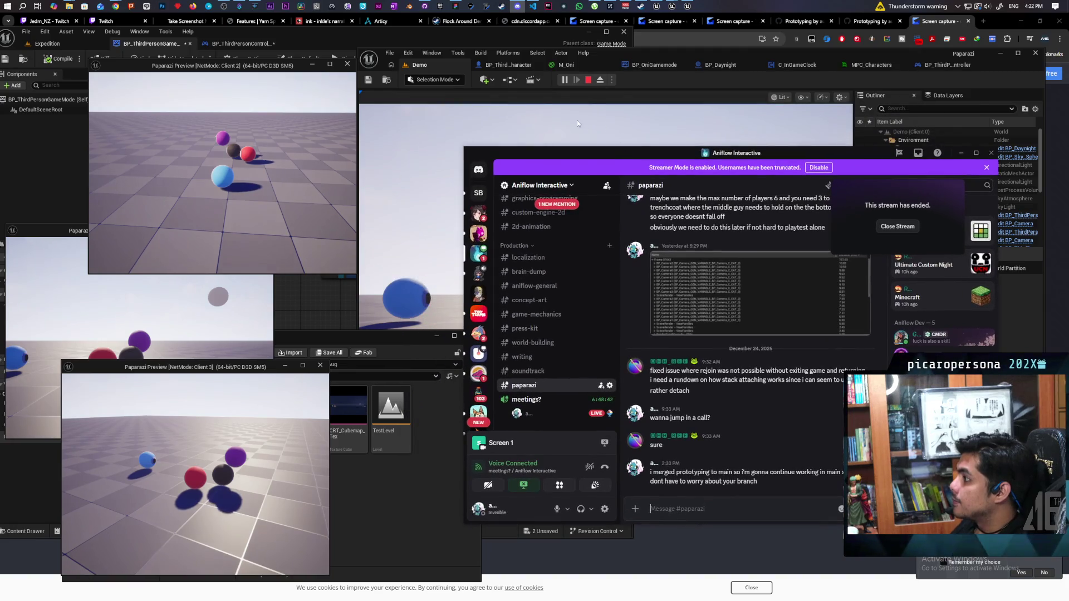
{"action": "left_click_drag", "start_coordinate": [536, 152], "coordinate": [577, 176]}
{"action": "left_click", "coordinate": [459, 146]}
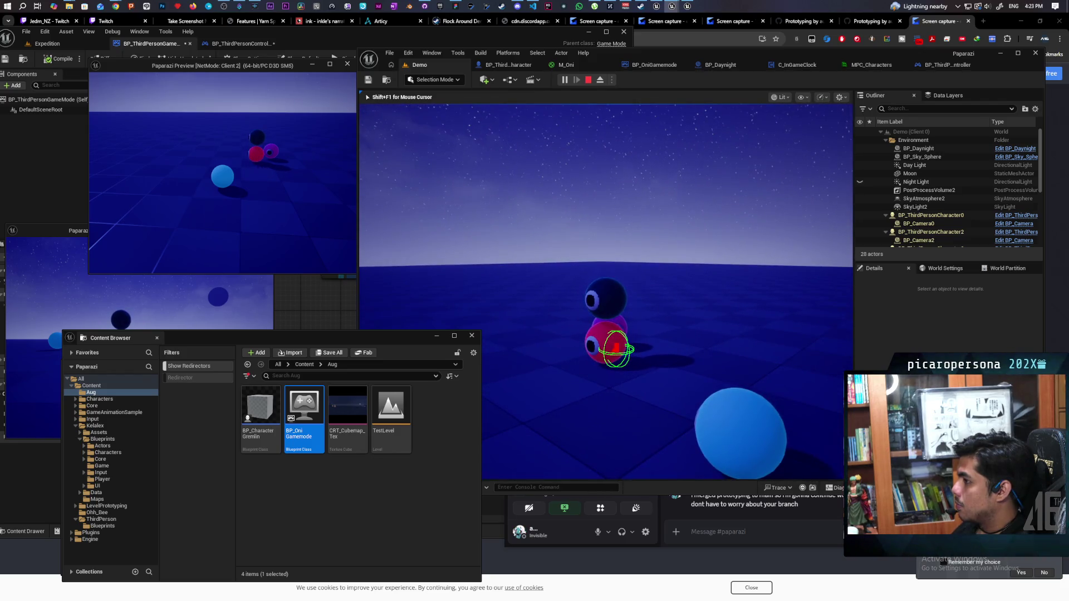
- Raise and lower the in-game camera viewfinder with E, then stop the session with Esc
{"action": "key", "text": "e"}
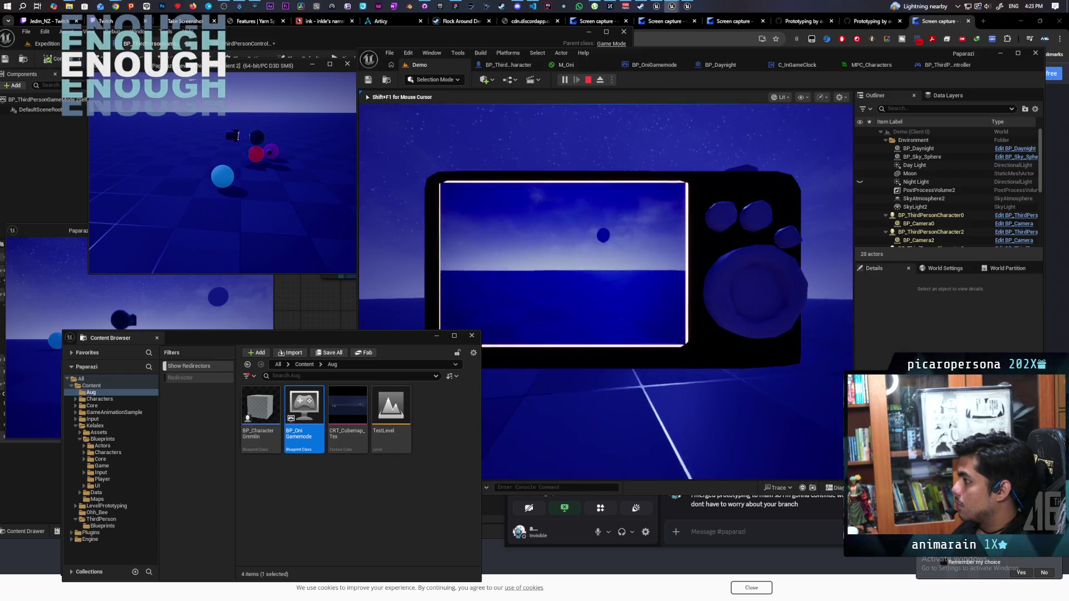
{"action": "key", "text": "e"}
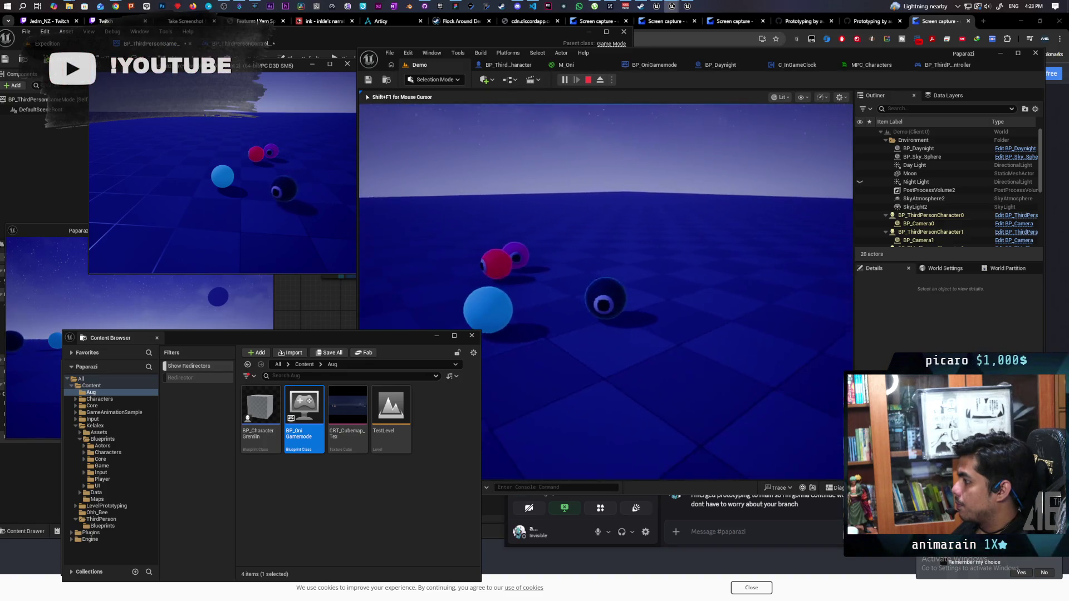
{"action": "key", "text": "Escape"}
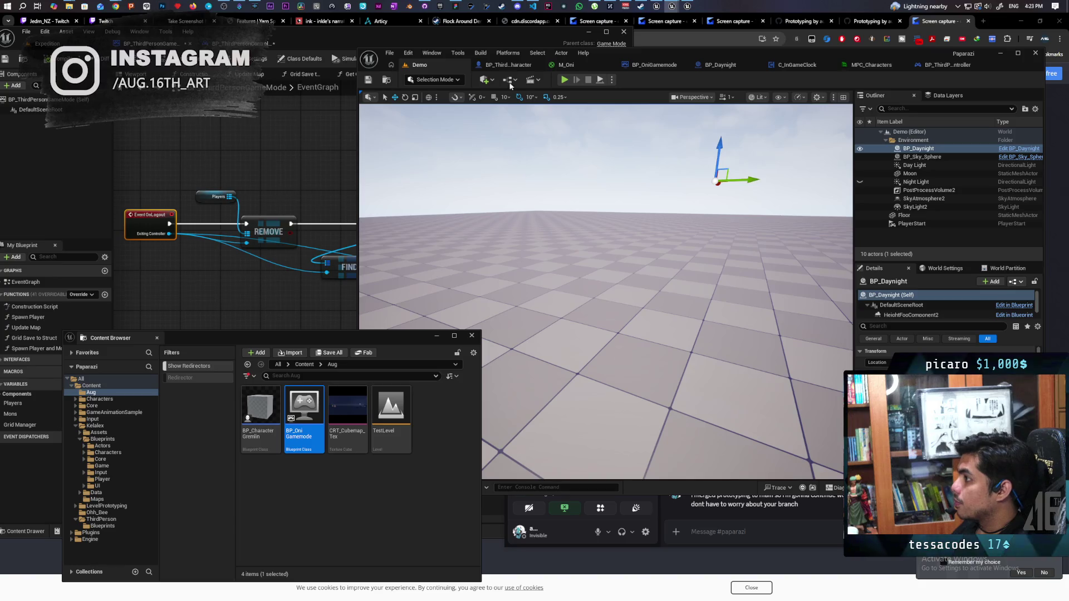
- Commit the four files to main as 'New game mode manually handling player spawn' and push to origin
{"action": "left_click", "coordinate": [424, 6]}
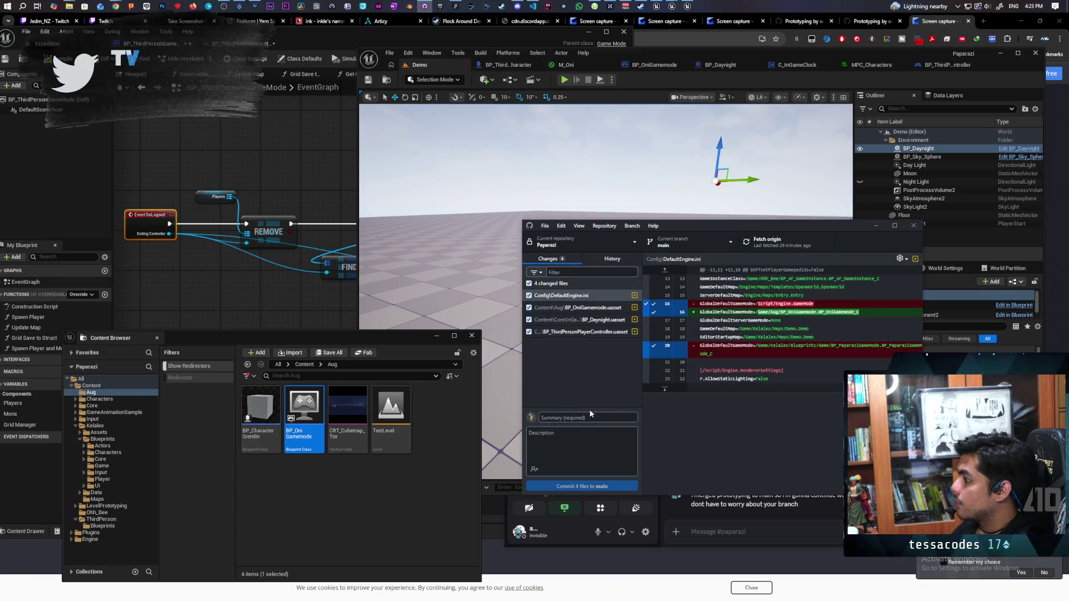
{"action": "left_click", "coordinate": [590, 416]}
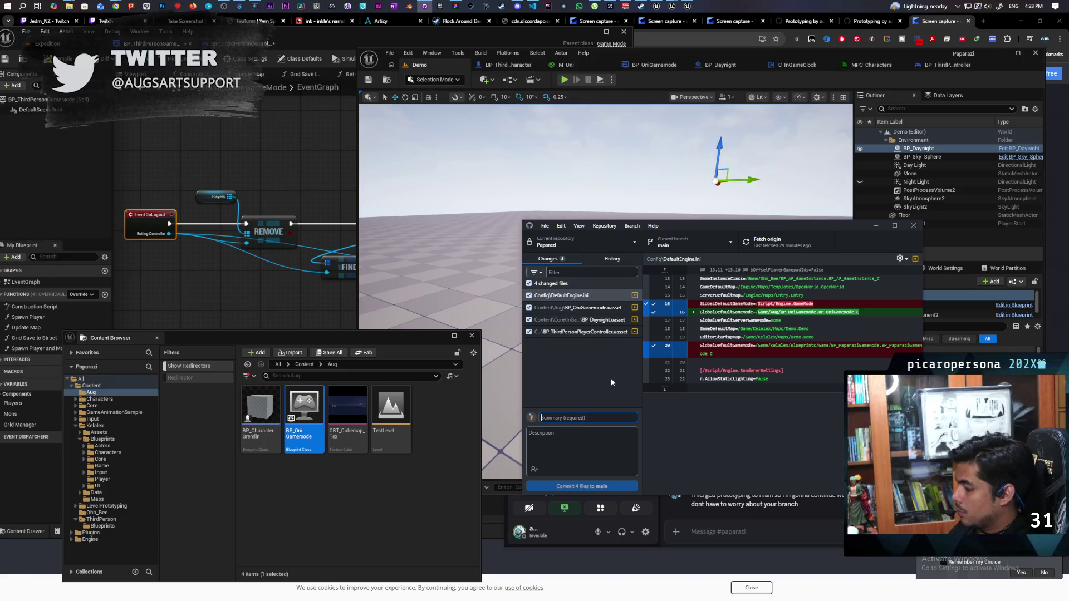
{"action": "type", "text": "New game "}
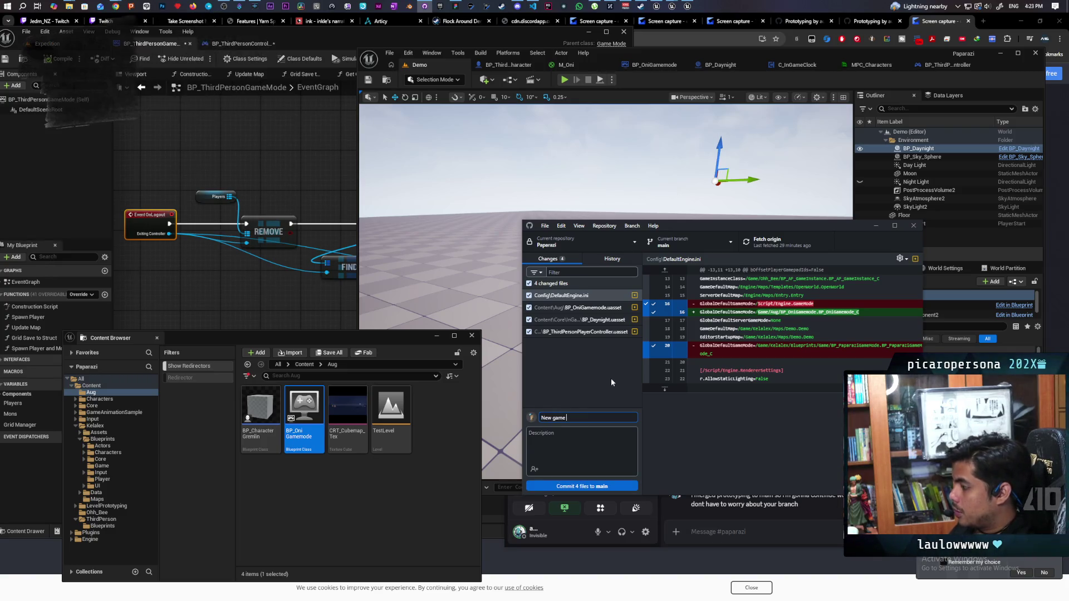
{"action": "type", "text": "mode manually handling "}
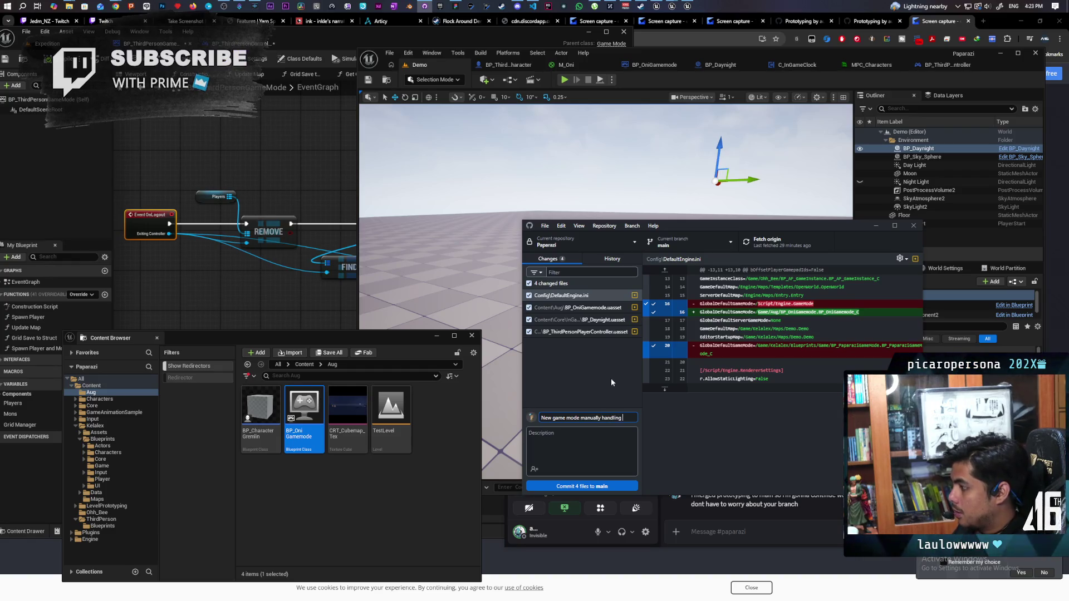
{"action": "type", "text": "player spawn"}
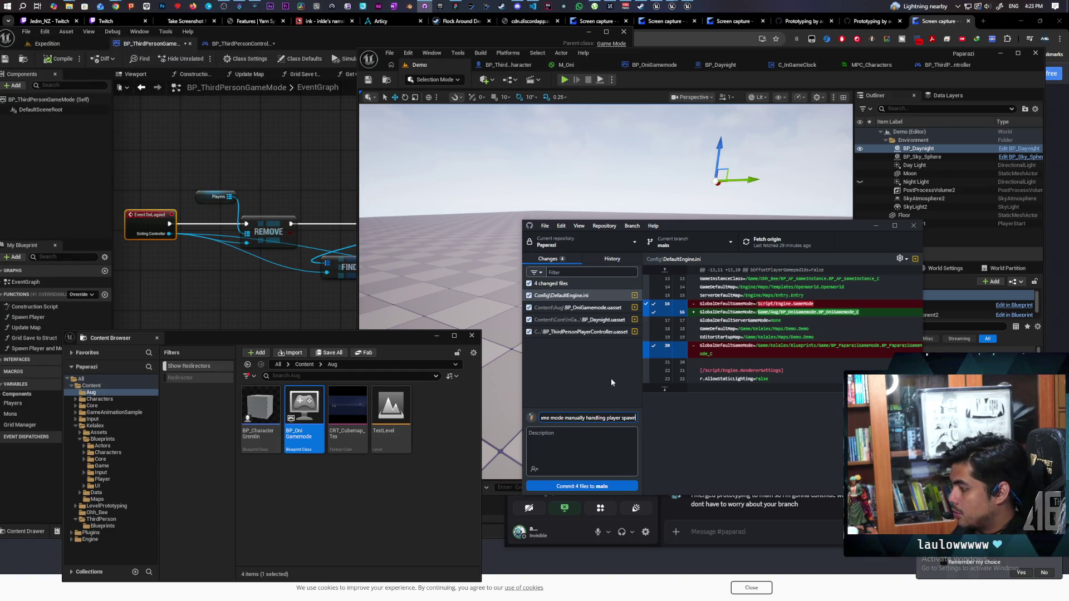
{"action": "left_click", "coordinate": [594, 485]}
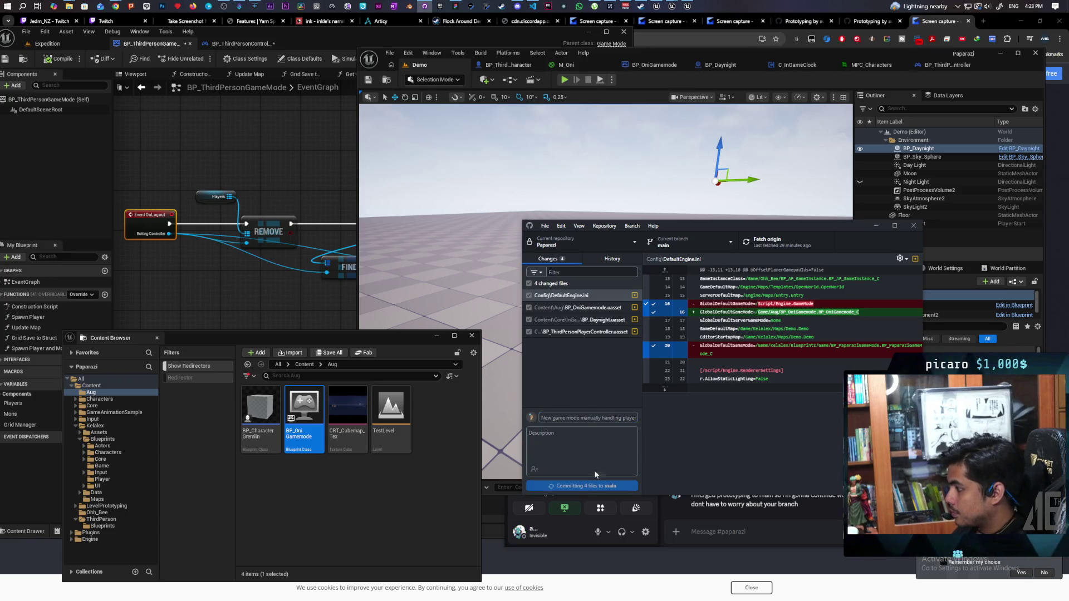
{"action": "left_click", "coordinate": [771, 243]}
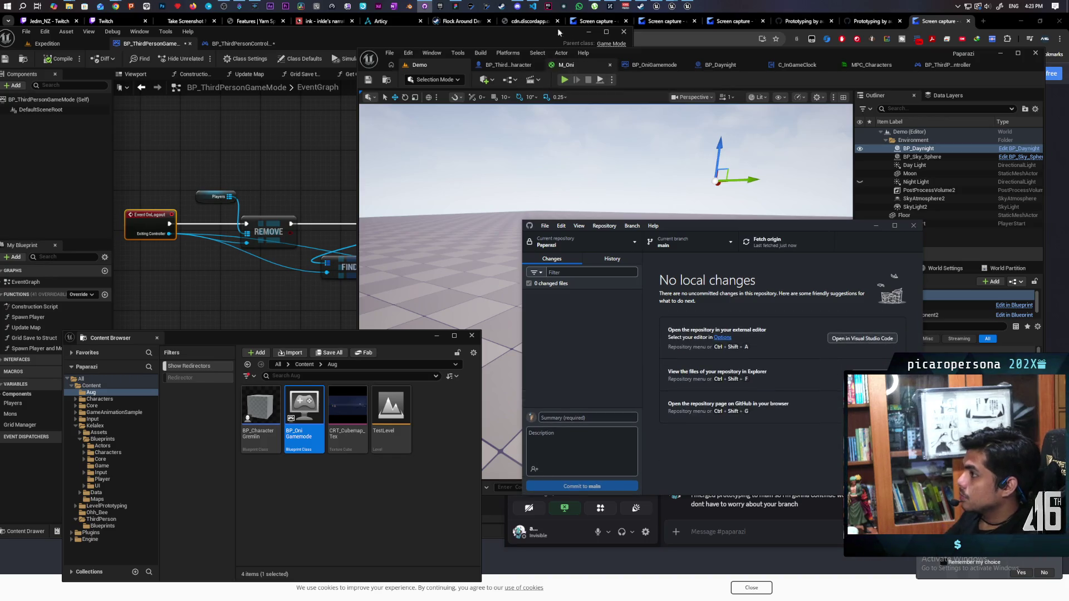
{"action": "left_click", "coordinate": [458, 6]}
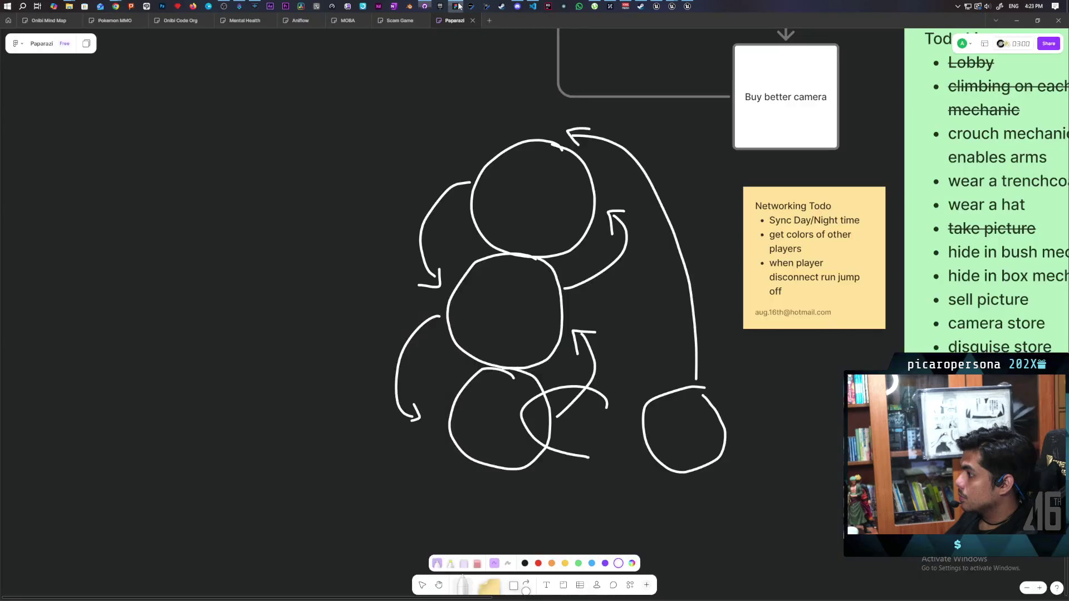
- Post 'pushed a new game mode that handles playerjoin server character' in #paparazi
{"action": "left_click", "coordinate": [424, 6]}
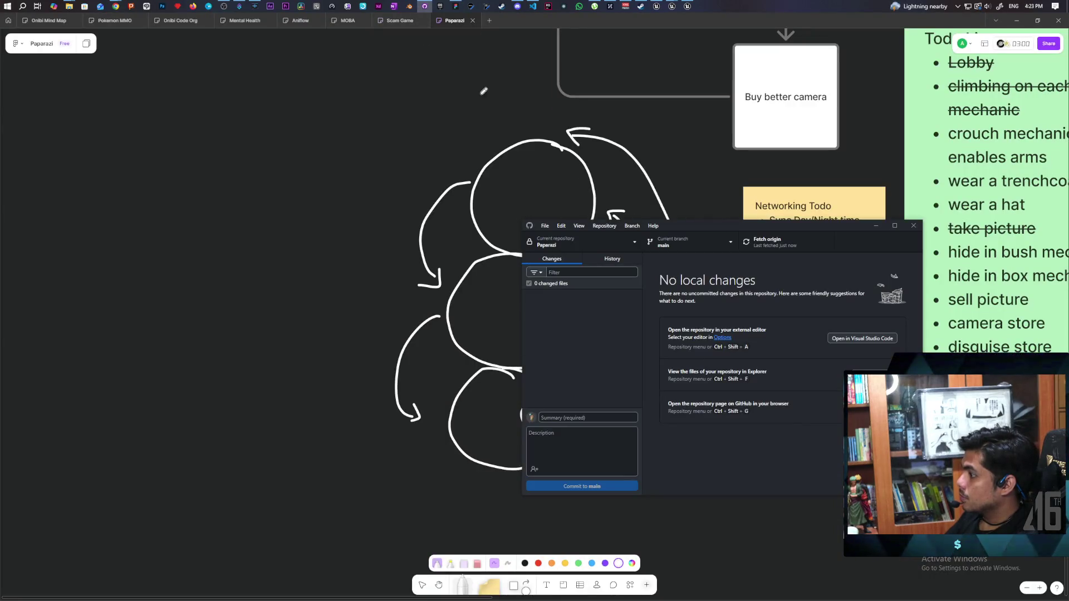
{"action": "left_click", "coordinate": [517, 6]}
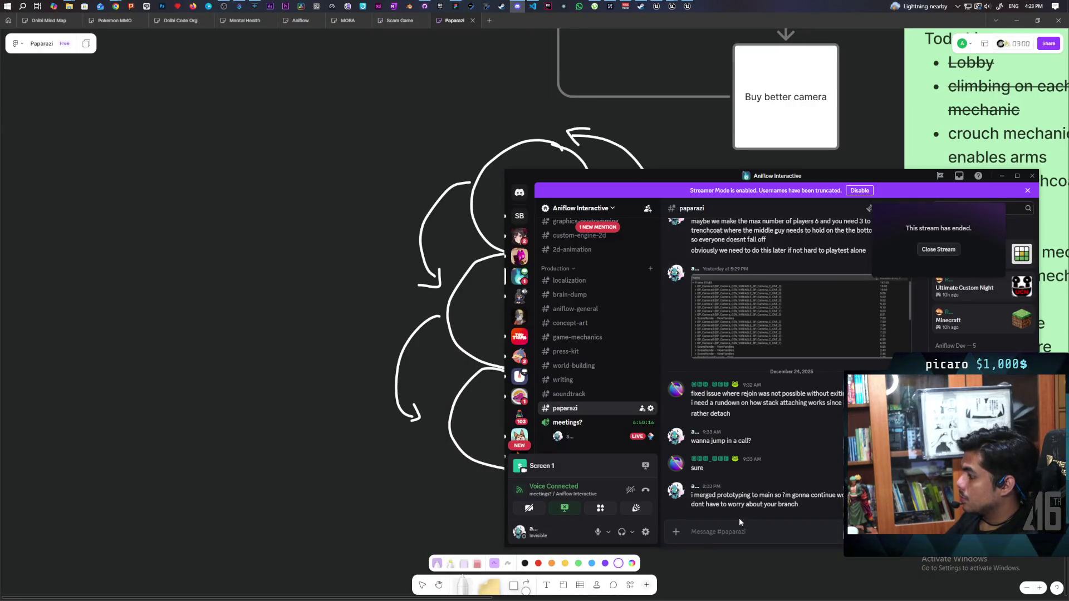
{"action": "type", "text": "pushed"}
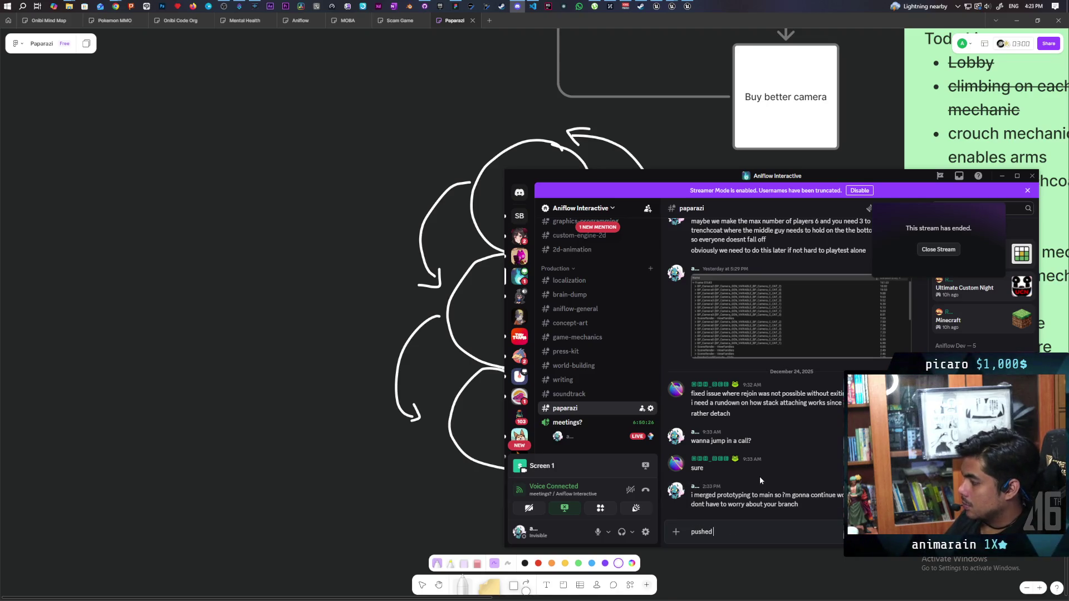
{"action": "type", "text": " a"}
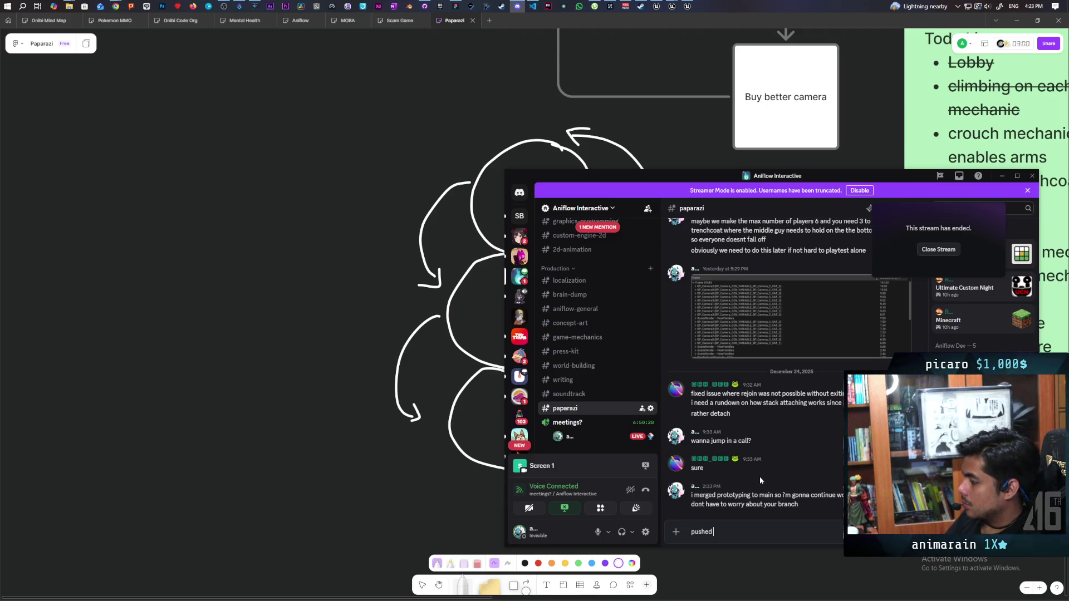
{"action": "type", "text": " new game"}
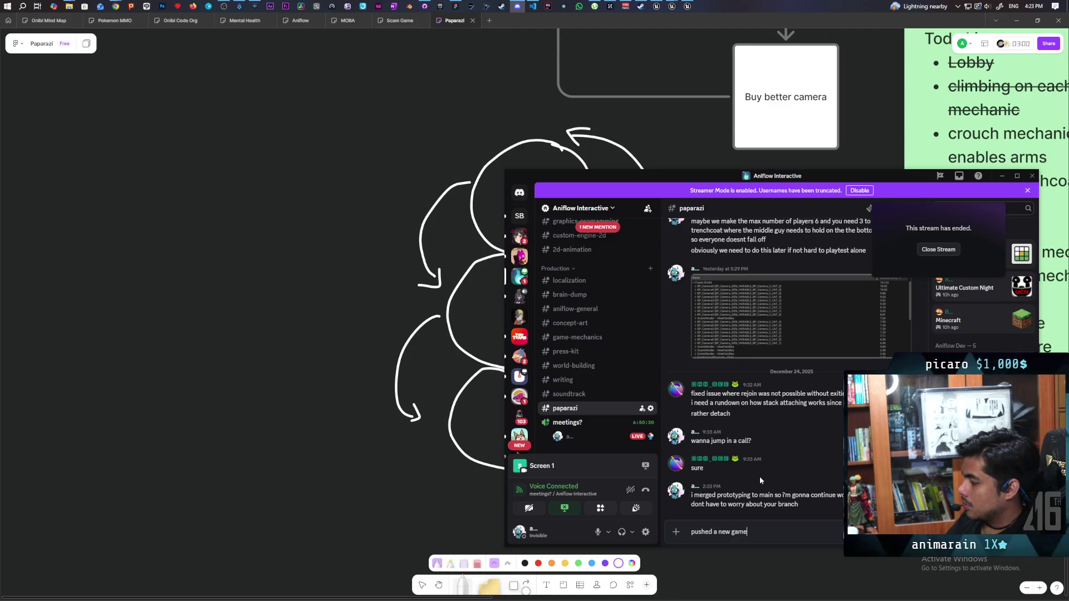
{"action": "type", "text": " mode"}
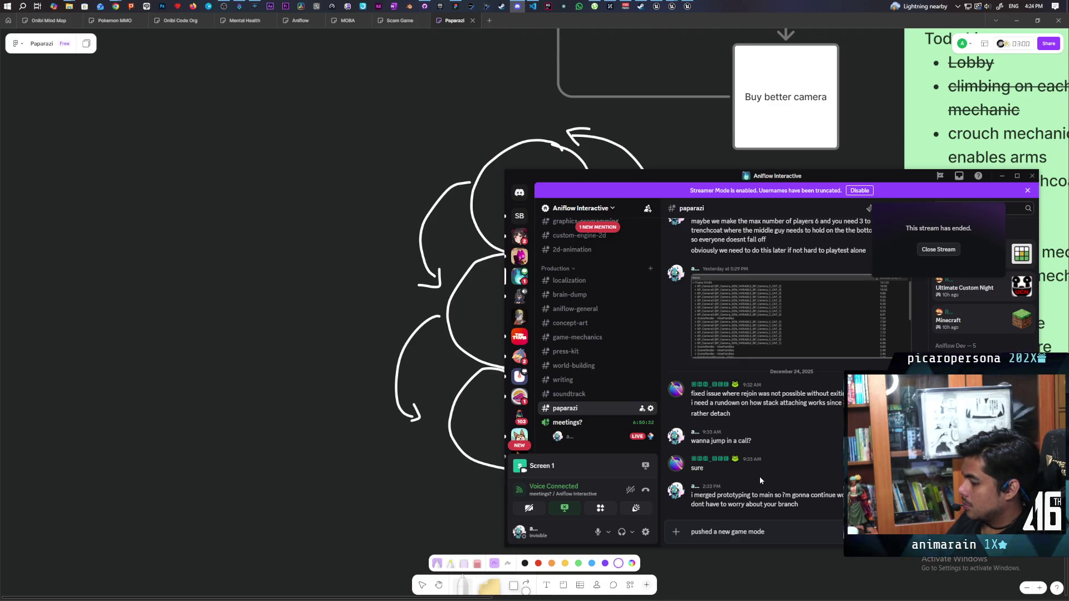
{"action": "type", "text": " w"}
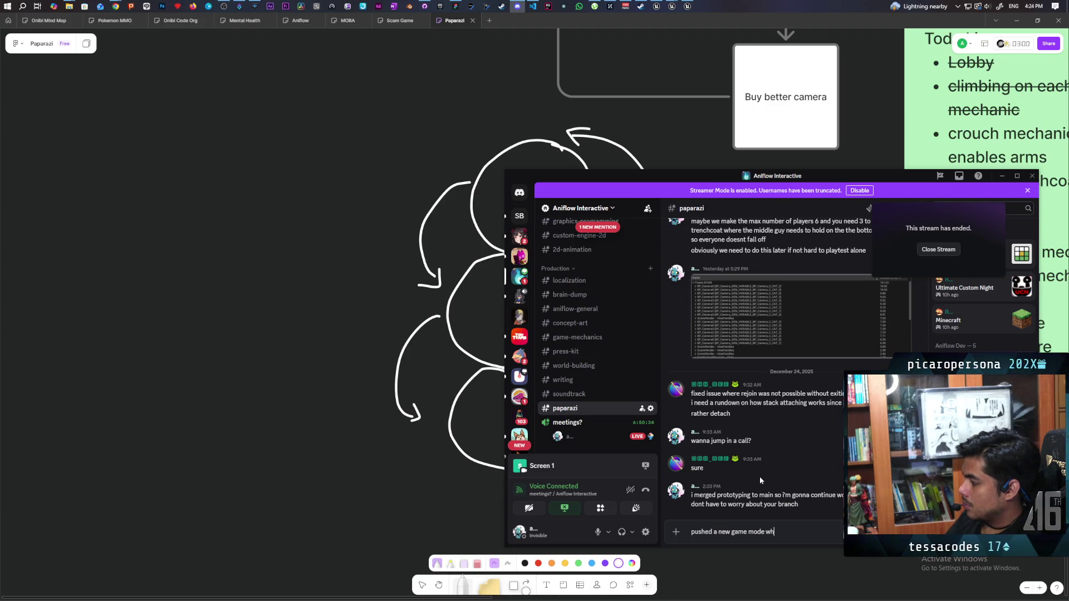
{"action": "key", "text": "BackSpace"}
{"action": "type", "text": "that h"}
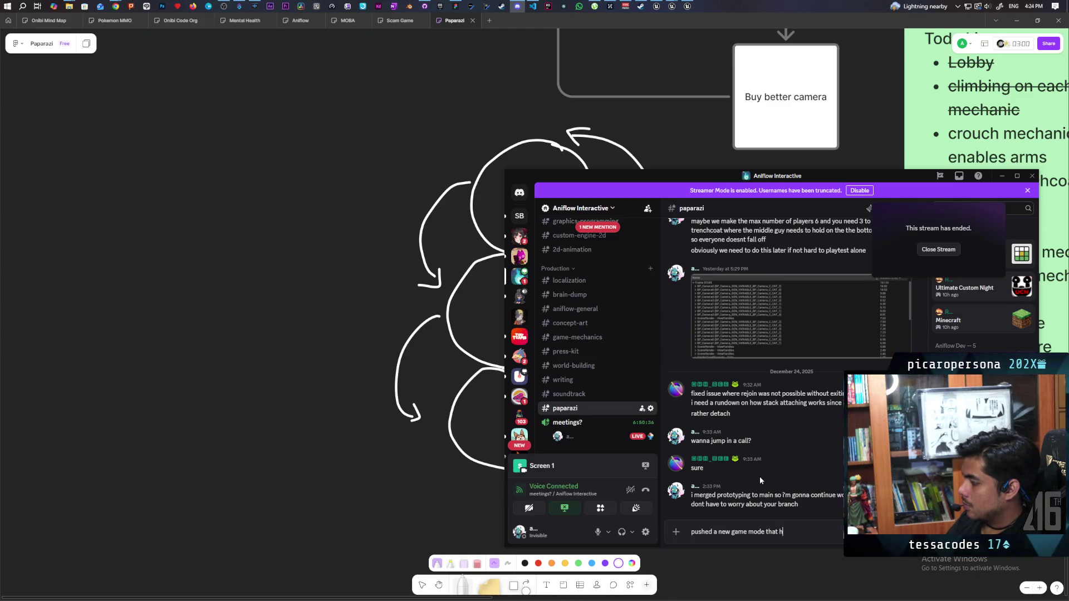
{"action": "type", "text": "andles"}
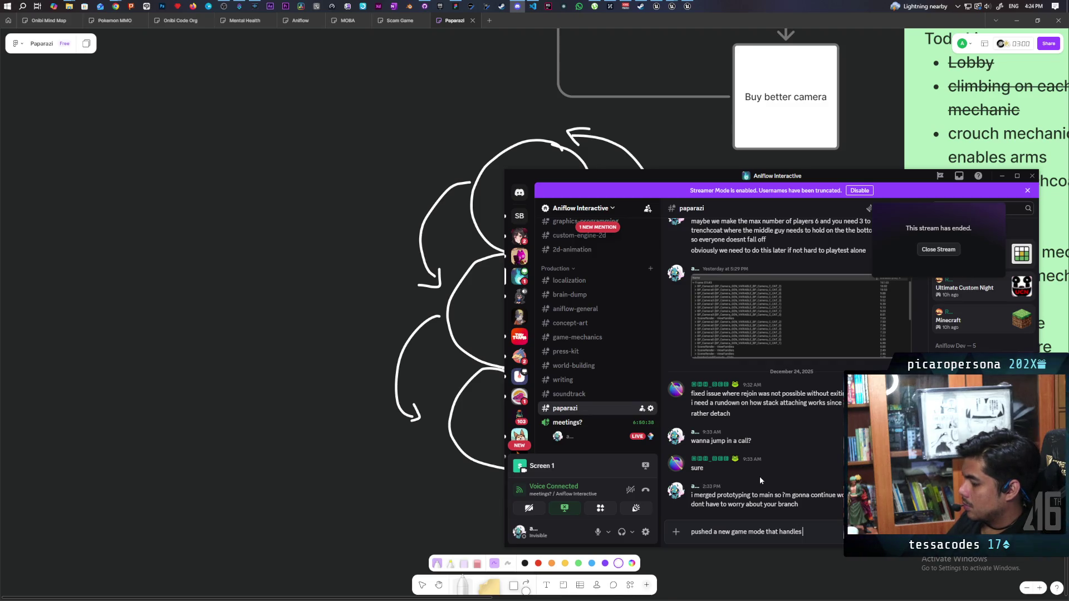
{"action": "type", "text": " pla"}
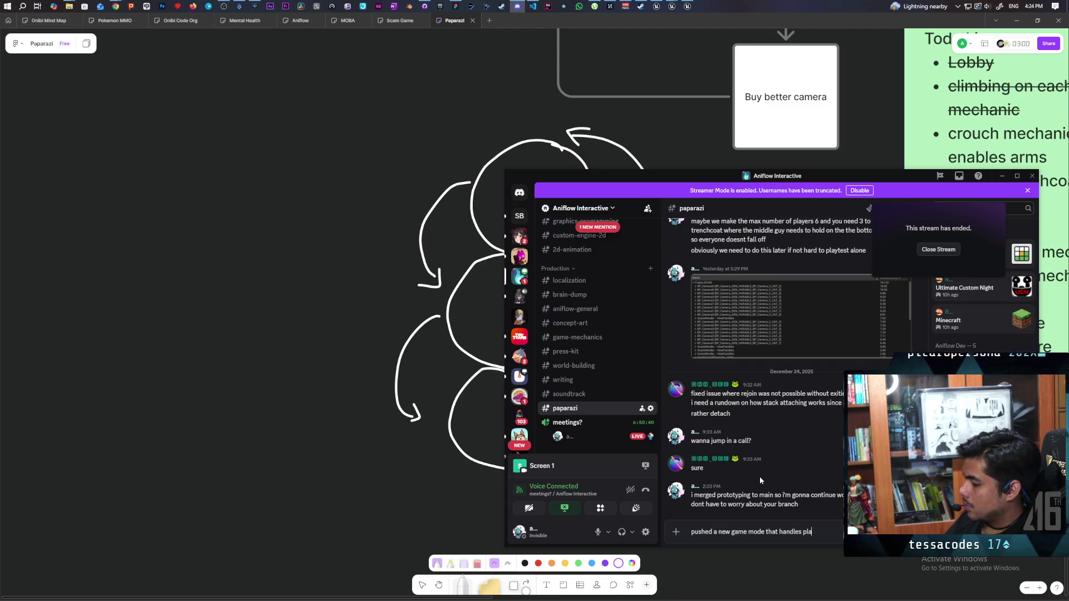
{"action": "type", "text": "yerjoin ser"}
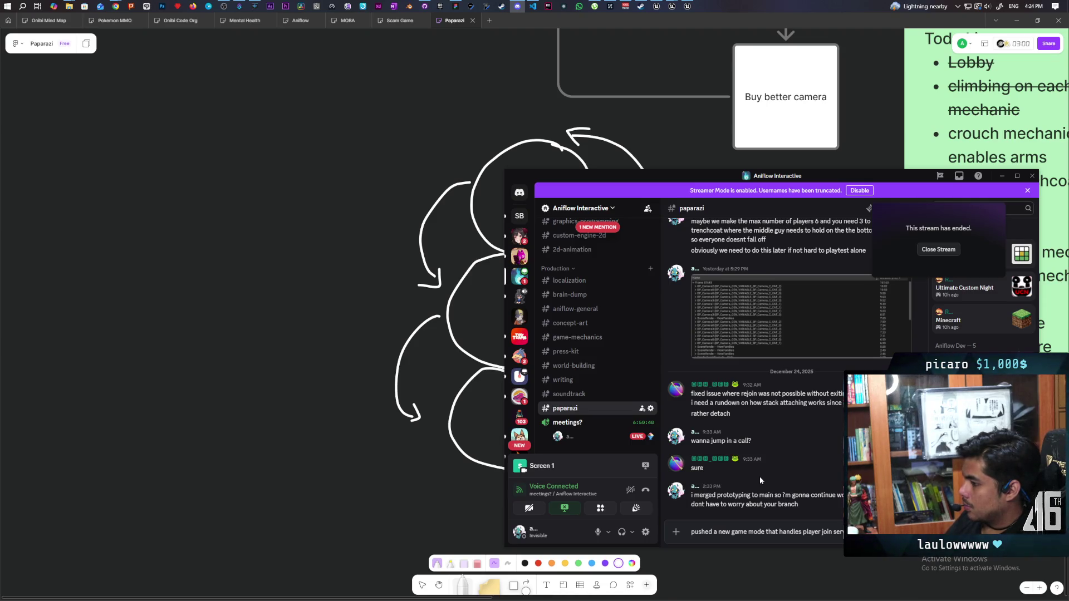
{"action": "type", "text": "ver sharacter"}
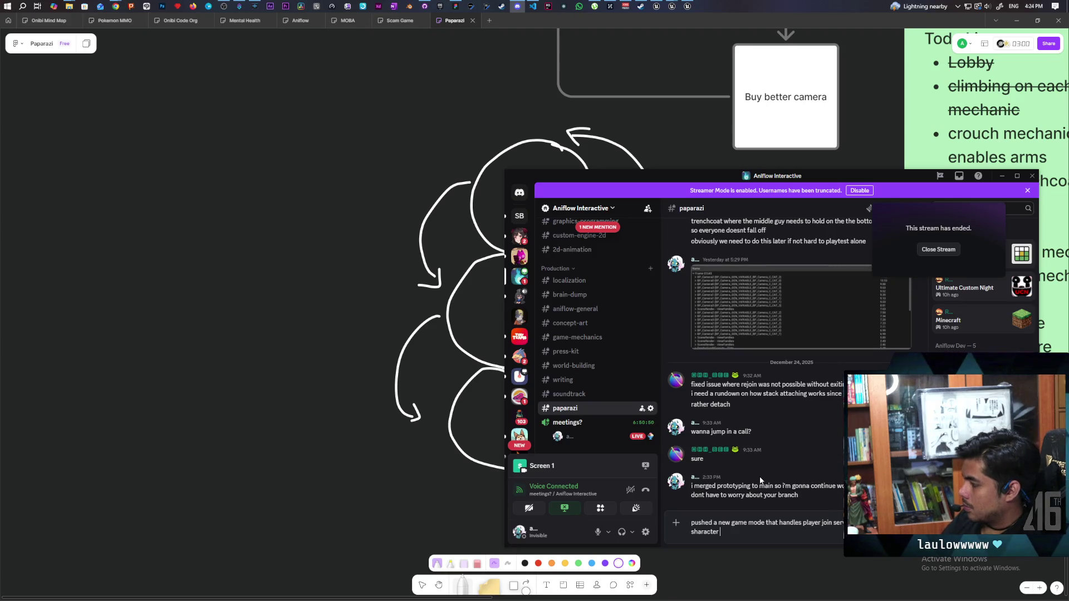
{"action": "key", "text": "ctrl+BackSpace"}
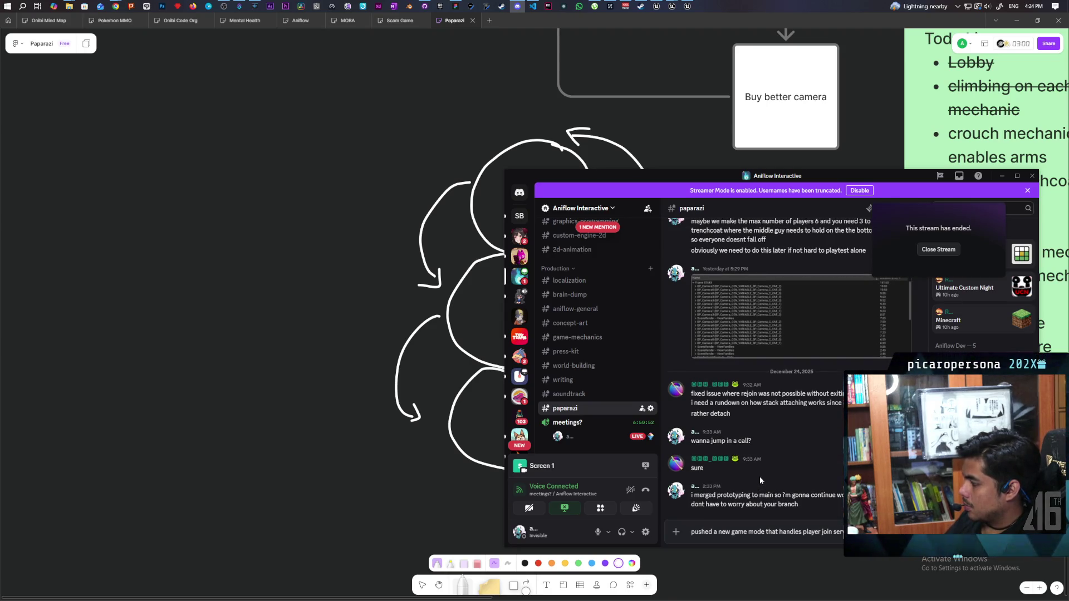
{"action": "type", "text": "character spawning"}
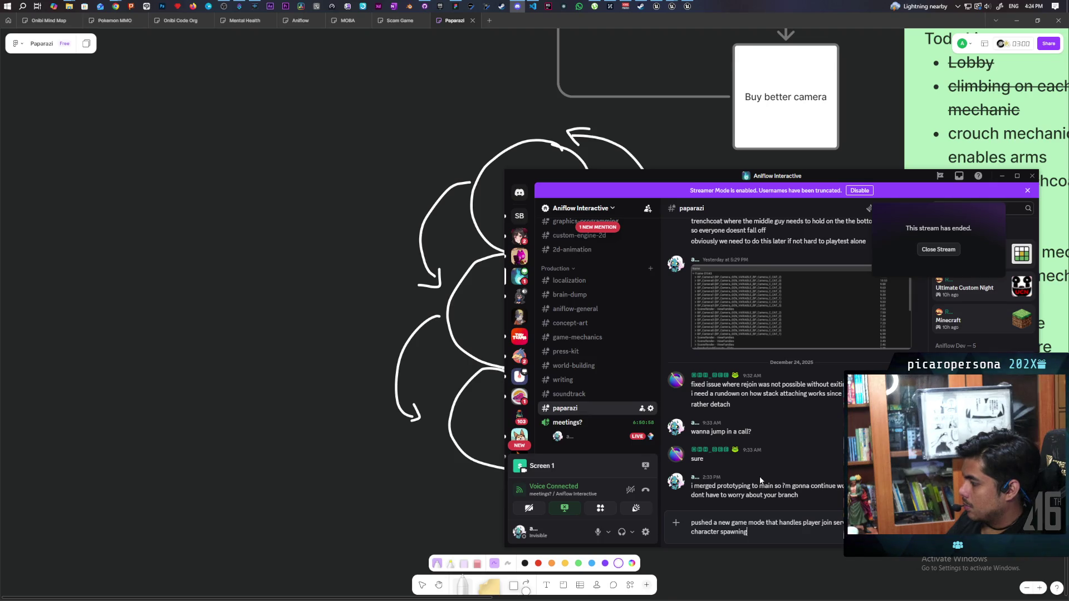
{"action": "key", "text": "Return"}
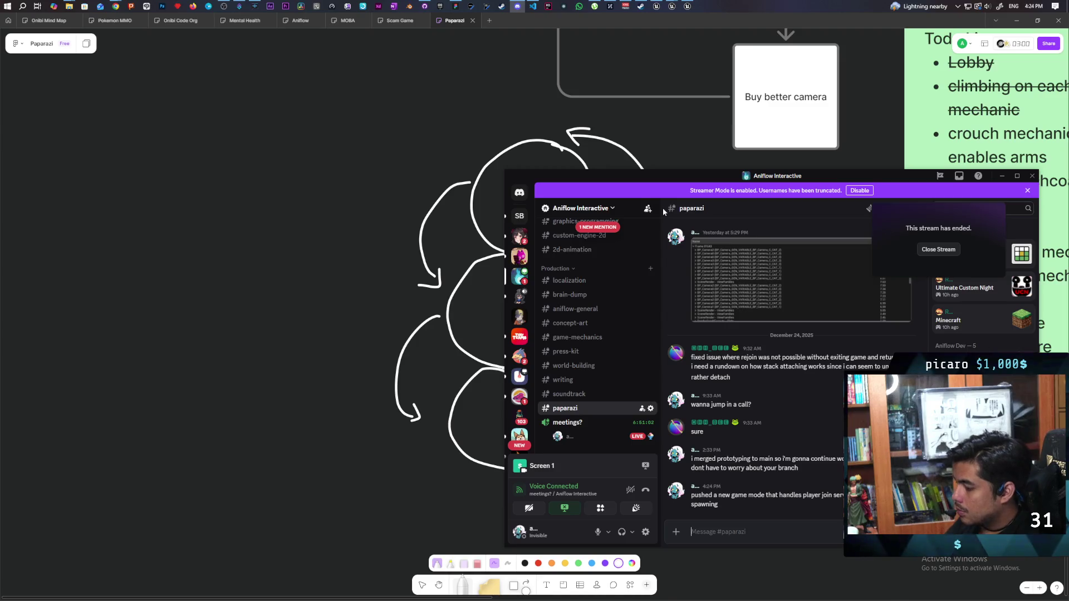
- Send a follow-up message saying it is 'in main'
{"action": "type", "text": "n main"}
{"action": "key", "text": "Return"}
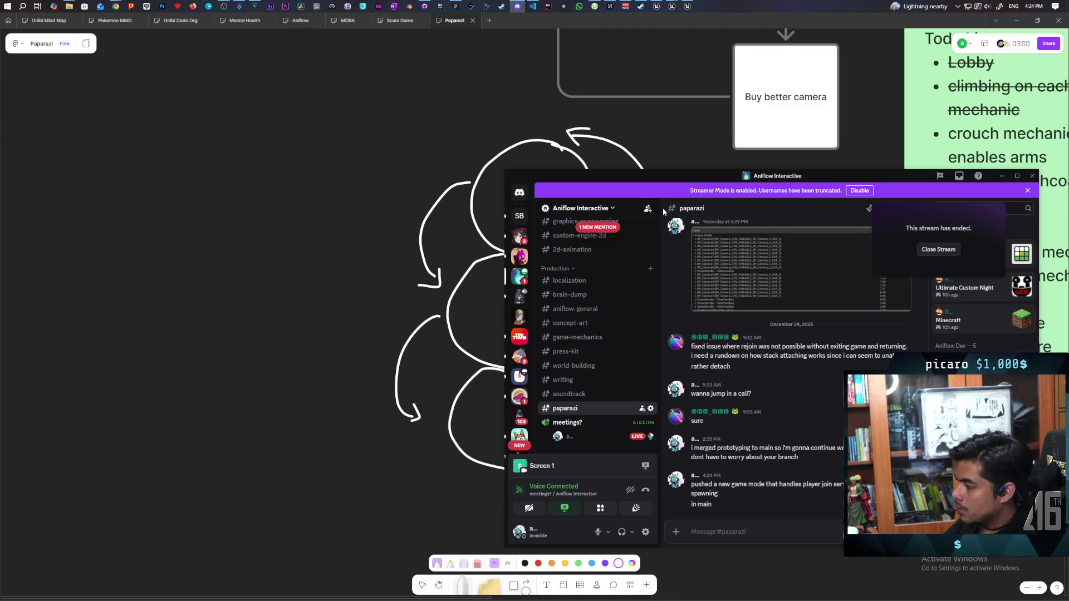
{"action": "left_click", "coordinate": [520, 19]}
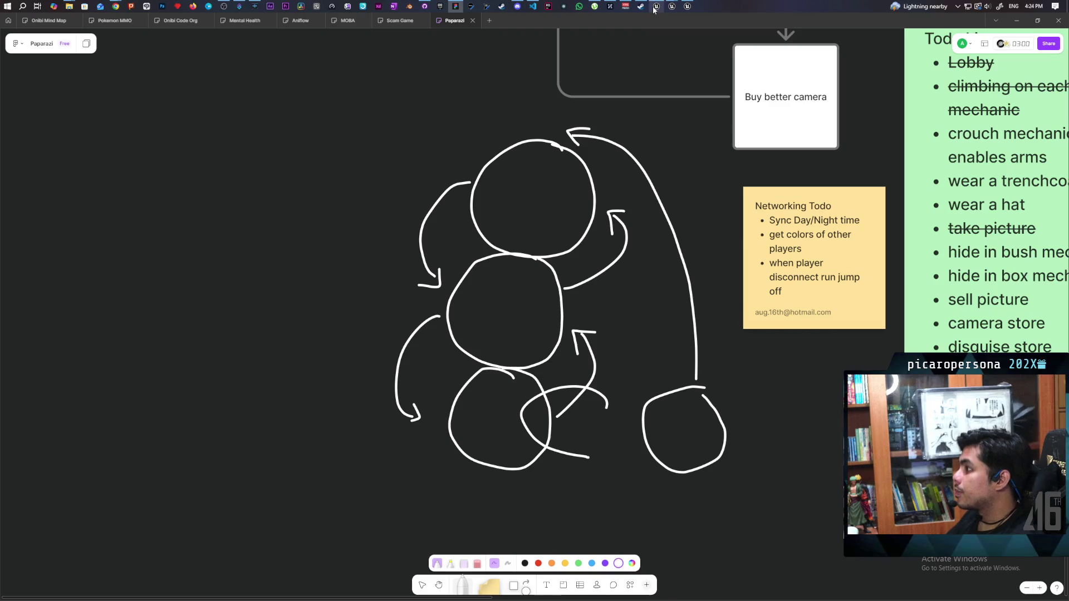
- Bring the Paparazi Unreal editor forward and close its Project Settings and Content Browser windows
{"action": "mouse_move", "coordinate": [654, 10]}
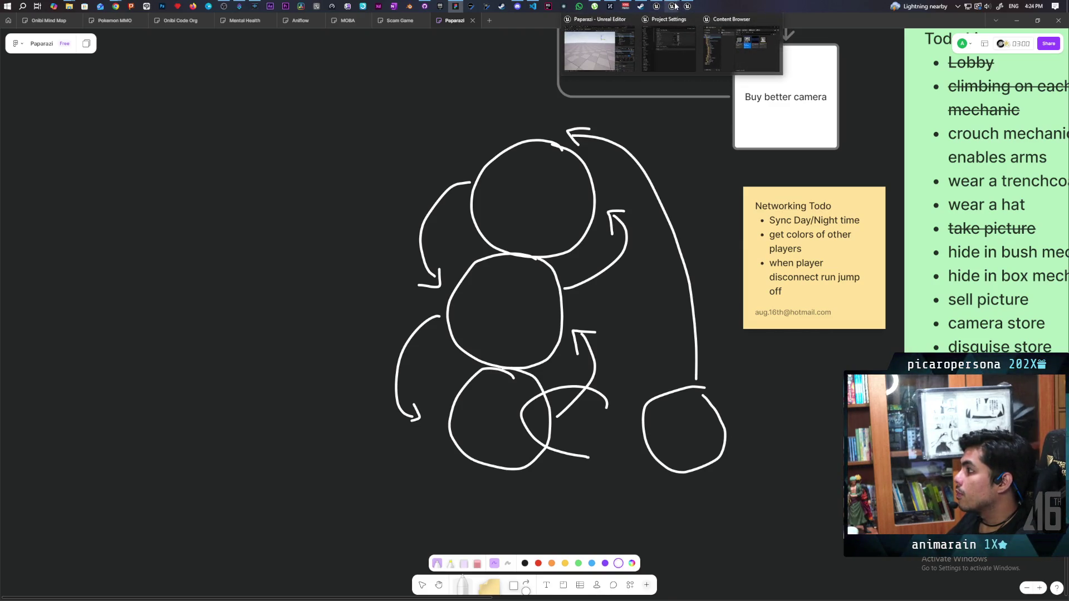
{"action": "left_click", "coordinate": [626, 56]}
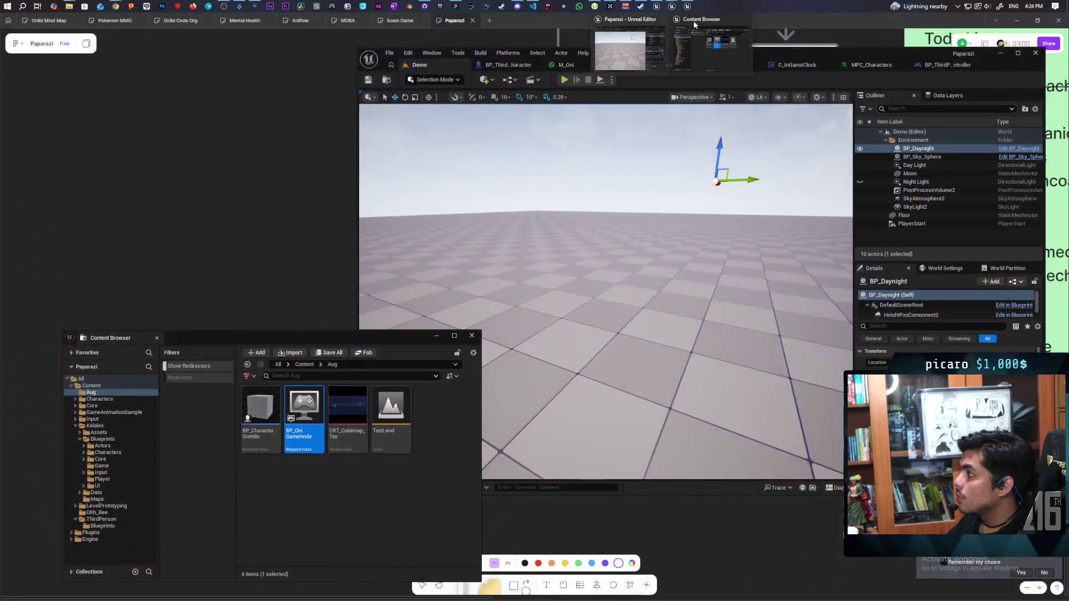
{"action": "left_click", "coordinate": [693, 19]}
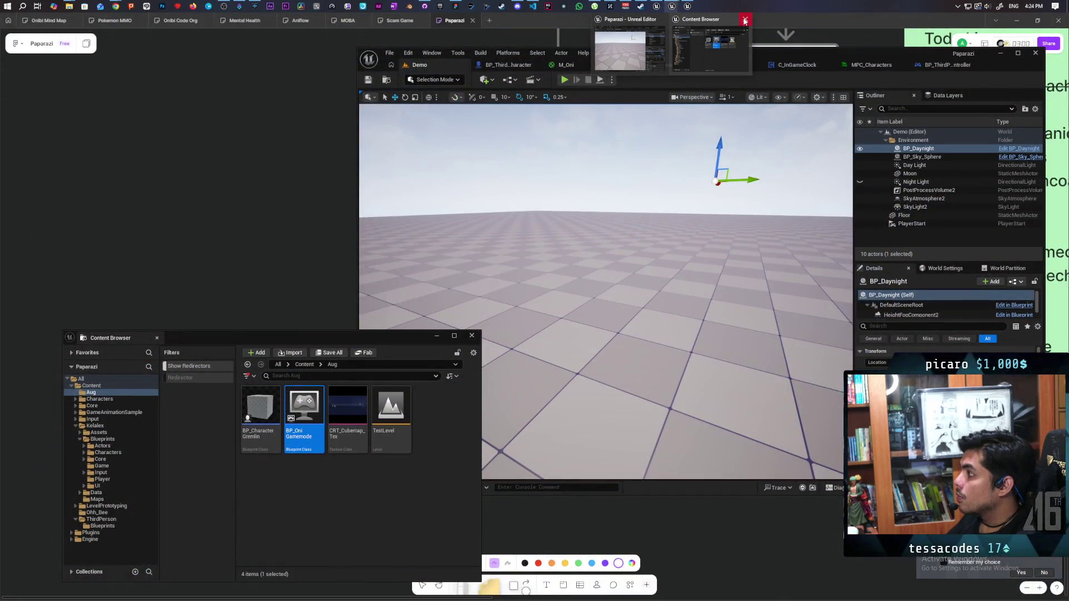
{"action": "left_click", "coordinate": [744, 20]}
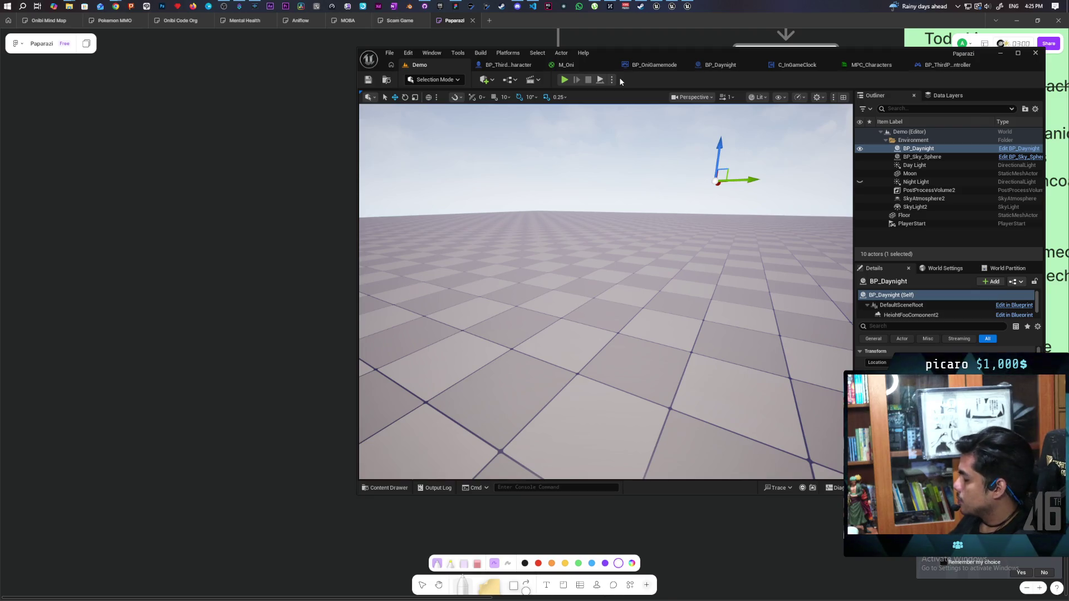
- Post a #paparazi message asking for later help testing the in-game time syn function
{"action": "left_click", "coordinate": [518, 5]}
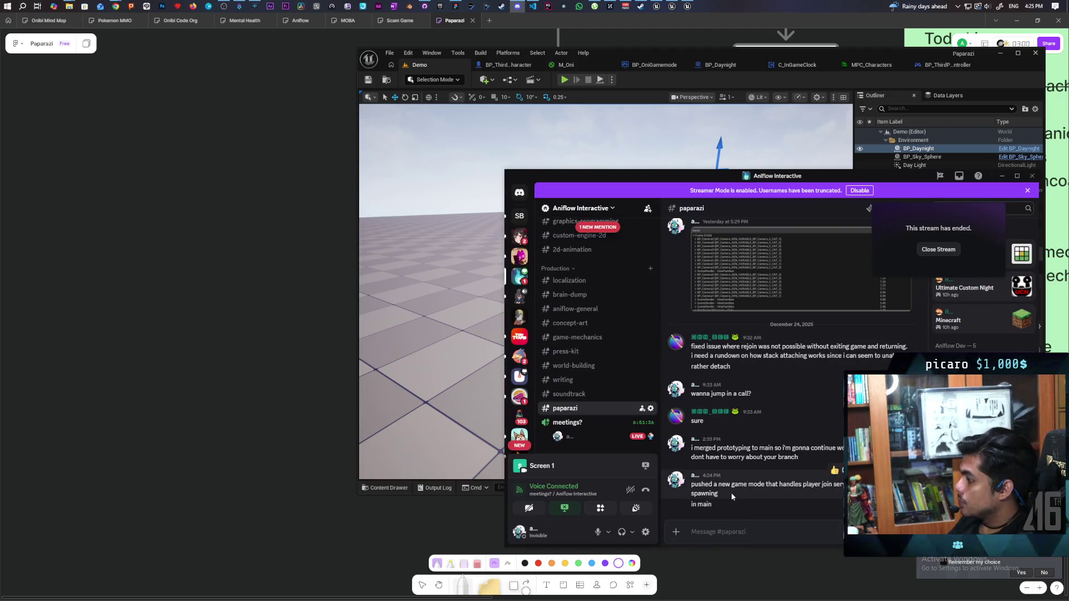
{"action": "type", "text": "later nee"}
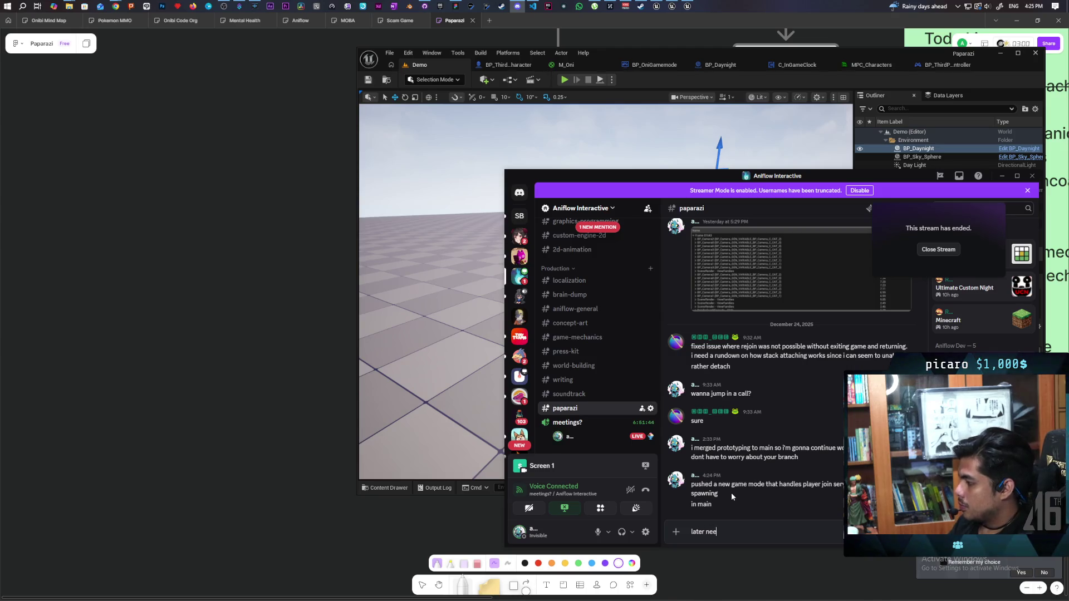
{"action": "type", "text": "d help testing if"}
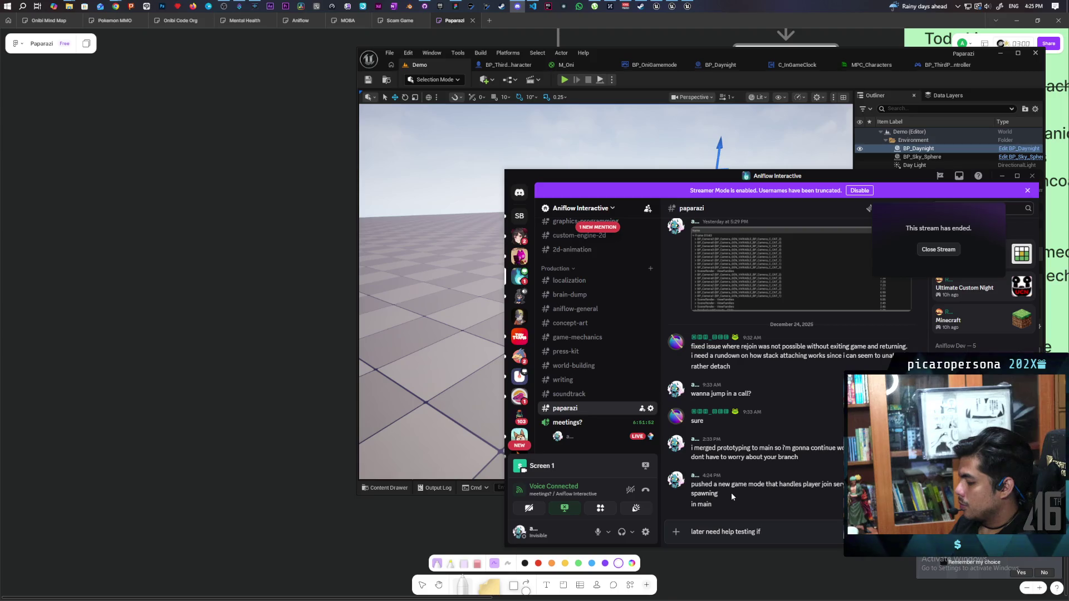
{"action": "type", "text": " game"}
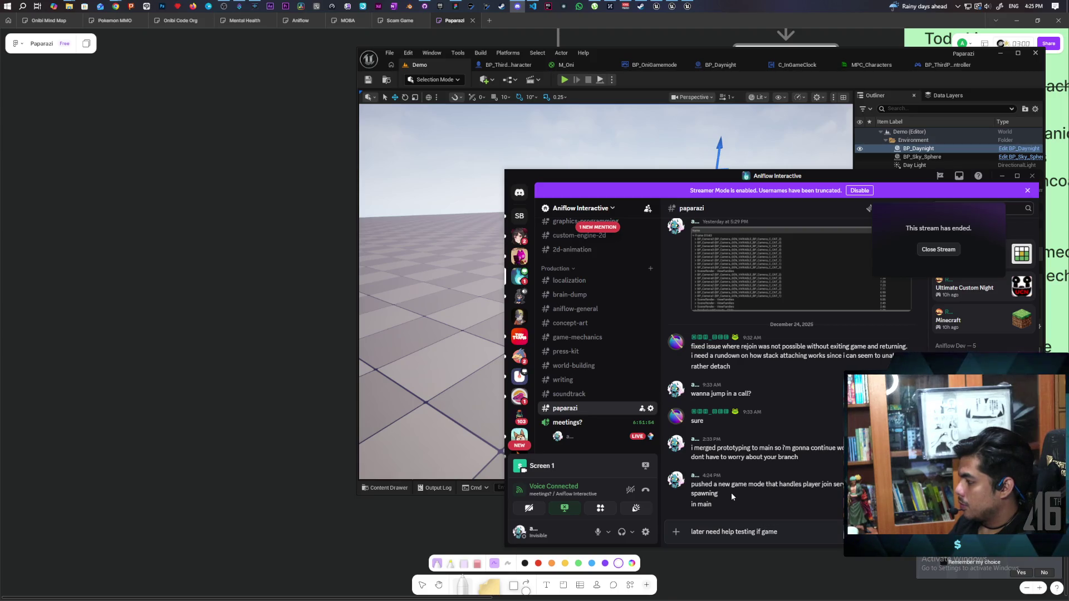
{"action": "key", "text": "BackSpace"}
{"action": "key", "text": "BackSpace"}
{"action": "key", "text": "BackSpace"}
{"action": "key", "text": "BackSpace"}
{"action": "type", "text": "in game "}
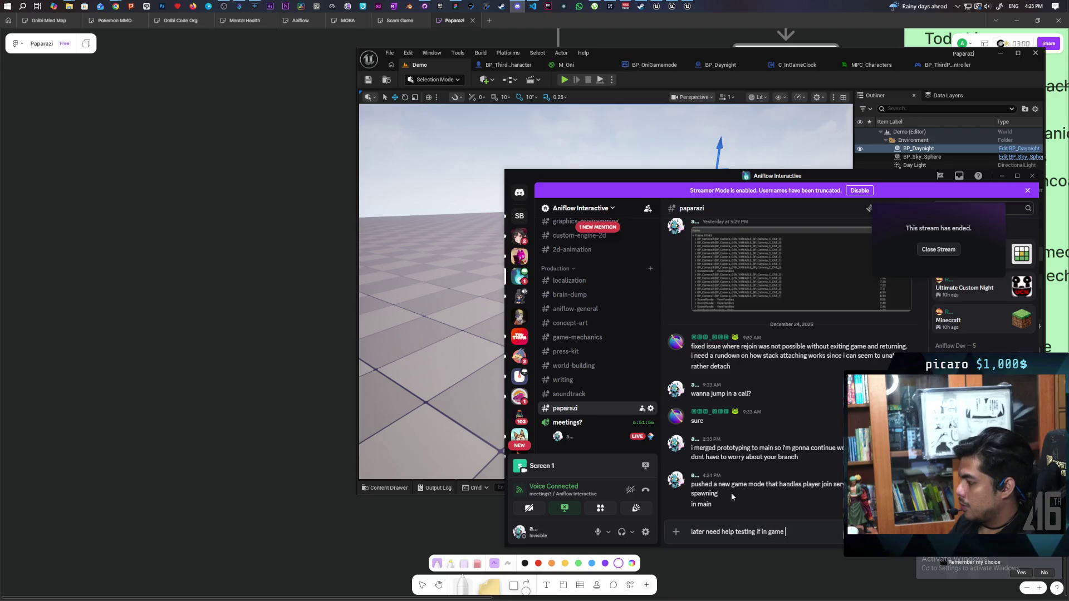
{"action": "type", "text": "time sy"}
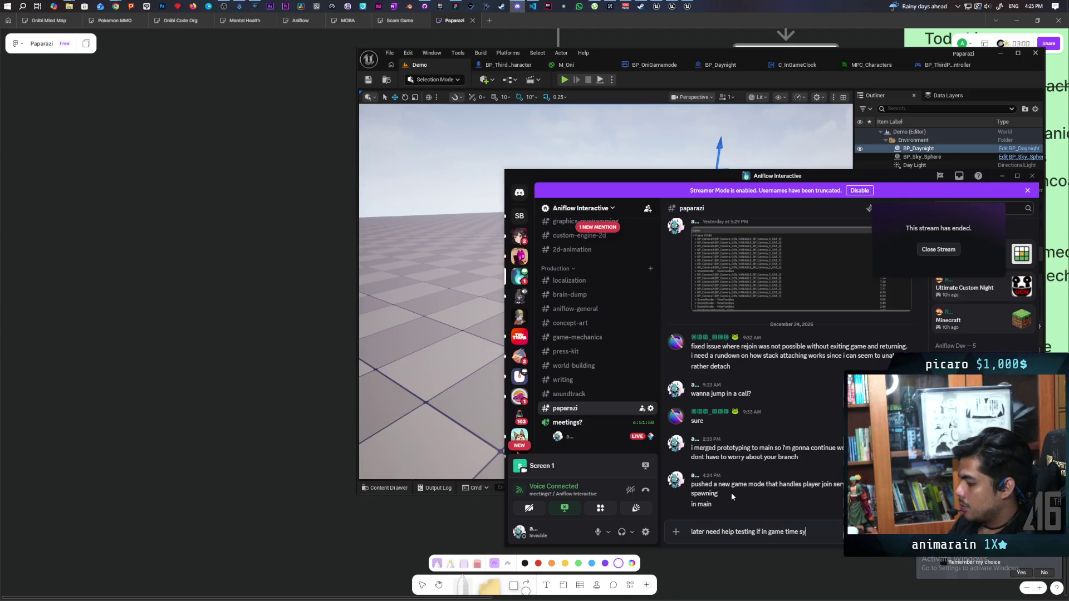
{"action": "type", "text": "n function wo"}
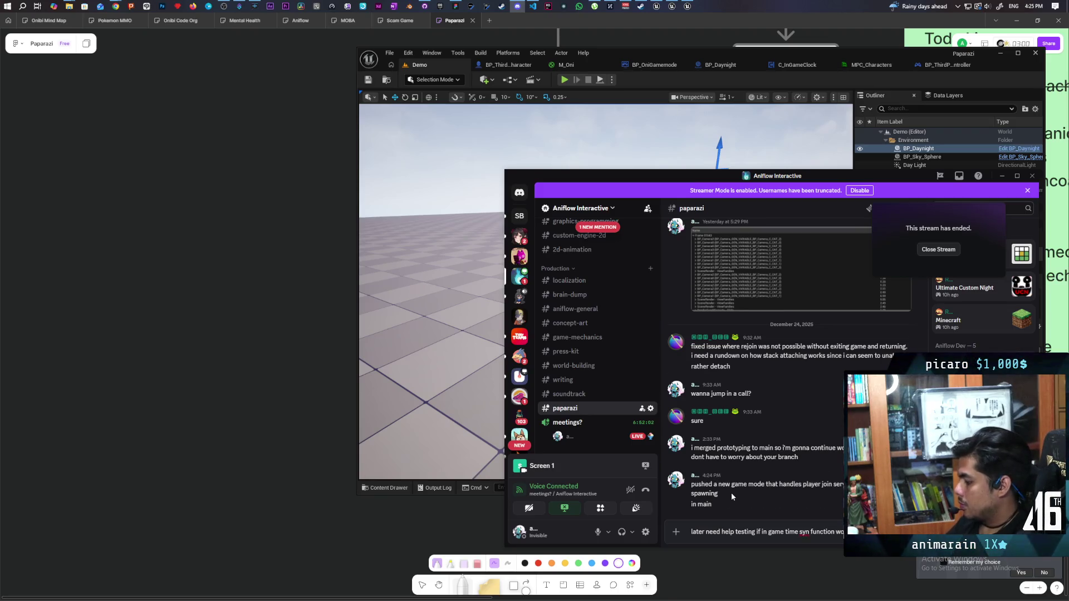
{"action": "key", "text": "Return"}
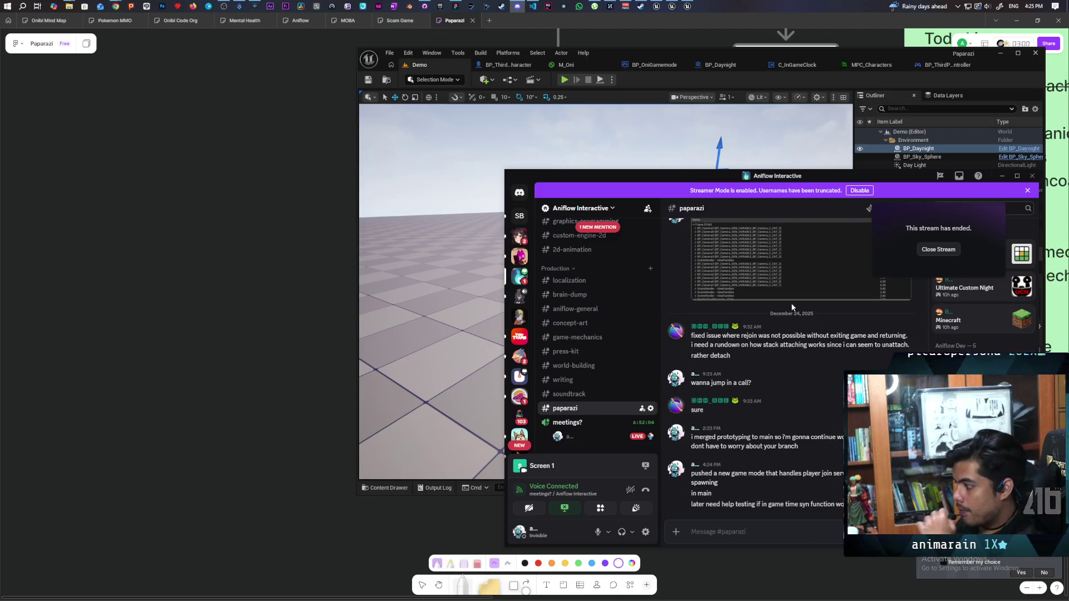
- Edit the sent message to correct 'syn' to 'sync'
{"action": "key", "text": "Up"}
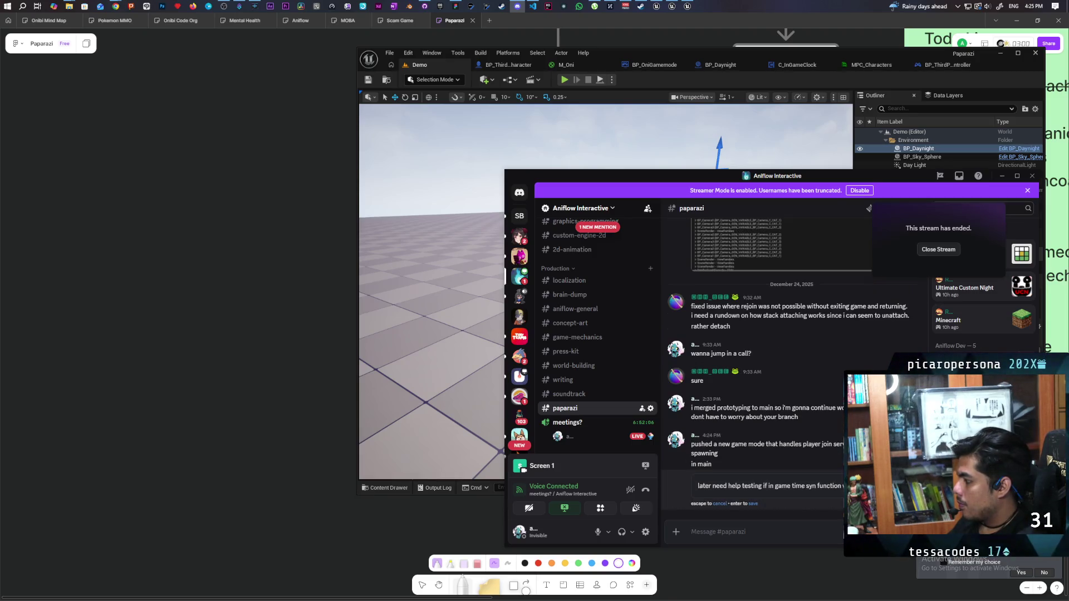
{"action": "left_click", "coordinate": [815, 485]}
{"action": "type", "text": "c"}
{"action": "key", "text": "Return"}
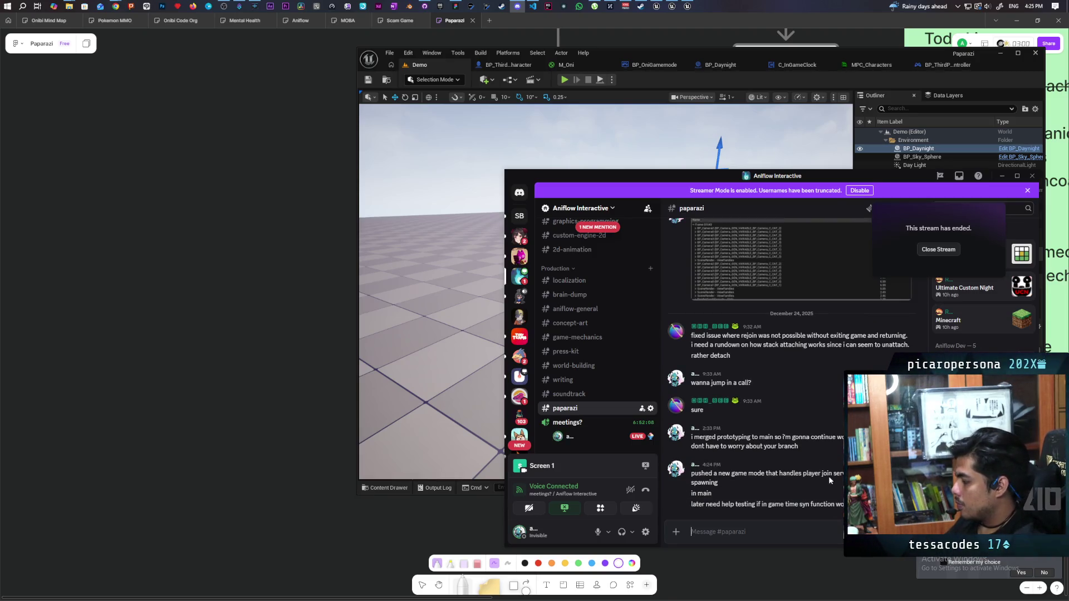
{"action": "left_click", "coordinate": [826, 21]}
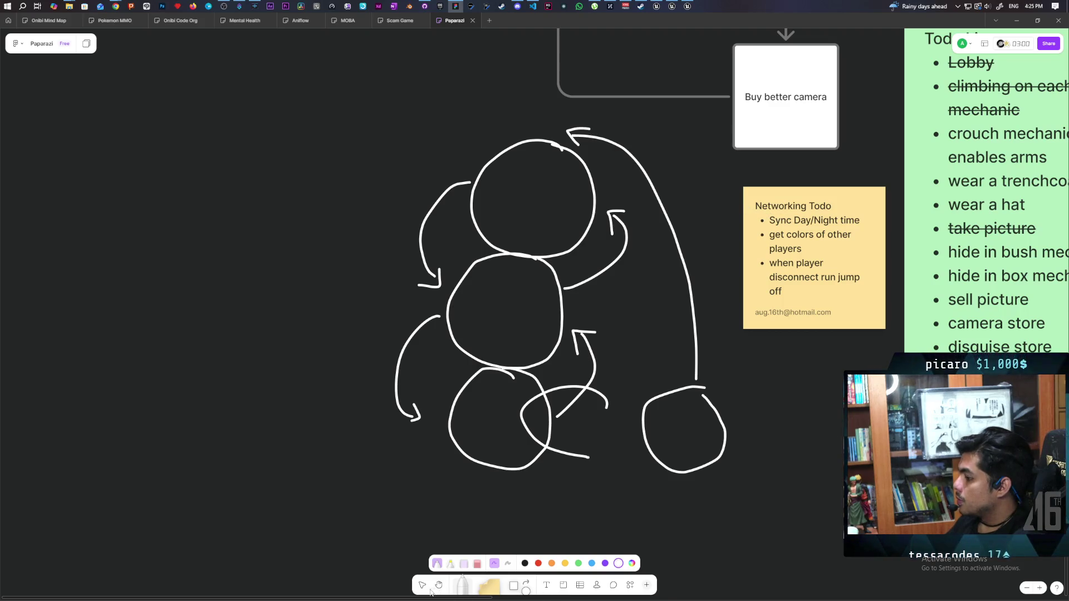
- Strike through 'Sync Day/Night time' and 'get colors of other players' on the Networking Todo note
{"action": "left_click", "coordinate": [422, 586]}
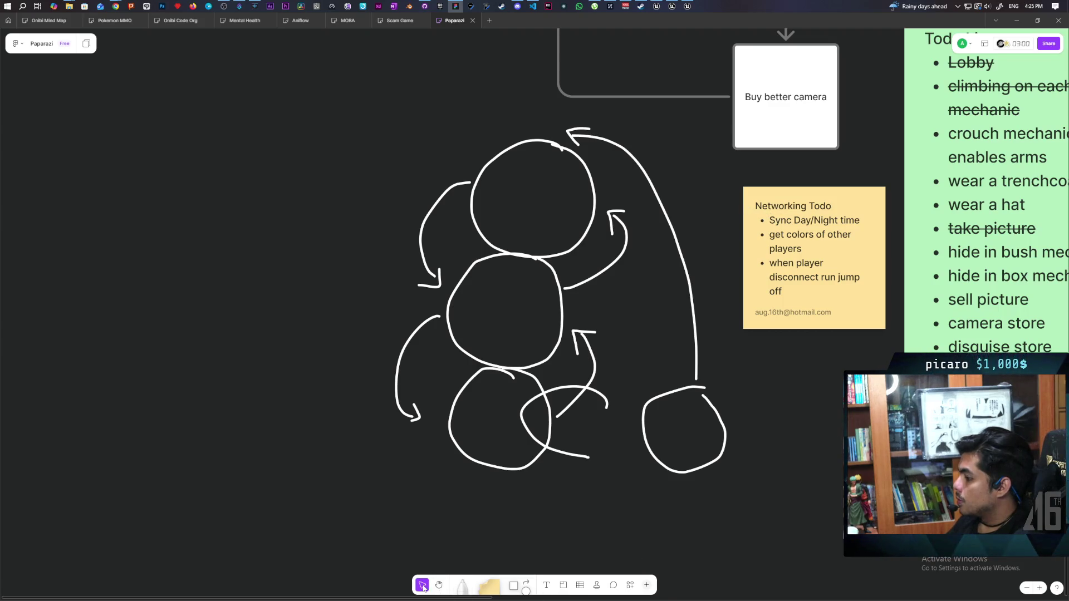
{"action": "triple_click", "coordinate": [816, 220]}
{"action": "triple_click", "coordinate": [801, 235]}
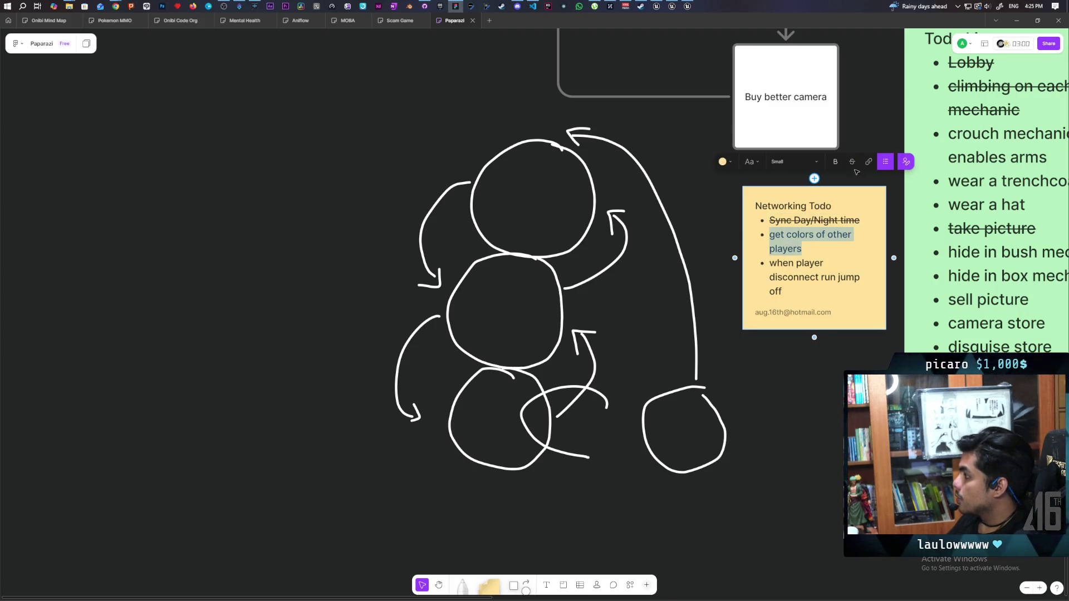
{"action": "triple_click", "coordinate": [769, 263]}
{"action": "left_click", "coordinate": [826, 292]}
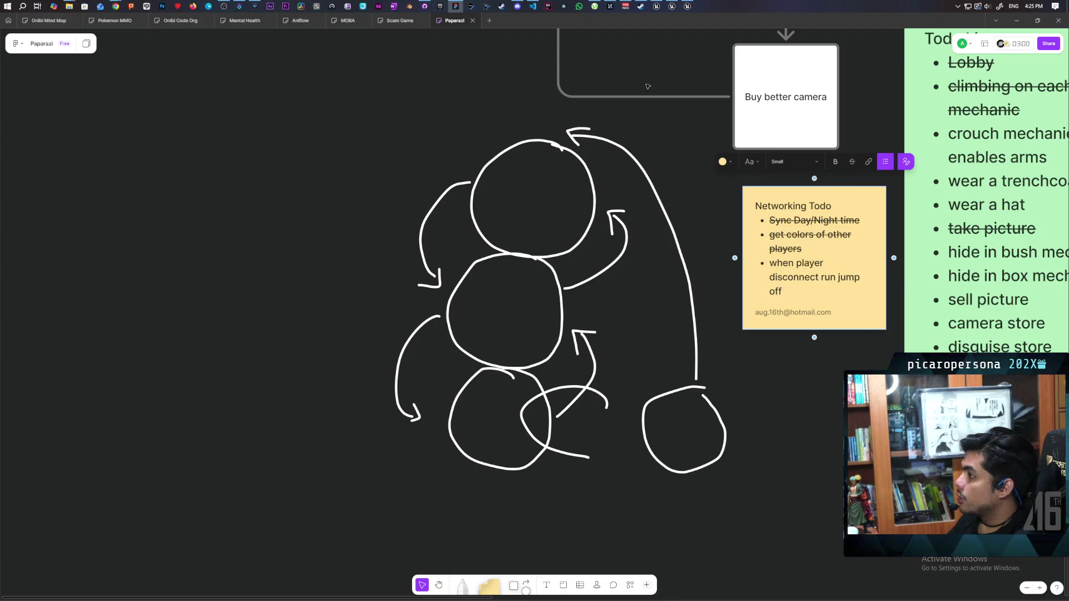
{"action": "left_click", "coordinate": [671, 7]}
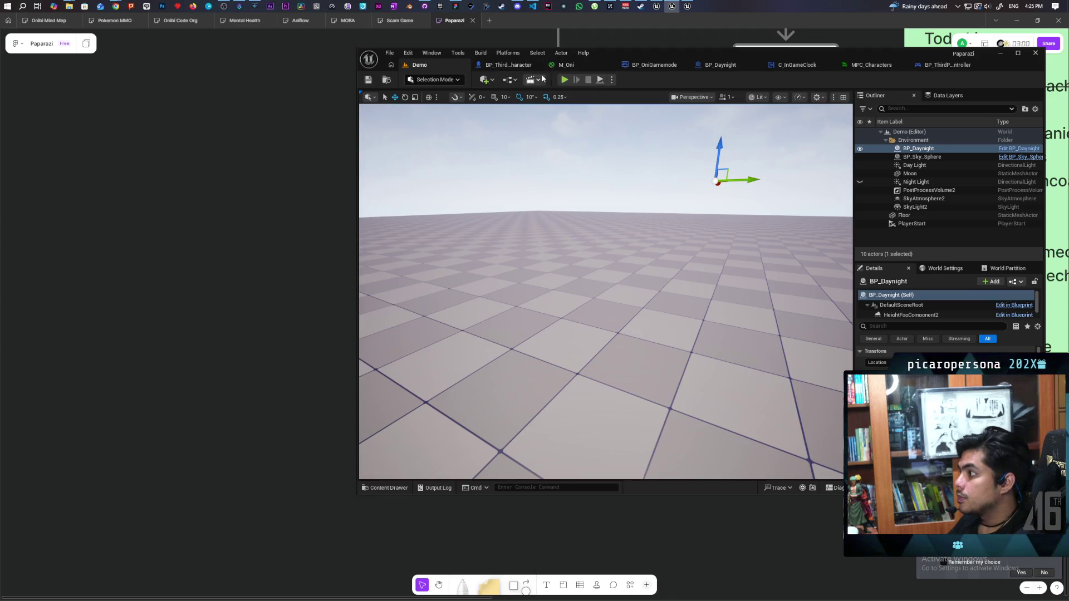
- Open BP_OniGamemode's EventGraph and bring the OnLogout and REMOVE nodes into view
{"action": "left_click", "coordinate": [649, 65]}
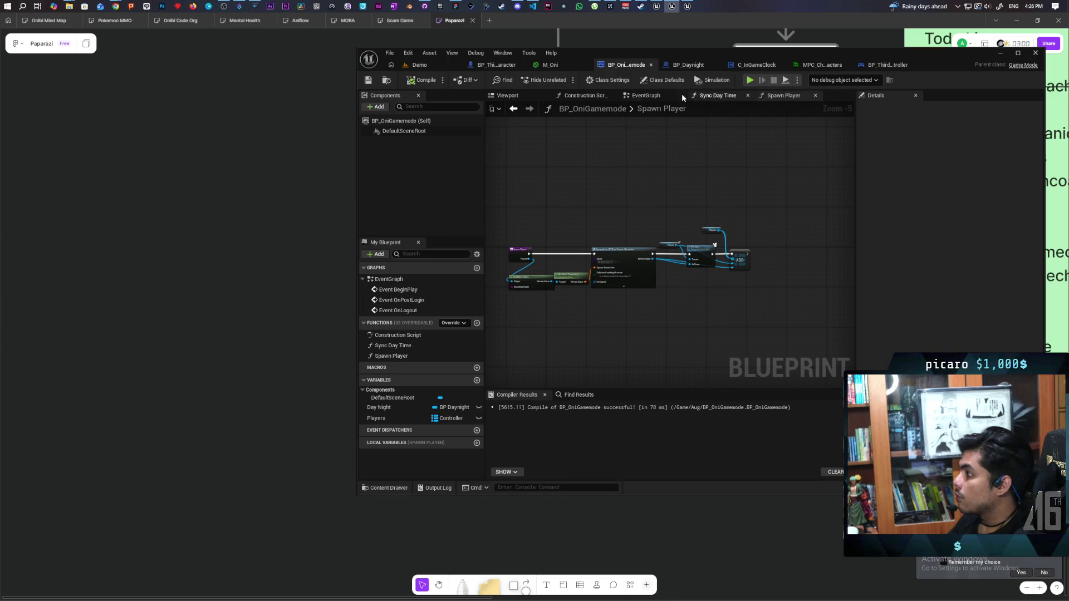
{"action": "left_click", "coordinate": [648, 95]}
{"action": "scroll", "coordinate": [596, 285], "scroll_direction": "down", "scroll_amount": 3}
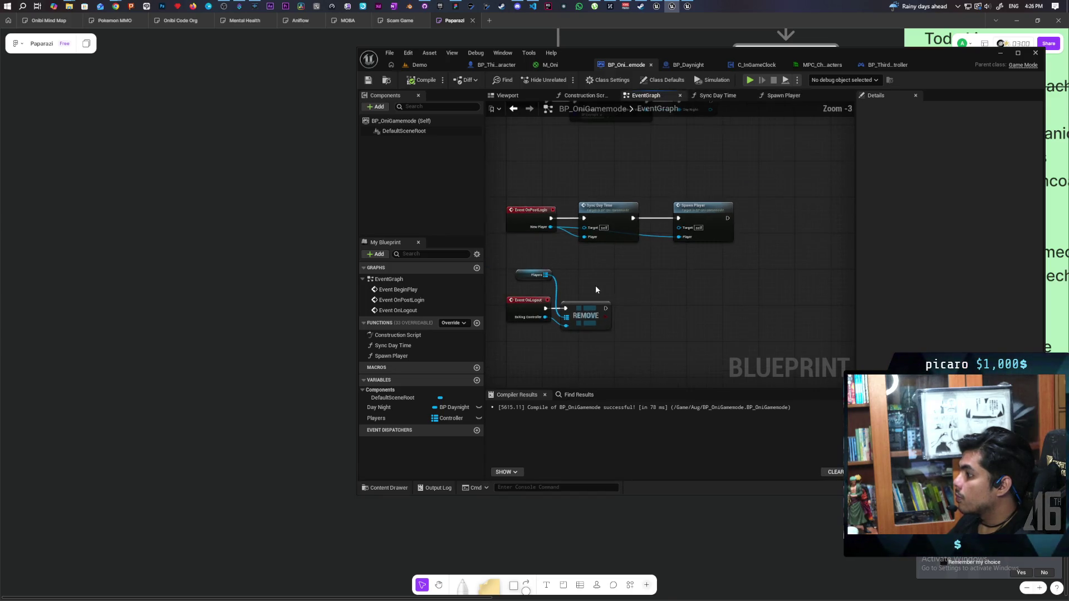
{"action": "left_click_drag", "start_coordinate": [595, 285], "coordinate": [629, 208]}
{"action": "scroll", "coordinate": [611, 212], "scroll_direction": "up", "scroll_amount": 3}
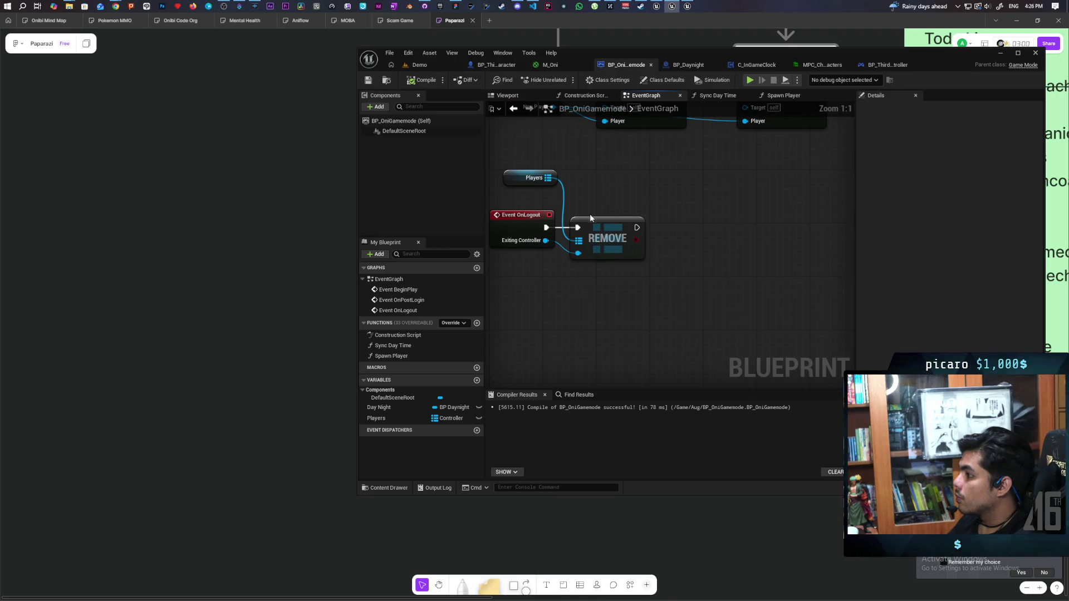
- Place the Players getter beside REMOVE and add a new graph named 'Force Jump Off'
{"action": "mouse_move", "coordinate": [618, 229]}
{"action": "left_mouse_down"}
{"action": "mouse_move", "coordinate": [760, 222]}
{"action": "mouse_move", "coordinate": [768, 233]}
{"action": "mouse_move", "coordinate": [760, 226]}
{"action": "left_mouse_up"}
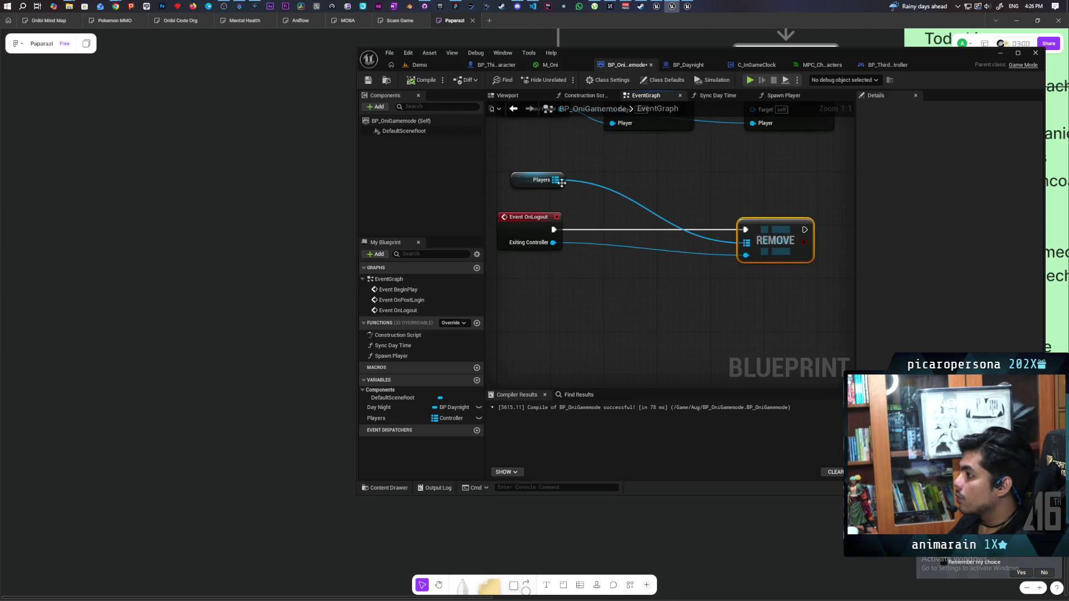
{"action": "left_click_drag", "start_coordinate": [555, 180], "coordinate": [576, 204]}
{"action": "type", "text": "finbo"}
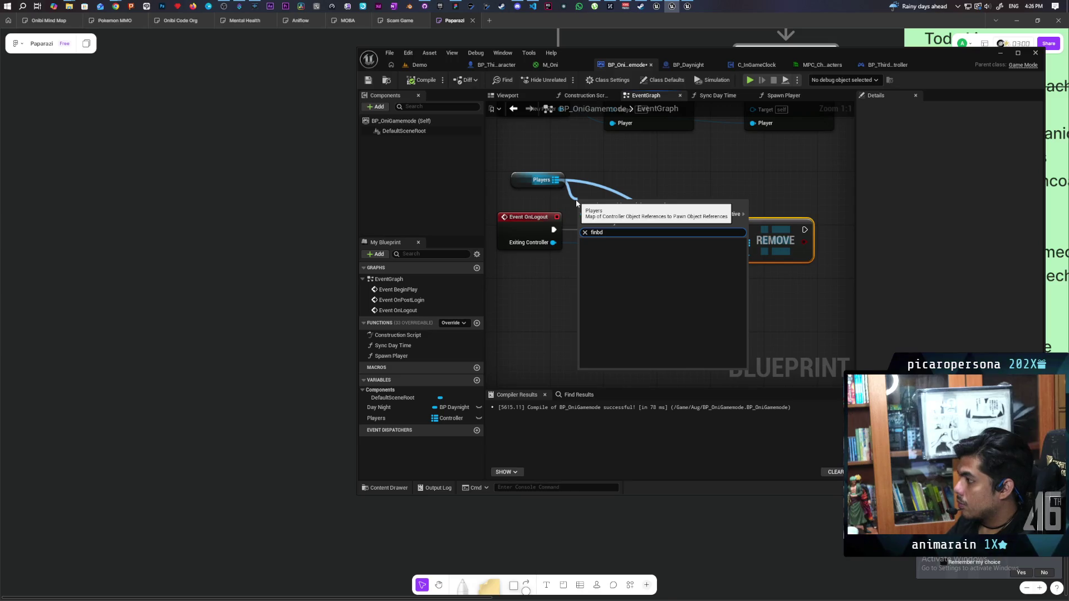
{"action": "left_click", "coordinate": [518, 318]}
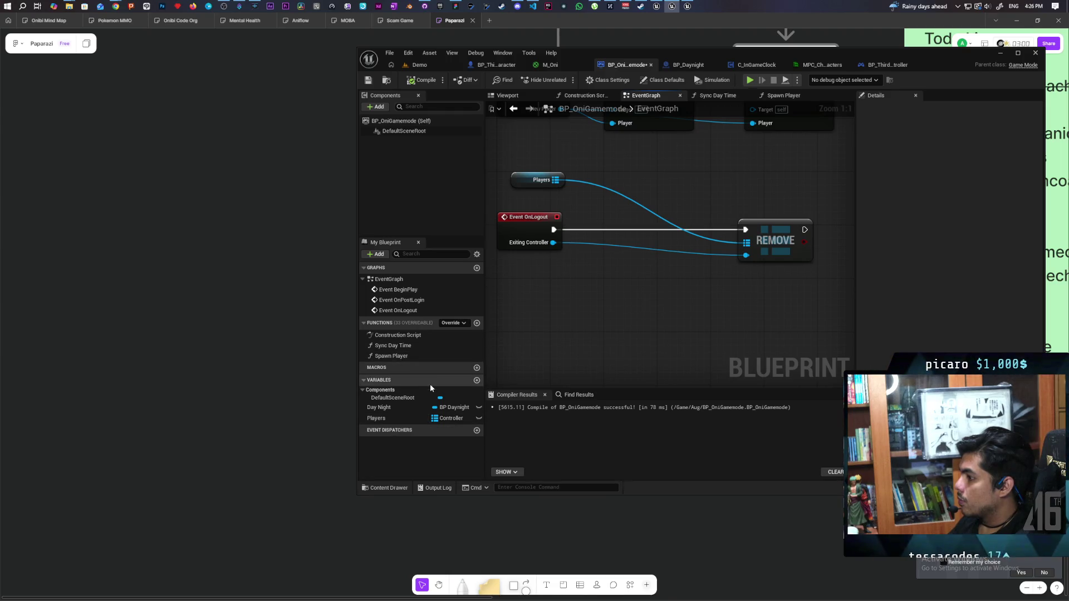
{"action": "left_click_drag", "start_coordinate": [557, 172], "coordinate": [738, 280]}
{"action": "left_click", "coordinate": [593, 312]}
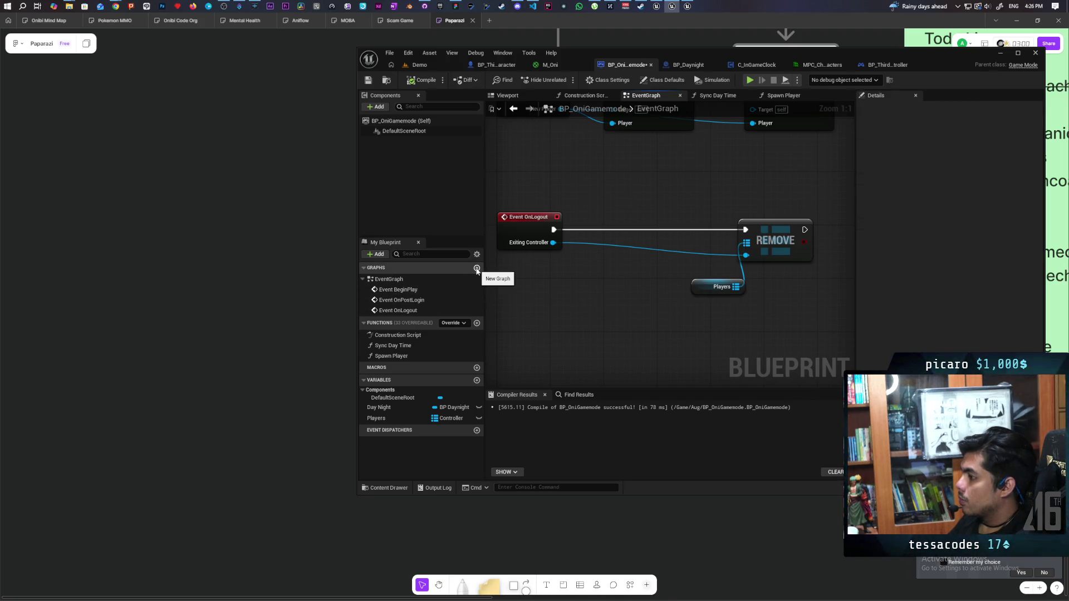
{"action": "left_click", "coordinate": [476, 268]}
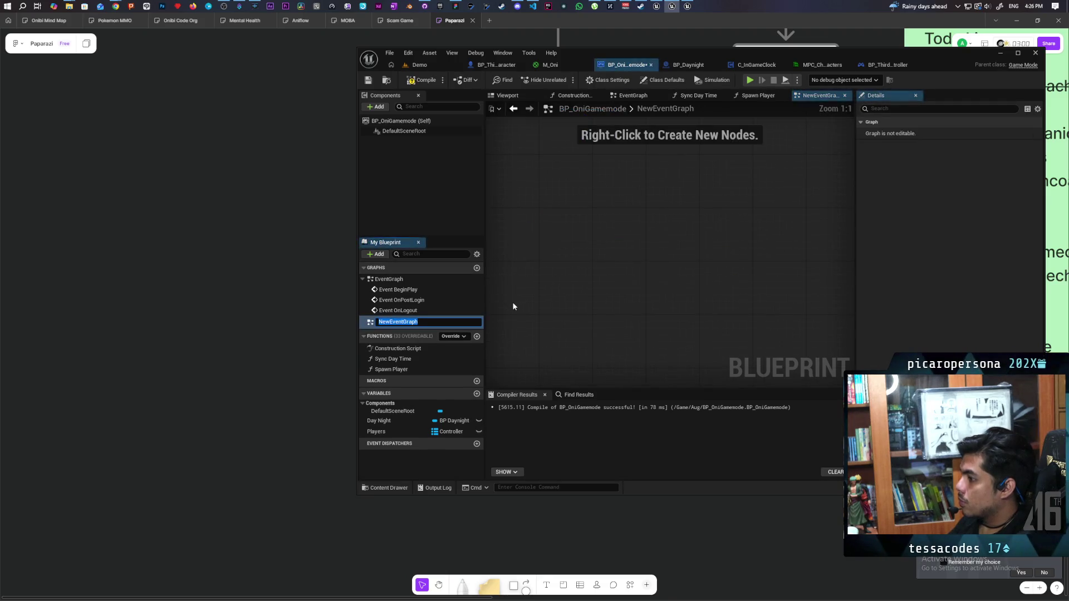
{"action": "type", "text": "F"}
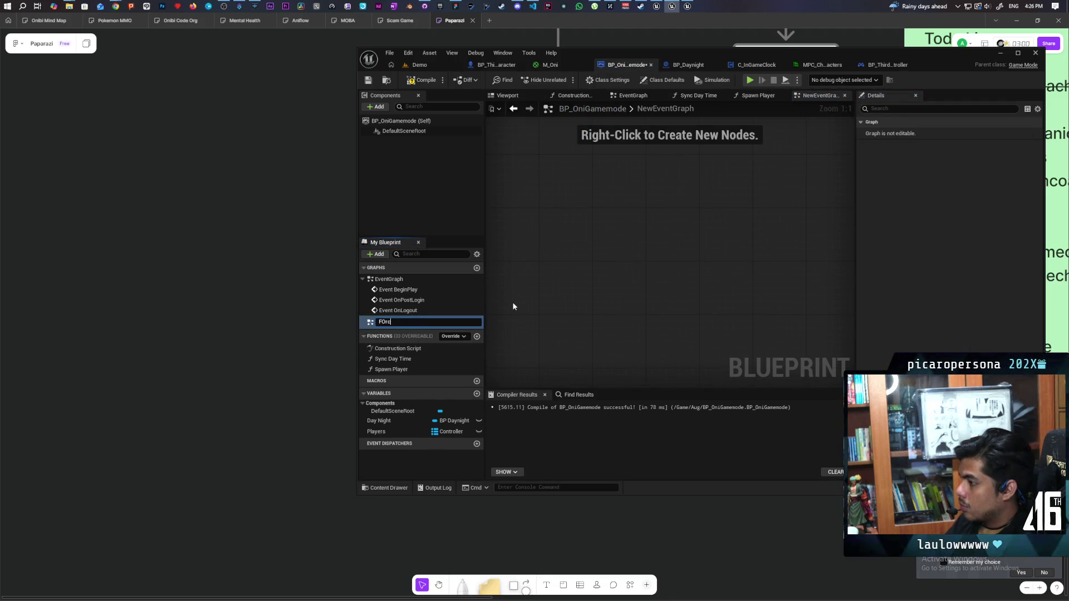
{"action": "type", "text": "orce "}
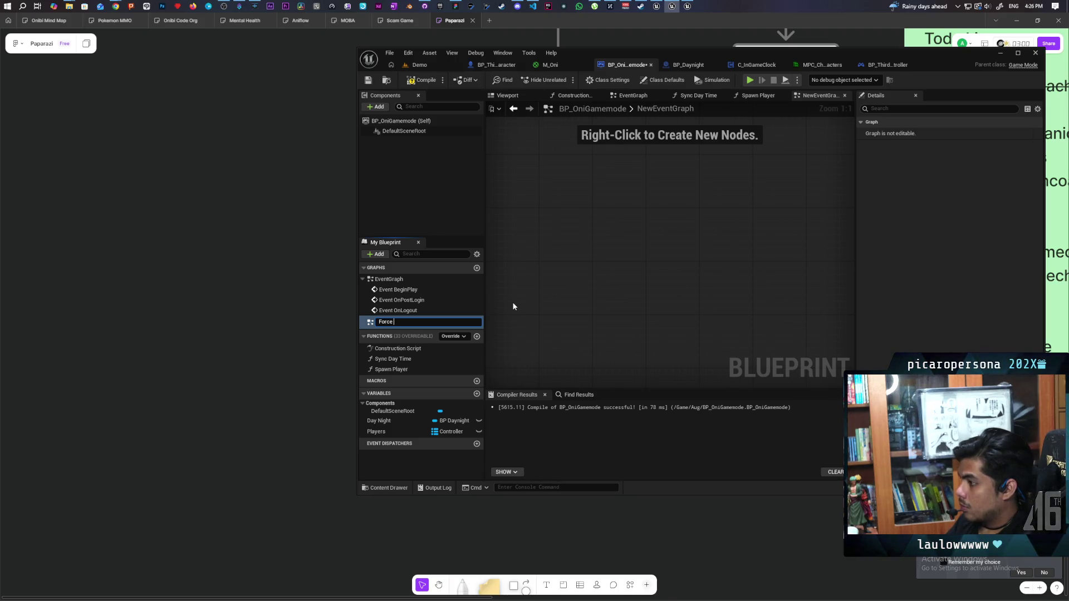
{"action": "type", "text": "Jump Off"}
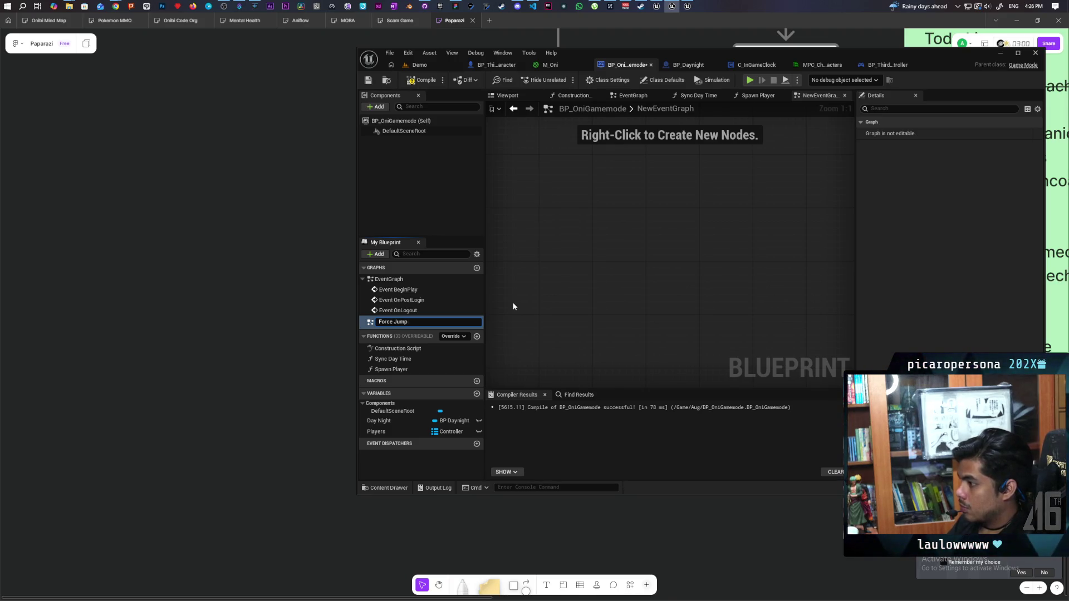
- Confirm the 'Force Jump Off' graph name, then delete that misplaced event graph
{"action": "key", "text": "Return"}
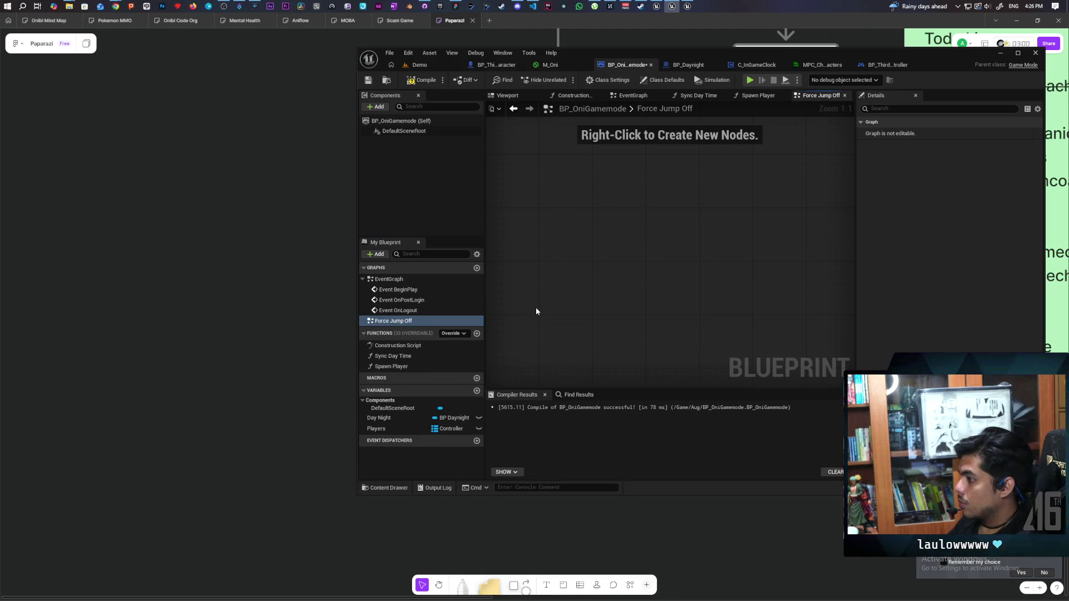
{"action": "left_click_drag", "start_coordinate": [637, 349], "coordinate": [618, 340]}
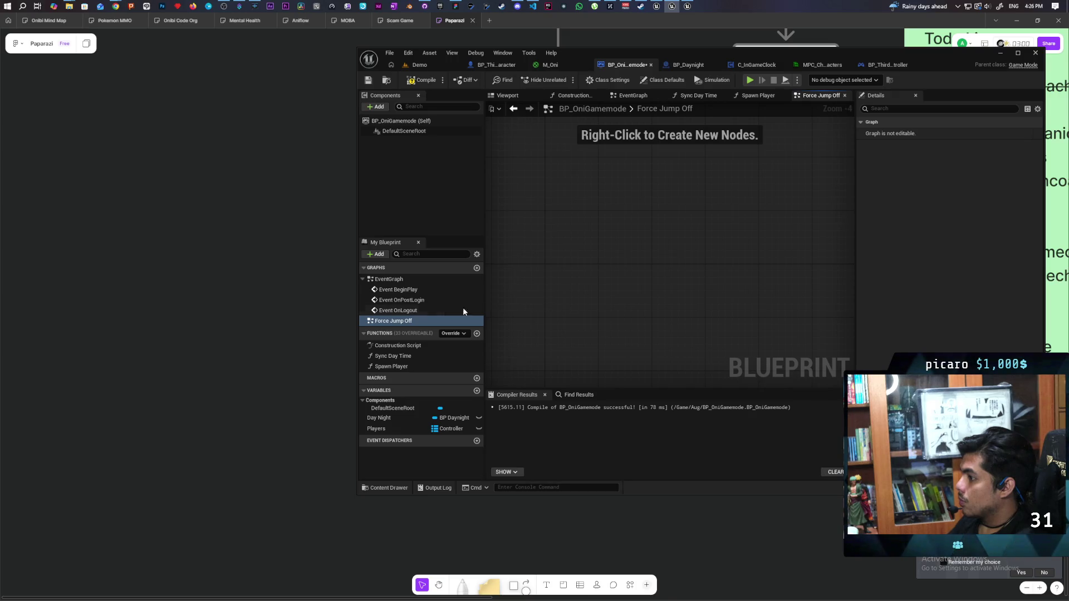
{"action": "left_click", "coordinate": [391, 322]}
{"action": "key", "text": "Delete"}
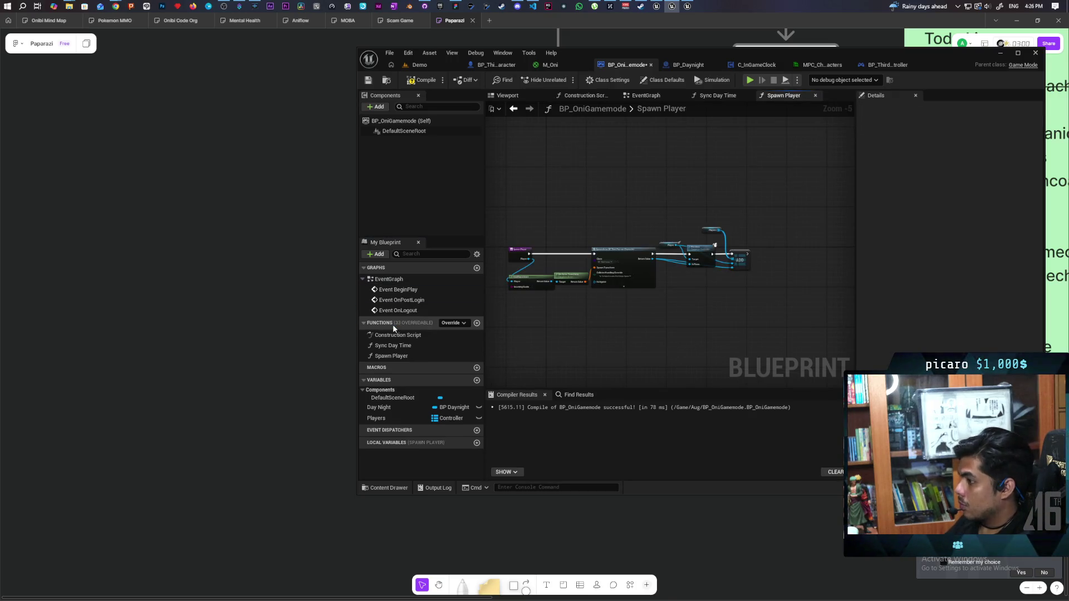
- Create a new function in BP_OniGamemode named Force Jump Off
{"action": "left_click", "coordinate": [477, 324]}
{"action": "type", "text": "Fpr"}
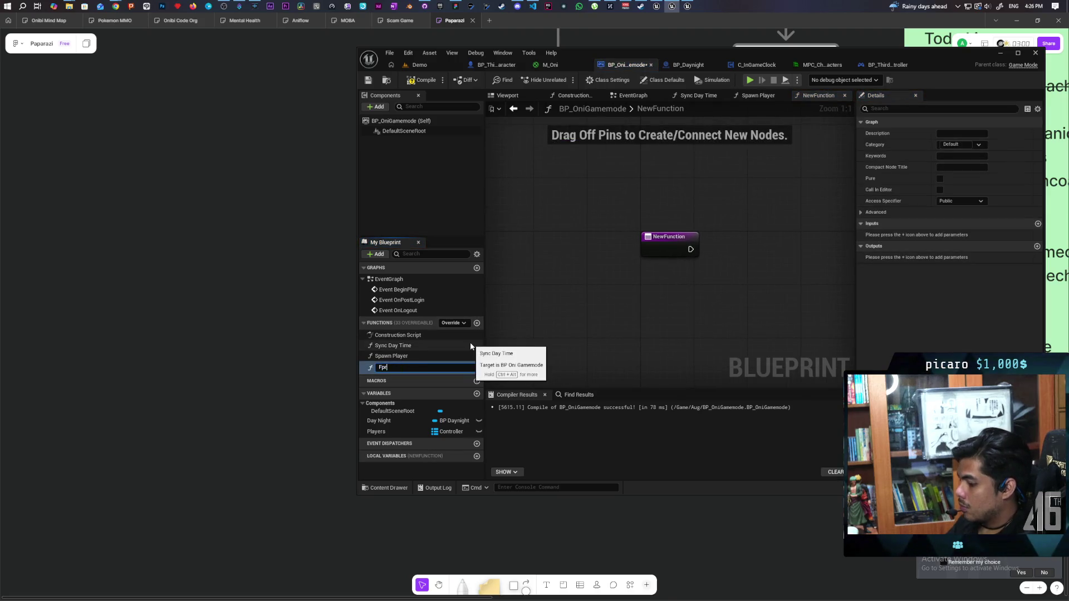
{"action": "key", "text": "BackSpace"}
{"action": "key", "text": "BackSpace"}
{"action": "type", "text": "rce Jum"}
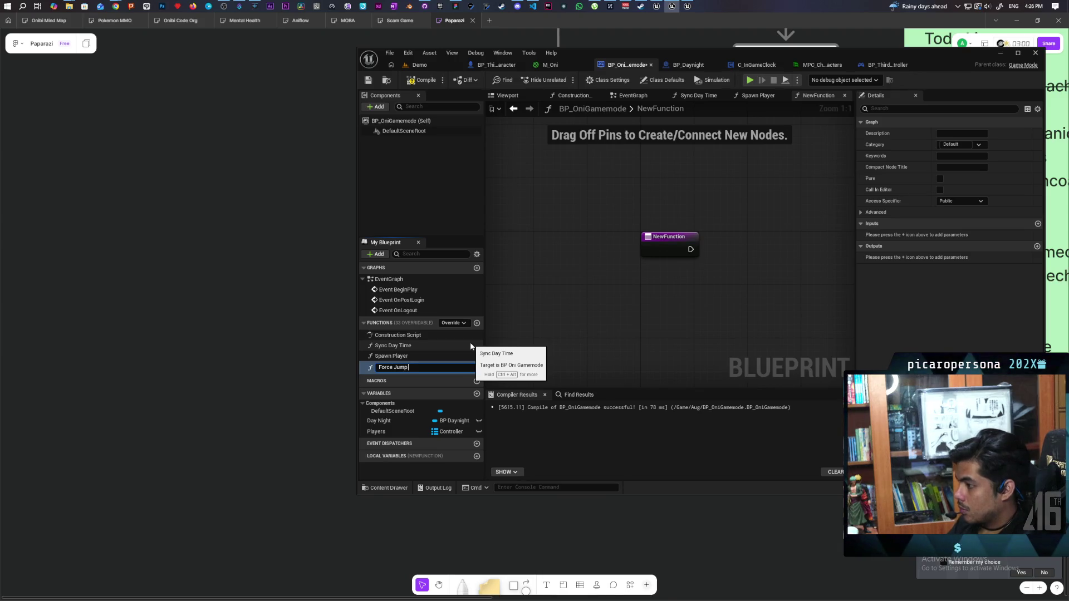
{"action": "type", "text": "Off"}
{"action": "key", "text": "Return"}
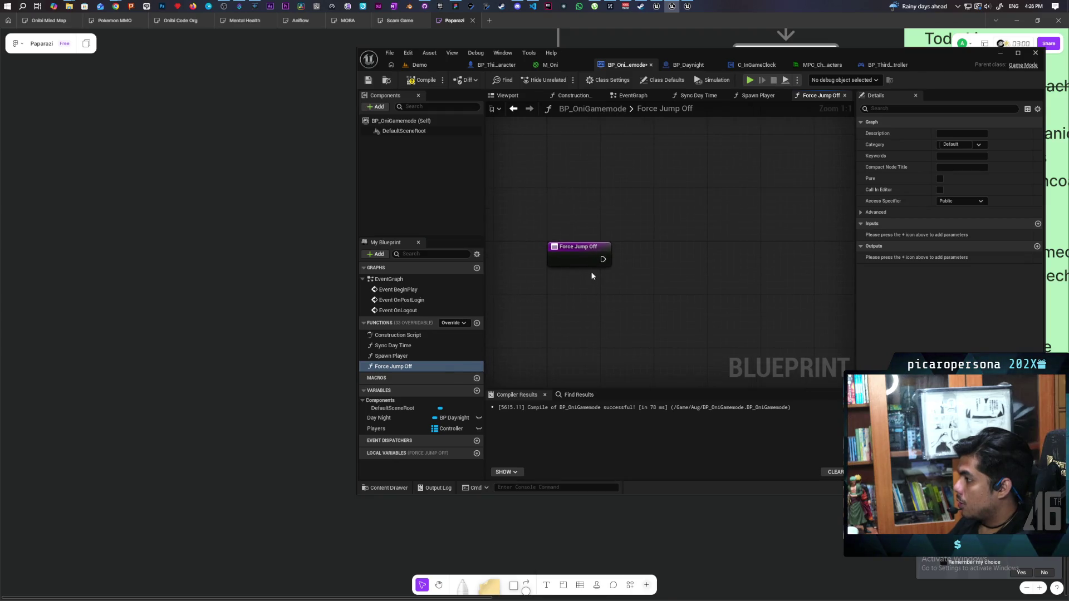
- Add a Player Controller input to Force Jump Off and compile the blueprint
{"action": "left_click", "coordinate": [590, 266]}
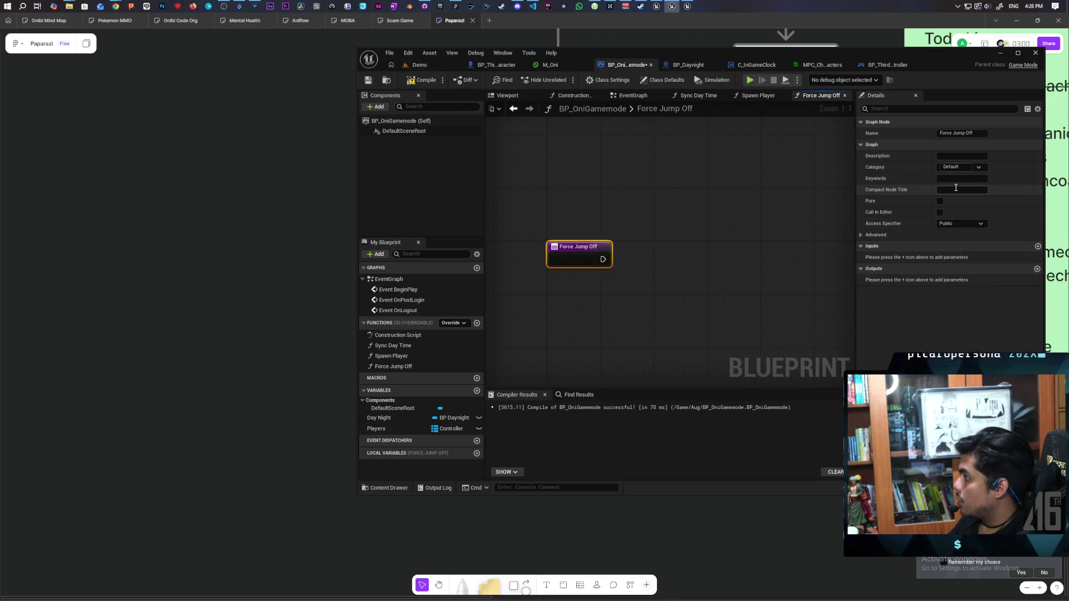
{"action": "left_click", "coordinate": [1037, 246]}
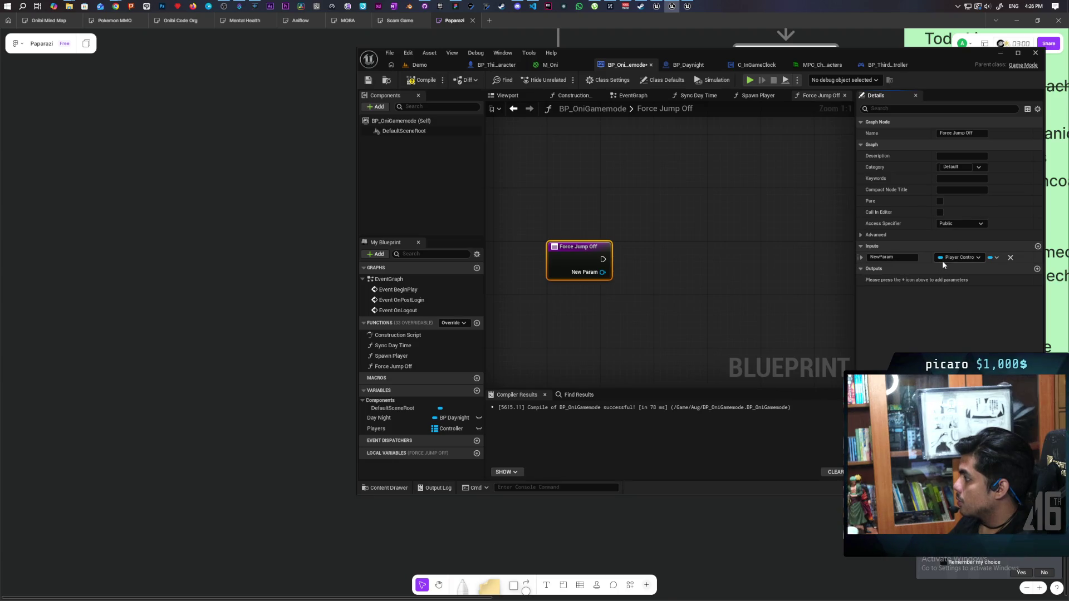
{"action": "left_click", "coordinate": [423, 80]}
{"action": "left_click_drag", "start_coordinate": [680, 305], "coordinate": [649, 262]}
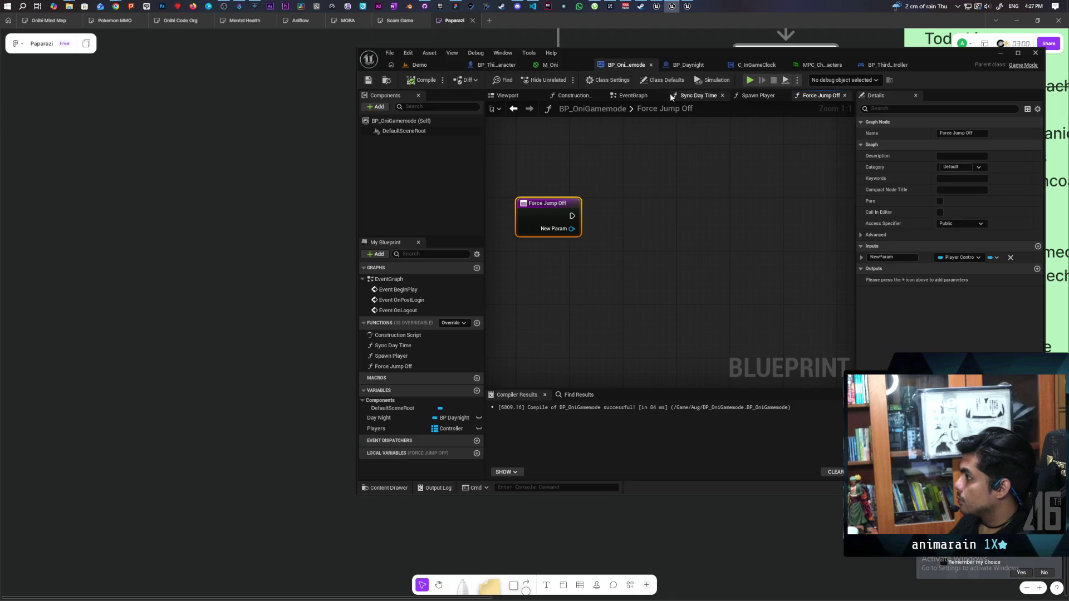
{"action": "left_click", "coordinate": [636, 98]}
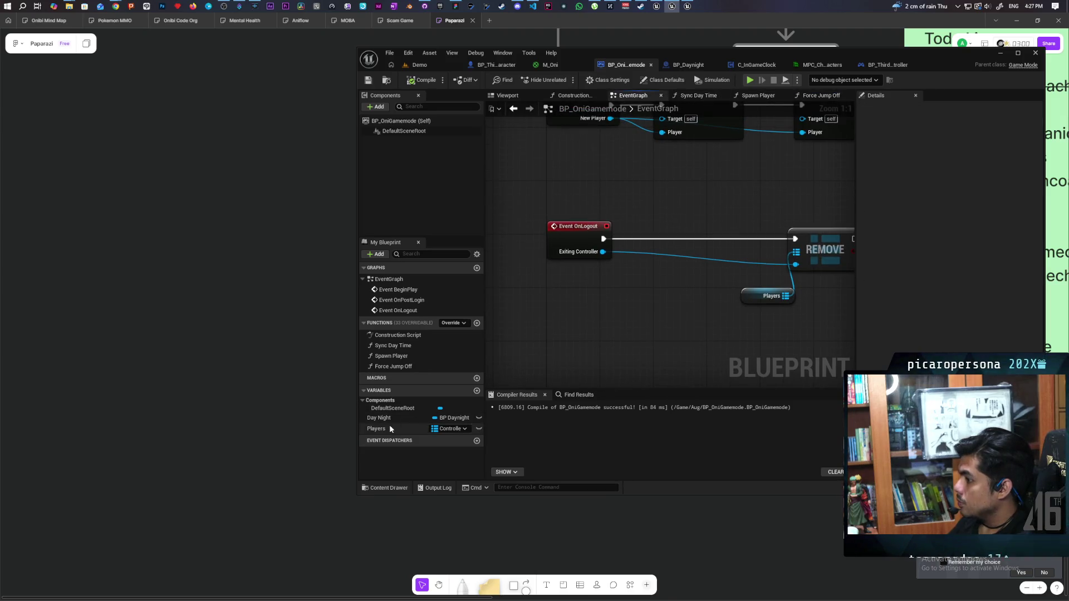
- Place a Force Jump Off call in the EventGraph and set its input type to Controller
{"action": "mouse_move", "coordinate": [399, 366]}
{"action": "left_mouse_down"}
{"action": "mouse_move", "coordinate": [649, 291]}
{"action": "mouse_move", "coordinate": [637, 272]}
{"action": "mouse_move", "coordinate": [623, 320]}
{"action": "mouse_move", "coordinate": [648, 325]}
{"action": "left_mouse_up"}
{"action": "left_click", "coordinate": [619, 312]}
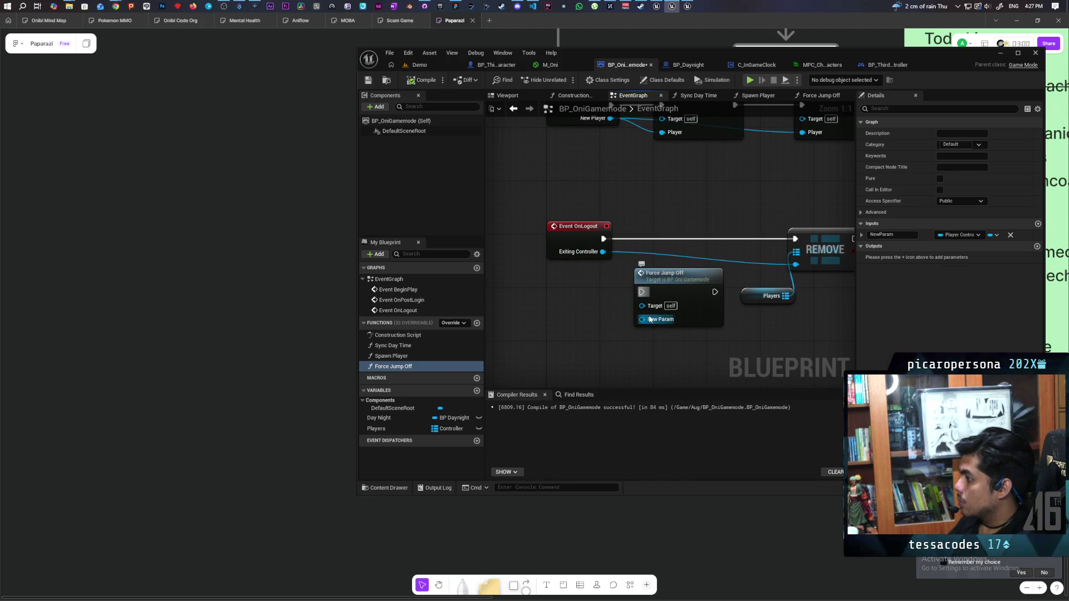
{"action": "left_click_drag", "start_coordinate": [603, 252], "coordinate": [641, 319]}
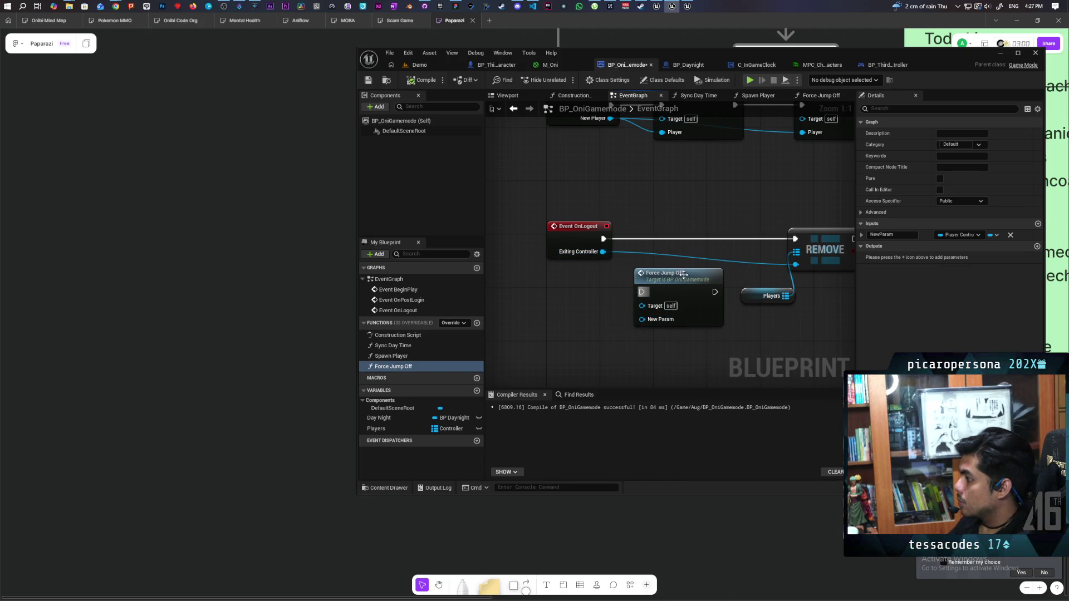
{"action": "left_click", "coordinate": [678, 274]}
{"action": "left_click", "coordinate": [966, 236]}
{"action": "type", "text": "co"}
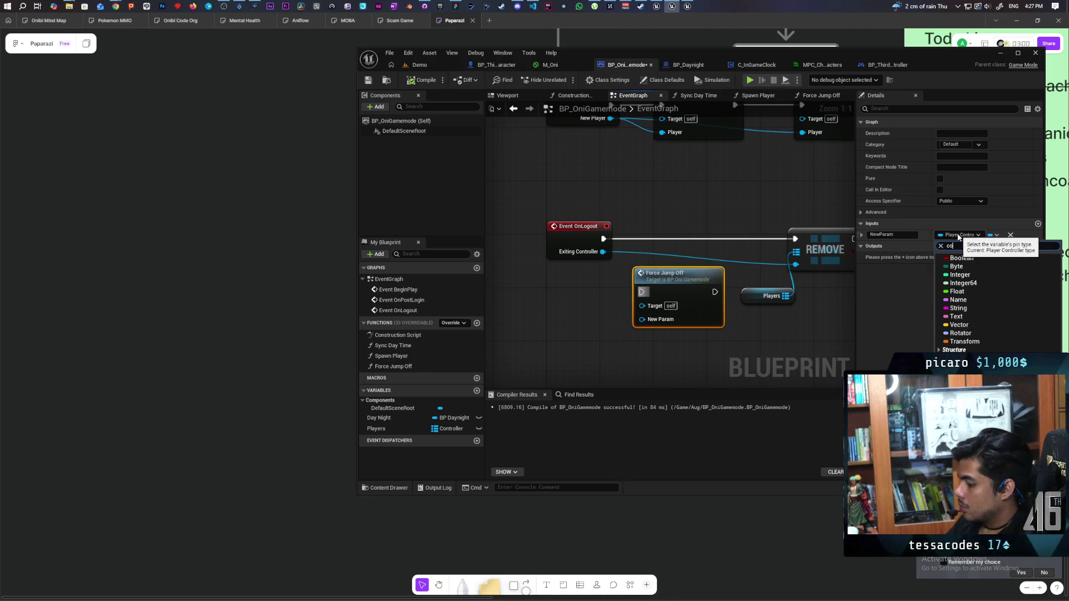
{"action": "type", "text": "ntroller"}
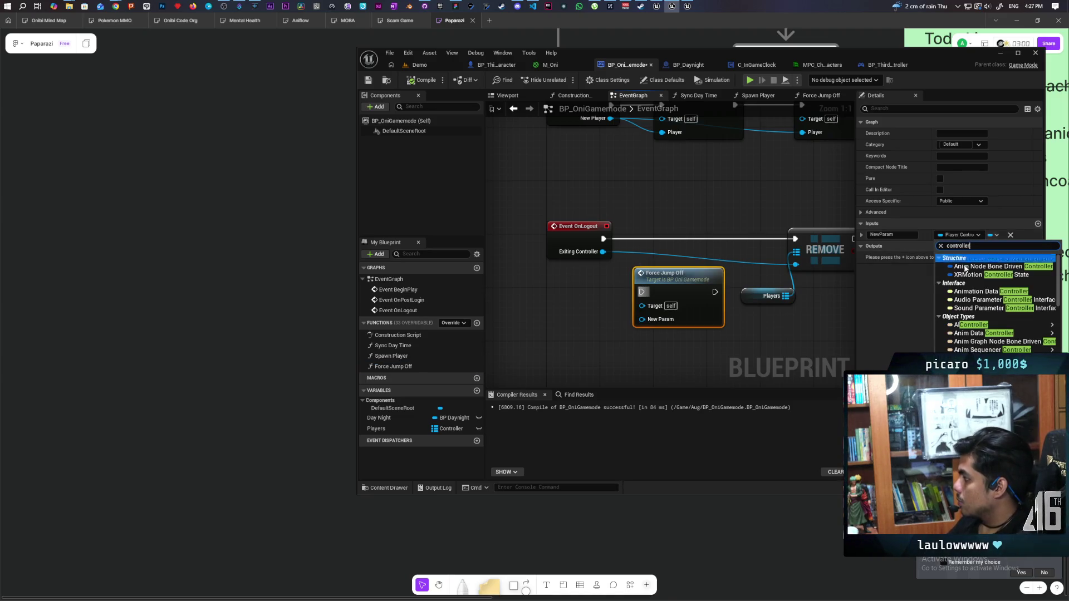
{"action": "key", "text": "Return"}
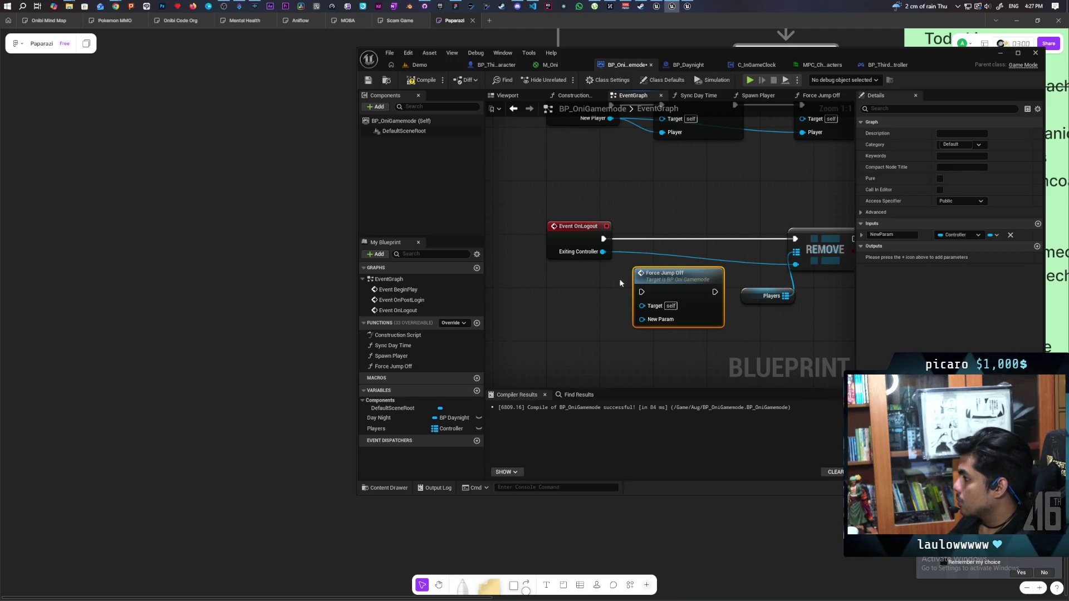
- Wire Exiting Controller into the input named Player, chain OnLogout → Force Jump Off → REMOVE, and compile
{"action": "left_click_drag", "start_coordinate": [602, 251], "coordinate": [642, 319]}
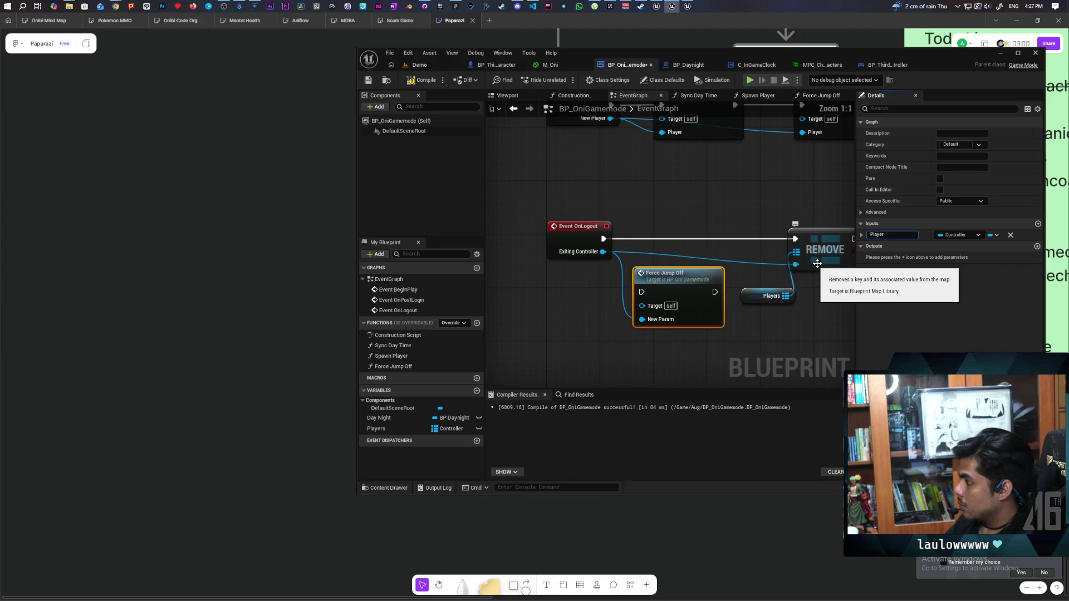
{"action": "type", "text": "er"}
{"action": "key", "text": "Return"}
{"action": "left_click_drag", "start_coordinate": [675, 284], "coordinate": [683, 231]}
{"action": "left_click_drag", "start_coordinate": [602, 238], "coordinate": [648, 238]}
{"action": "left_click_drag", "start_coordinate": [722, 239], "coordinate": [794, 239]}
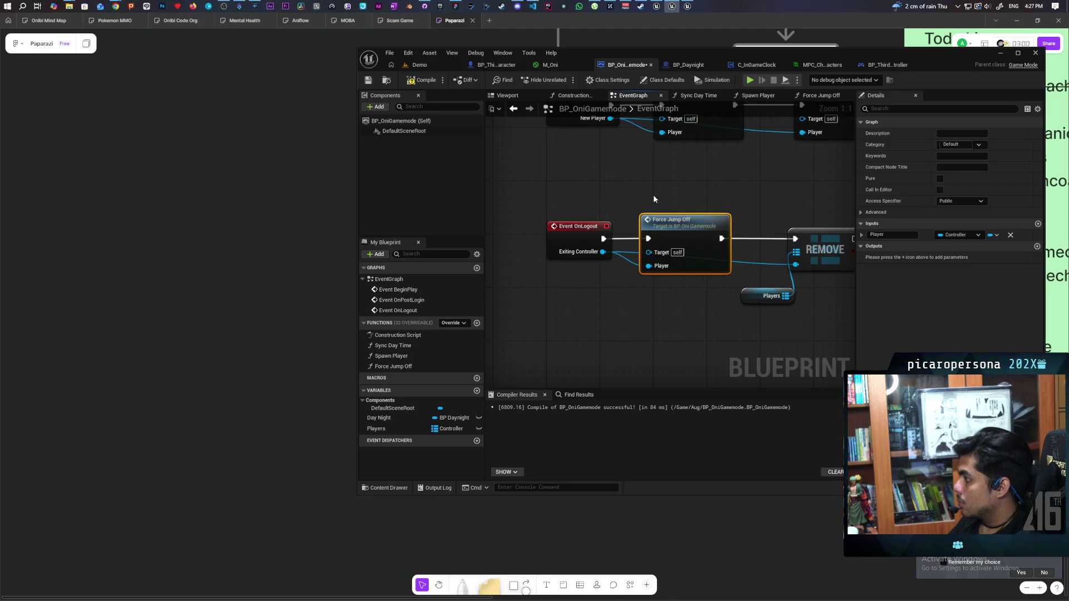
{"action": "left_click", "coordinate": [426, 84]}
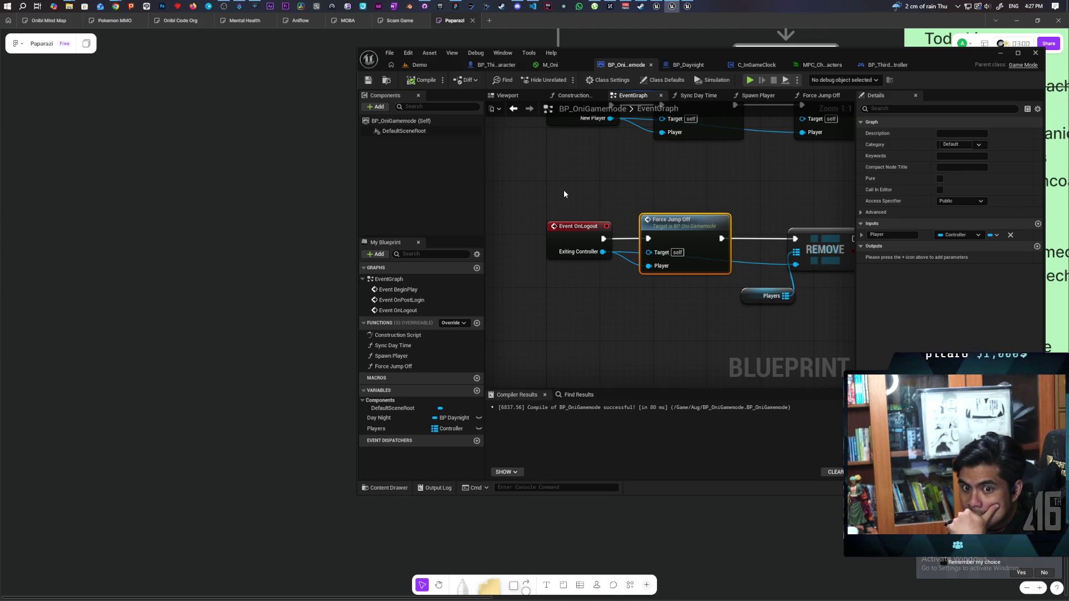
- Open the Force Jump Off graph and delete a mistaken cast to BP_ThirdPersonPlayerController
{"action": "double_click", "coordinate": [689, 237]}
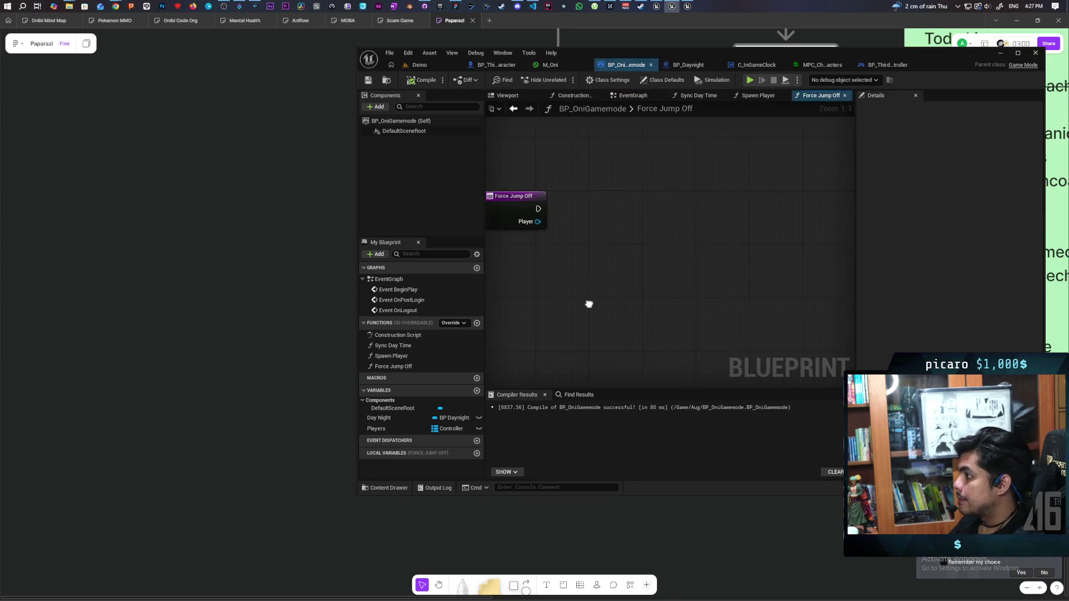
{"action": "left_click_drag", "start_coordinate": [616, 268], "coordinate": [613, 271]}
{"action": "type", "text": "cas"}
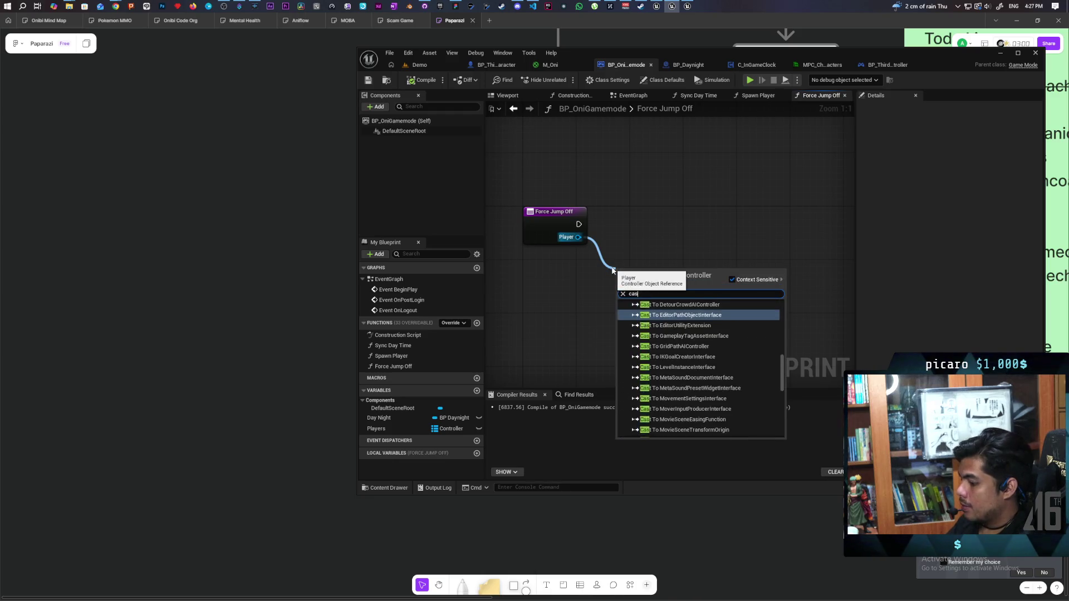
{"action": "type", "text": "t to thirdperson"}
{"action": "key", "text": "Return"}
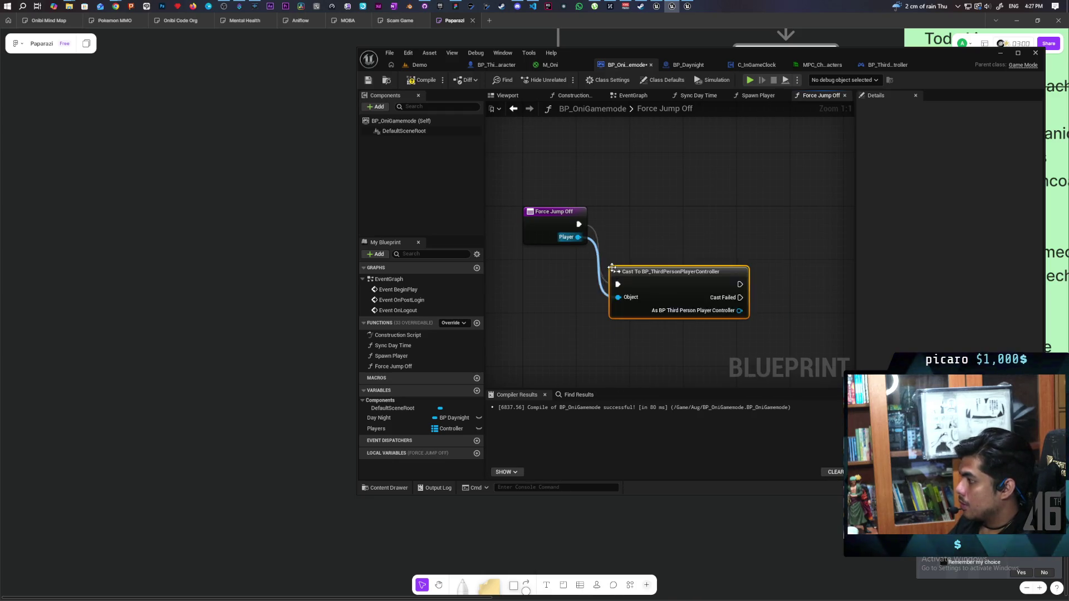
{"action": "mouse_move", "coordinate": [648, 294]}
{"action": "left_mouse_down"}
{"action": "mouse_move", "coordinate": [657, 243]}
{"action": "mouse_move", "coordinate": [656, 258]}
{"action": "left_mouse_up"}
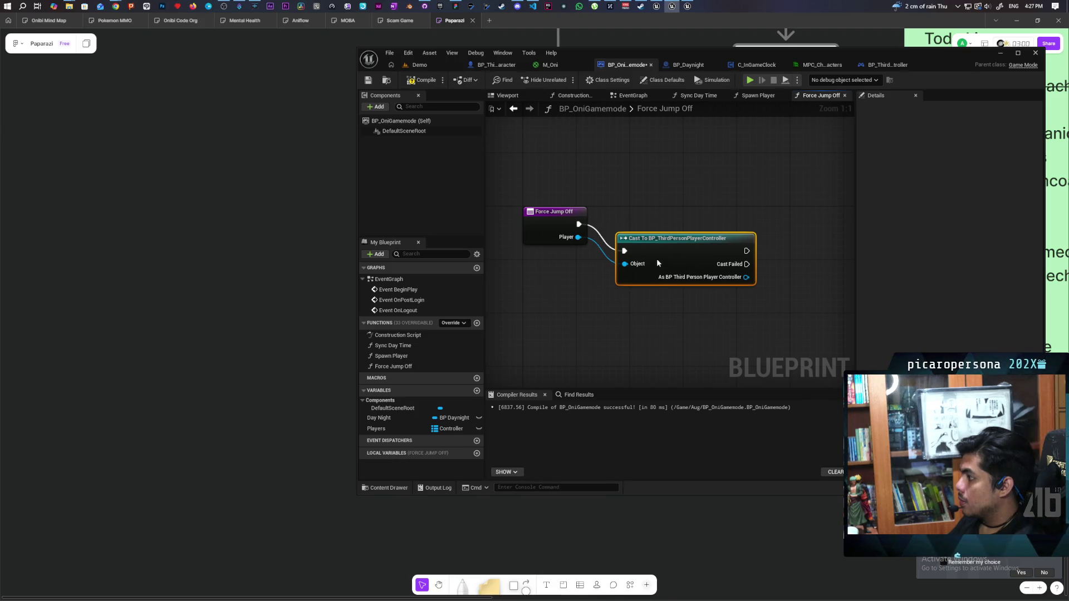
{"action": "key", "text": "Delete"}
- Add a Players map getter with a FIND node keyed by Player
{"action": "mouse_move", "coordinate": [412, 427]}
{"action": "left_mouse_down"}
{"action": "mouse_move", "coordinate": [401, 434]}
{"action": "mouse_move", "coordinate": [601, 195]}
{"action": "mouse_move", "coordinate": [655, 245]}
{"action": "left_mouse_up"}
{"action": "left_click", "coordinate": [629, 204]}
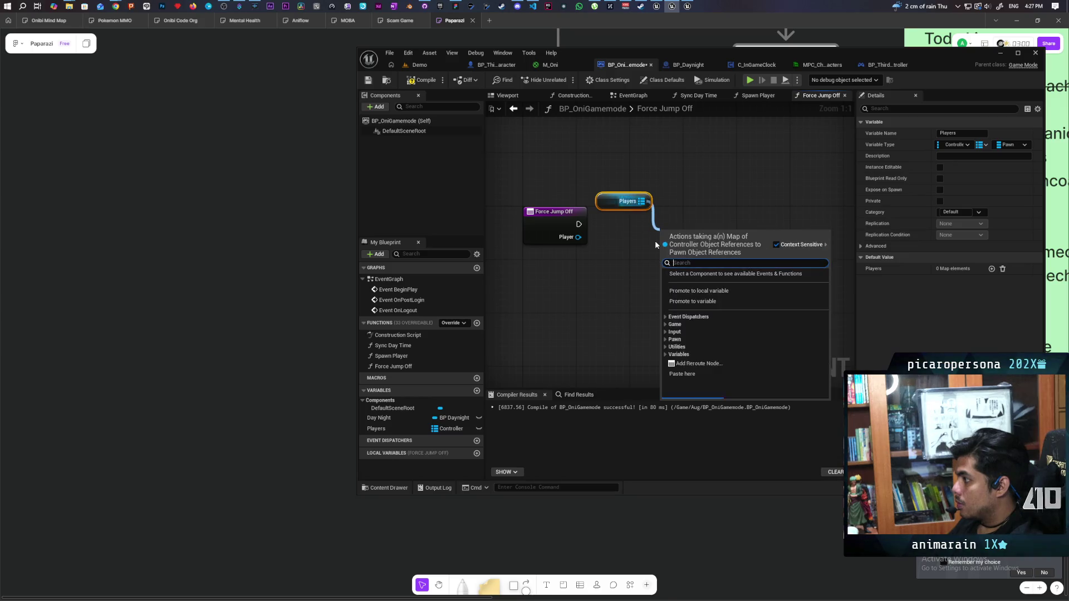
{"action": "type", "text": "get"}
{"action": "key", "text": "BackSpace"}
{"action": "key", "text": "BackSpace"}
{"action": "key", "text": "BackSpace"}
{"action": "type", "text": "find"}
{"action": "key", "text": "Return"}
{"action": "mouse_move", "coordinate": [578, 237]}
{"action": "left_mouse_down"}
{"action": "mouse_move", "coordinate": [662, 249]}
{"action": "mouse_move", "coordinate": [686, 227]}
{"action": "mouse_move", "coordinate": [666, 247]}
{"action": "left_mouse_up"}
- Branch on FIND's result from the function entry and cast the found value to BP_ThirdPersonCharacter
{"action": "left_click", "coordinate": [704, 219]}
{"action": "mouse_move", "coordinate": [579, 224]}
{"action": "left_mouse_down"}
{"action": "mouse_move", "coordinate": [724, 241]}
{"action": "mouse_move", "coordinate": [713, 236]}
{"action": "mouse_move", "coordinate": [739, 227]}
{"action": "left_mouse_up"}
{"action": "left_click_drag", "start_coordinate": [684, 249], "coordinate": [711, 238]}
{"action": "left_click_drag", "start_coordinate": [766, 273], "coordinate": [629, 309]}
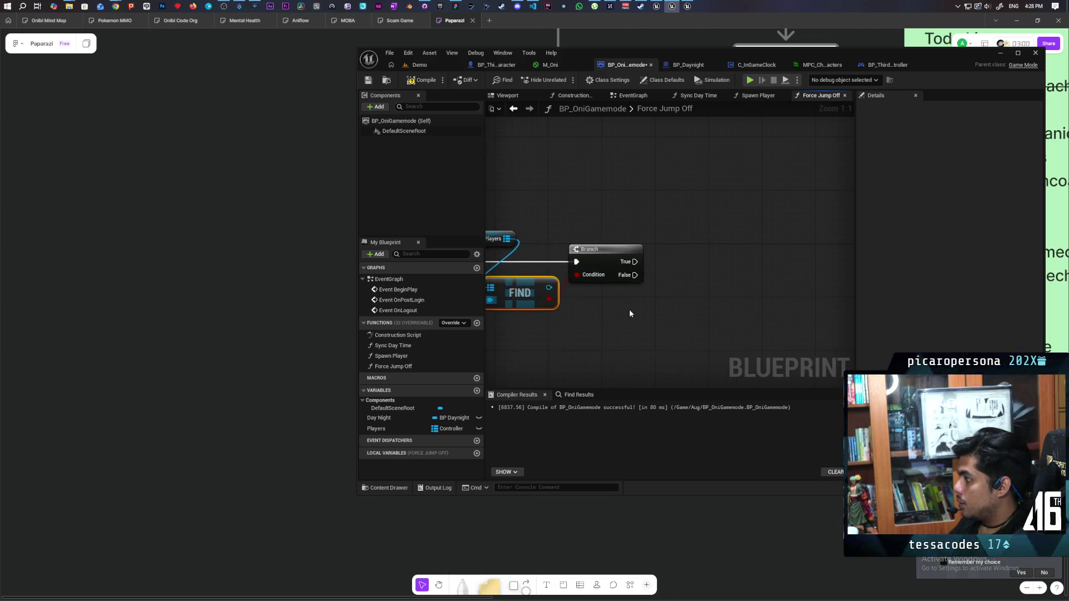
{"action": "left_click_drag", "start_coordinate": [548, 287], "coordinate": [627, 304]}
{"action": "type", "text": "cast to third"}
{"action": "key", "text": "Return"}
{"action": "mouse_move", "coordinate": [635, 301]}
{"action": "left_mouse_down"}
{"action": "mouse_move", "coordinate": [657, 242]}
{"action": "mouse_move", "coordinate": [657, 255]}
{"action": "mouse_move", "coordinate": [710, 268]}
{"action": "left_mouse_up"}
- Compile, then add a Get S Guy Above node from the cast's As BP Third Person Character output
{"action": "left_click", "coordinate": [423, 79]}
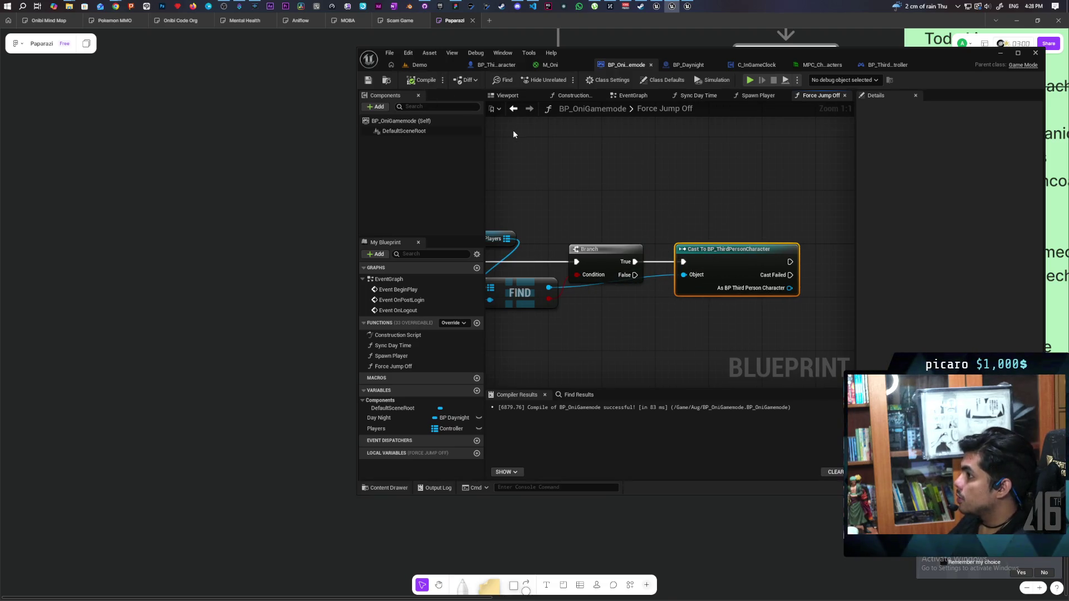
{"action": "left_click_drag", "start_coordinate": [513, 129], "coordinate": [463, 120]}
{"action": "left_click_drag", "start_coordinate": [592, 162], "coordinate": [488, 144]}
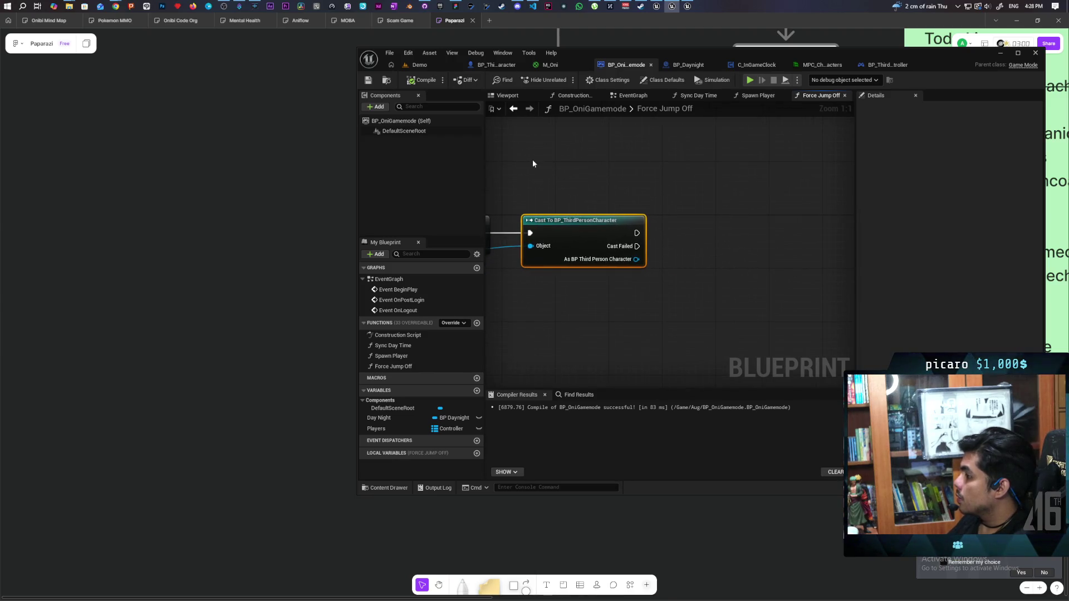
{"action": "left_click_drag", "start_coordinate": [612, 182], "coordinate": [662, 183]}
{"action": "left_click_drag", "start_coordinate": [686, 261], "coordinate": [692, 295]}
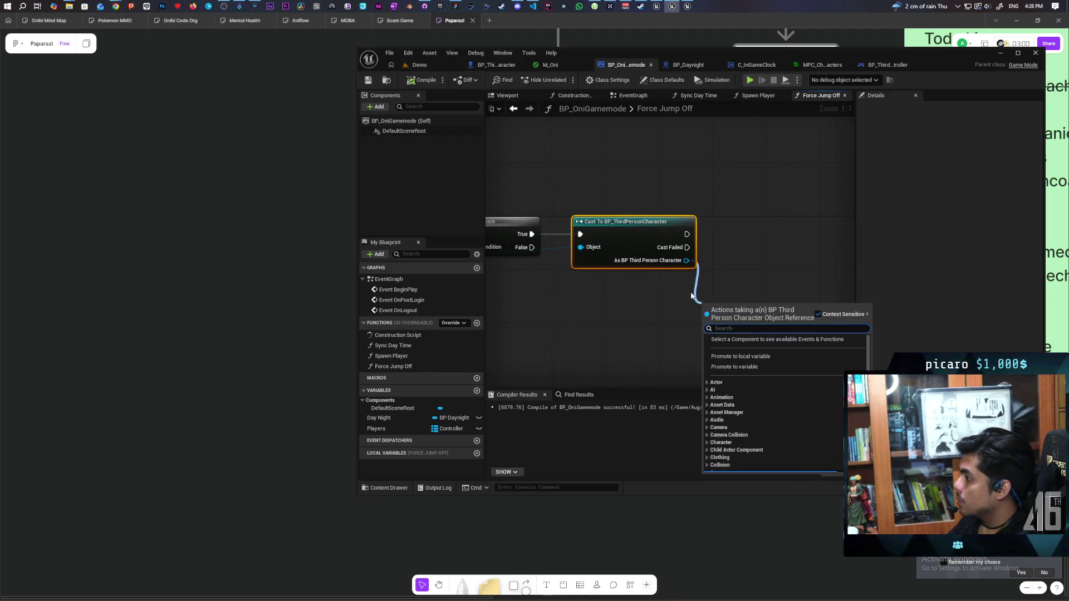
{"action": "type", "text": "get above"}
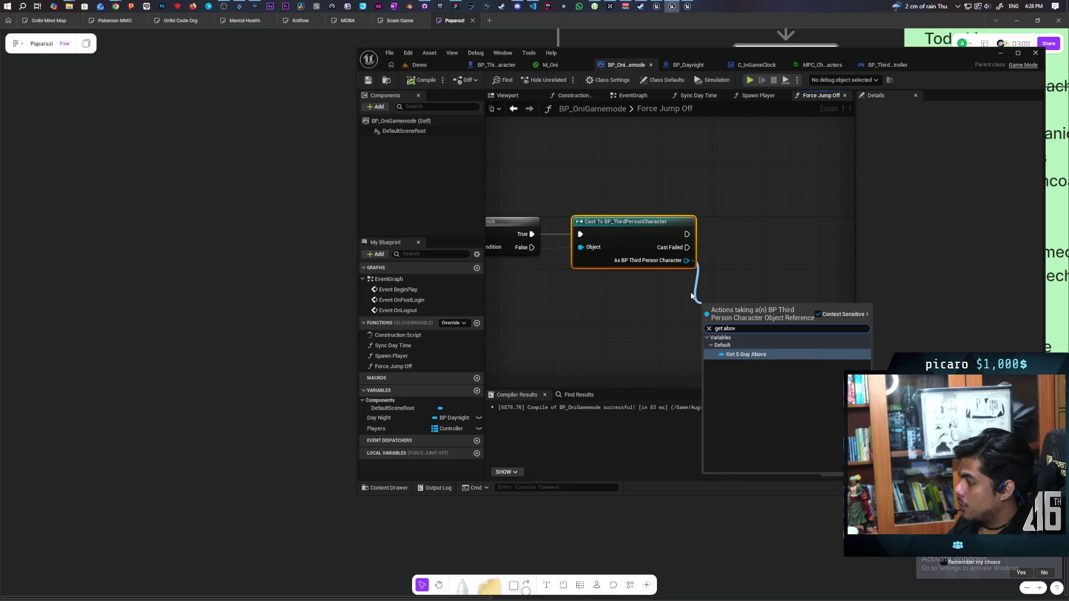
{"action": "key", "text": "Return"}
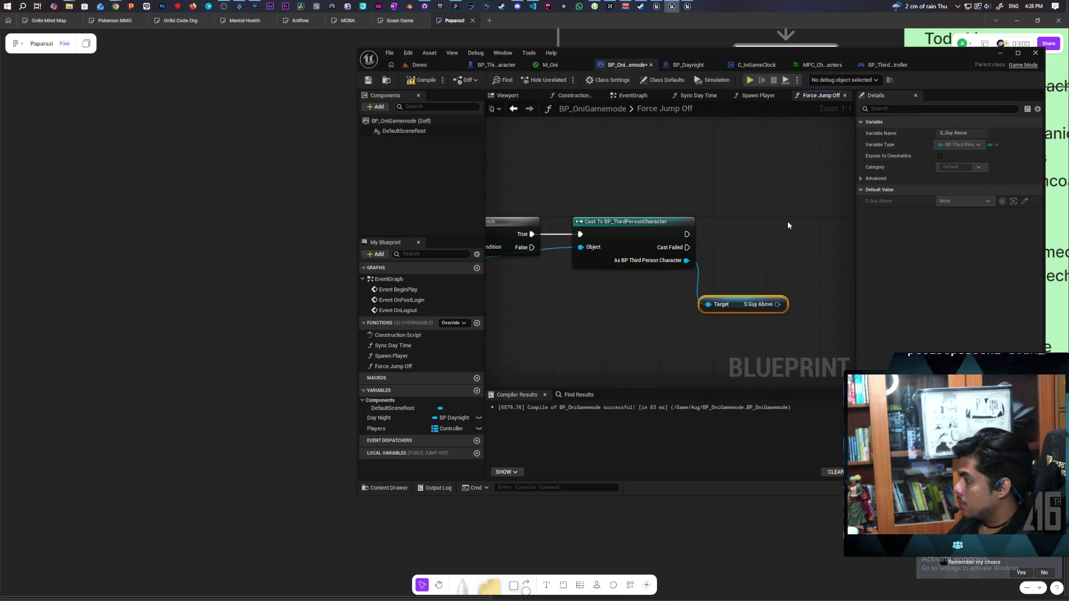
- Run an Is Valid check on S Guy Above after a successful cast, then compile
{"action": "key", "text": "ctrl+v"}
{"action": "mouse_move", "coordinate": [686, 234]}
{"action": "left_mouse_down"}
{"action": "mouse_move", "coordinate": [795, 238]}
{"action": "mouse_move", "coordinate": [719, 216]}
{"action": "left_mouse_up"}
{"action": "left_click", "coordinate": [701, 229]}
{"action": "left_click_drag", "start_coordinate": [634, 298], "coordinate": [641, 285]}
{"action": "left_click", "coordinate": [645, 262]}
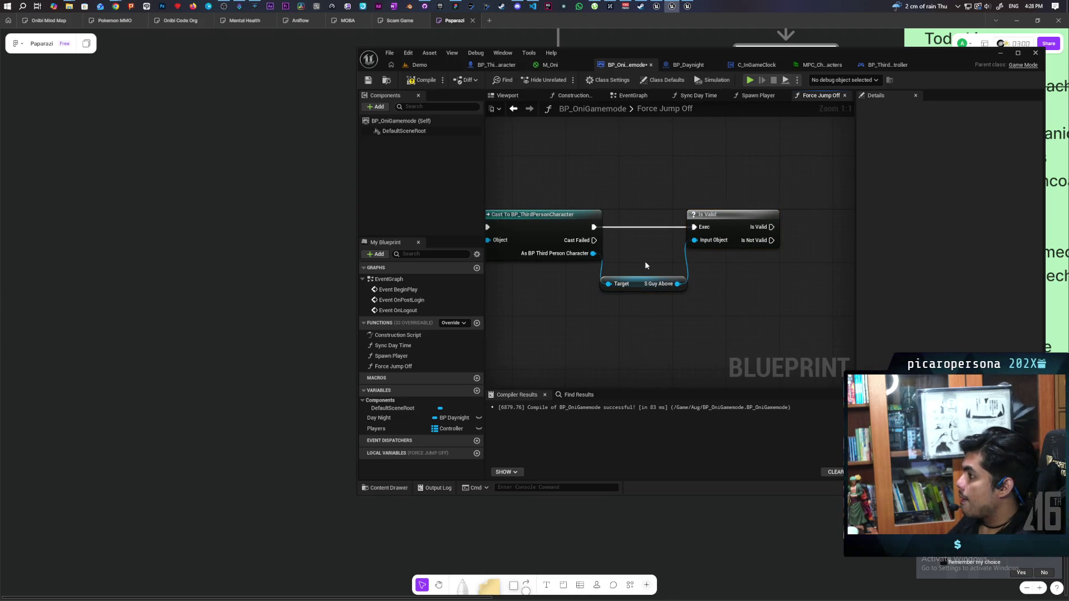
{"action": "left_click", "coordinate": [420, 83]}
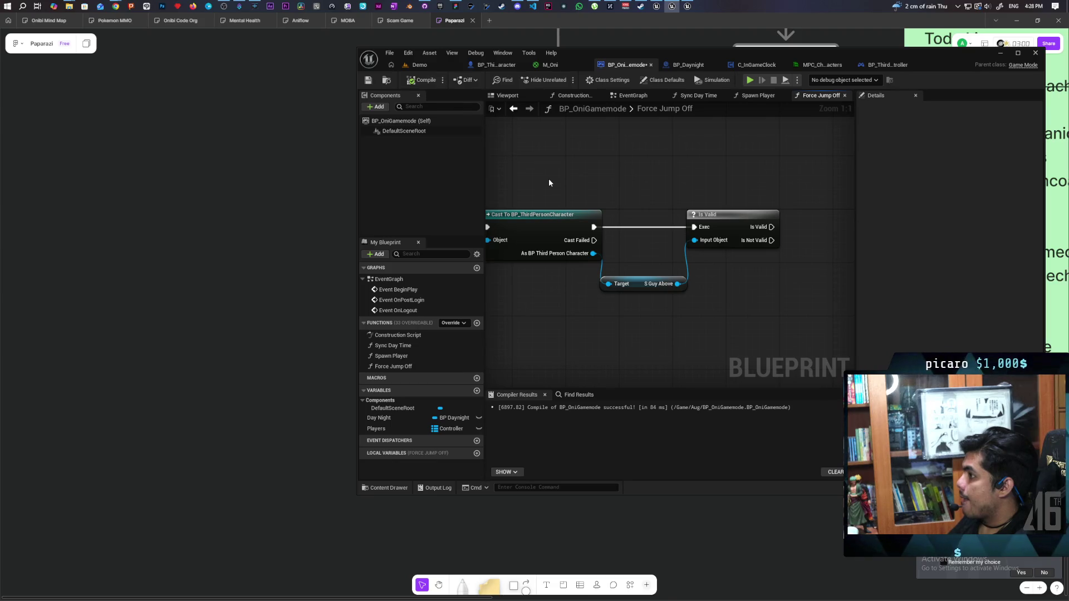